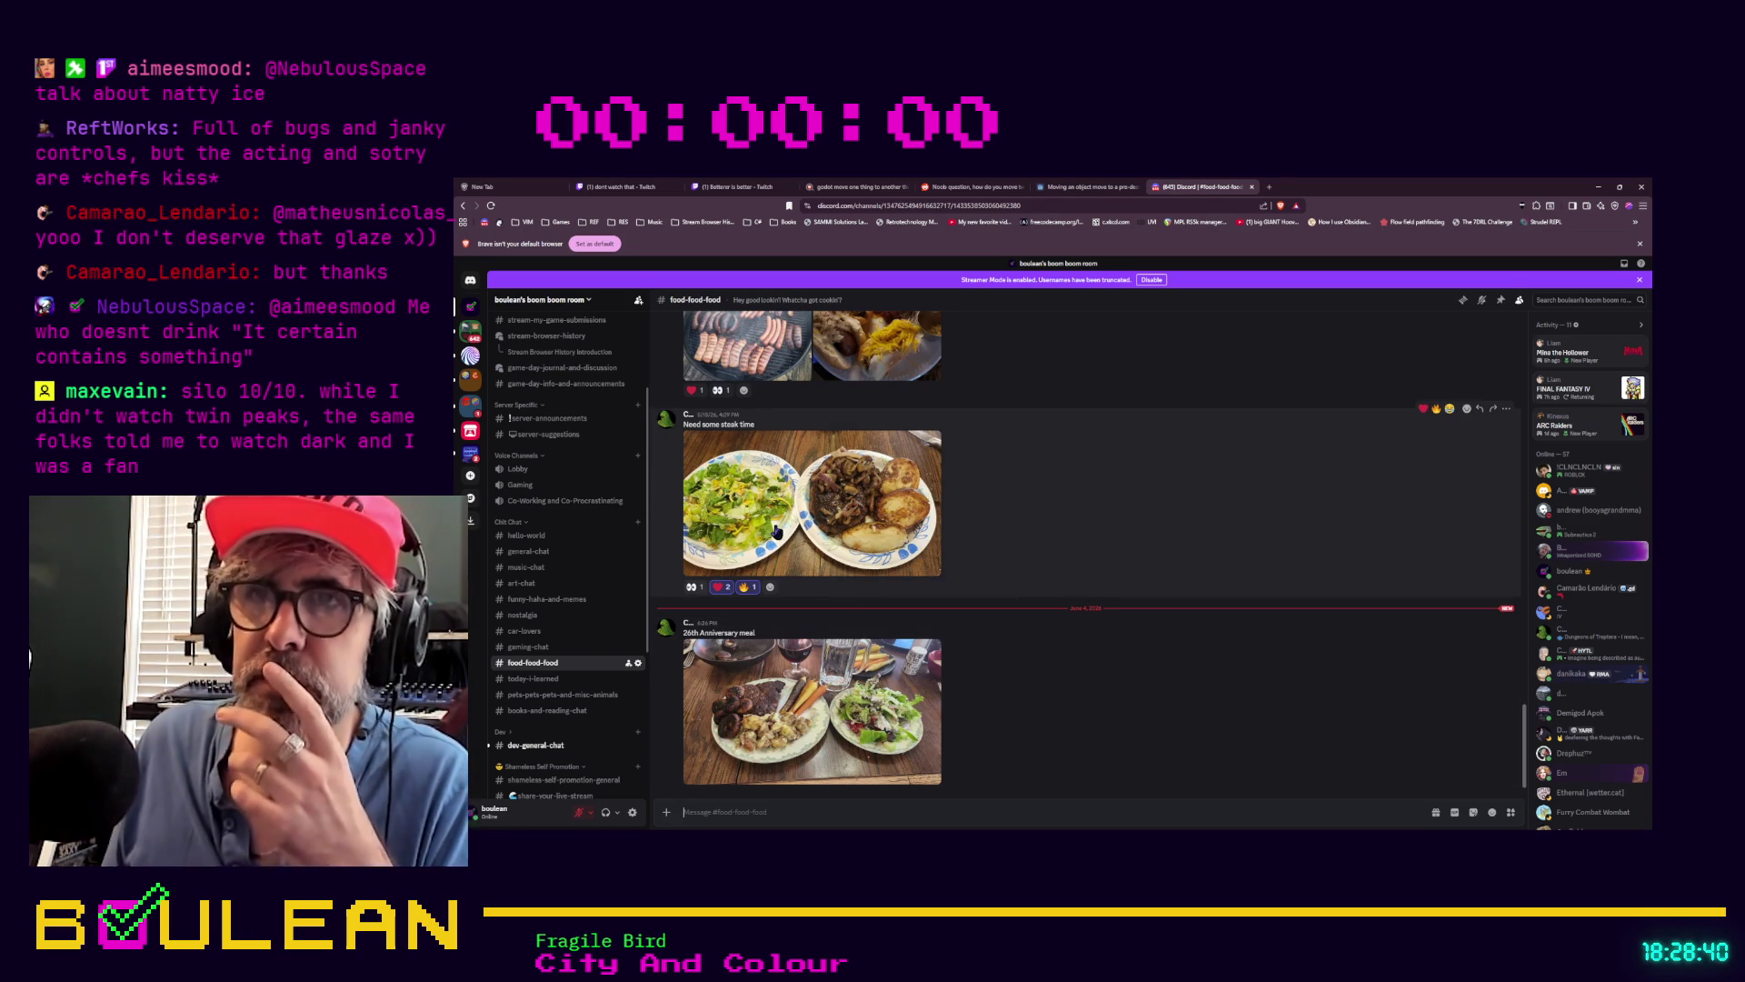
Enlarge the 'Need some steak time' steak-and-salad photo in #food-food-food, then close it
click(926, 493)
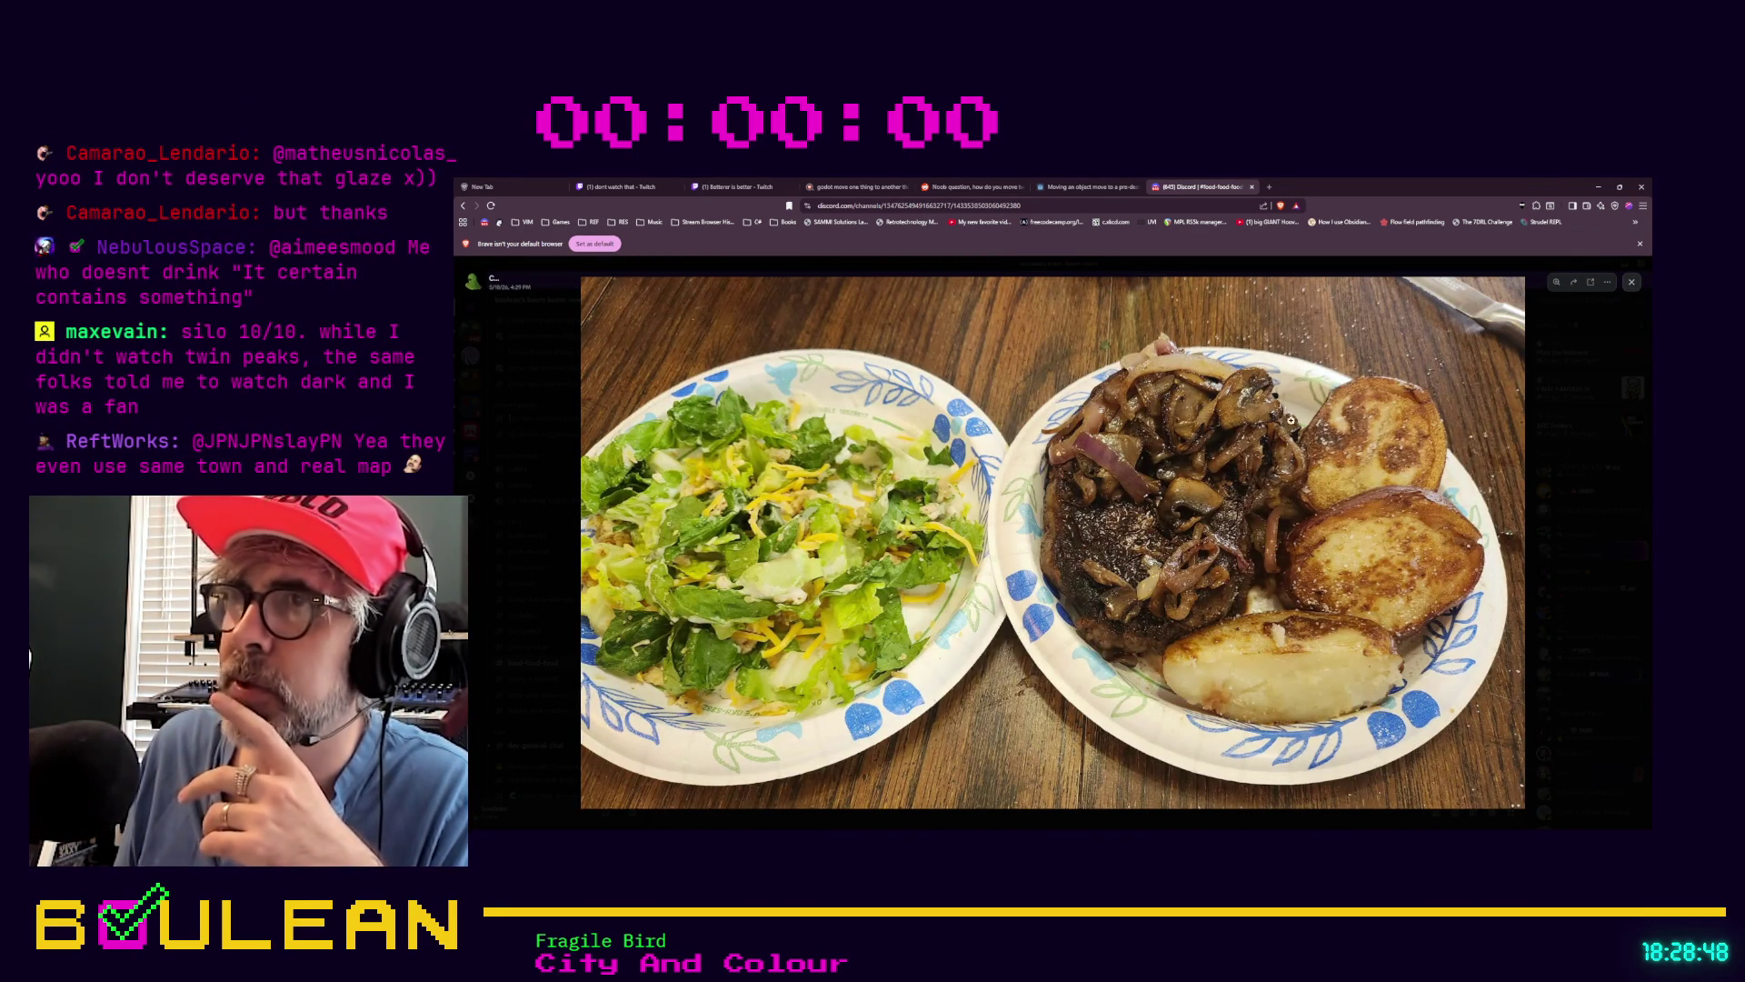
click(1630, 285)
View the 26th Anniversary meal photo full size, then close the viewer
click(725, 502)
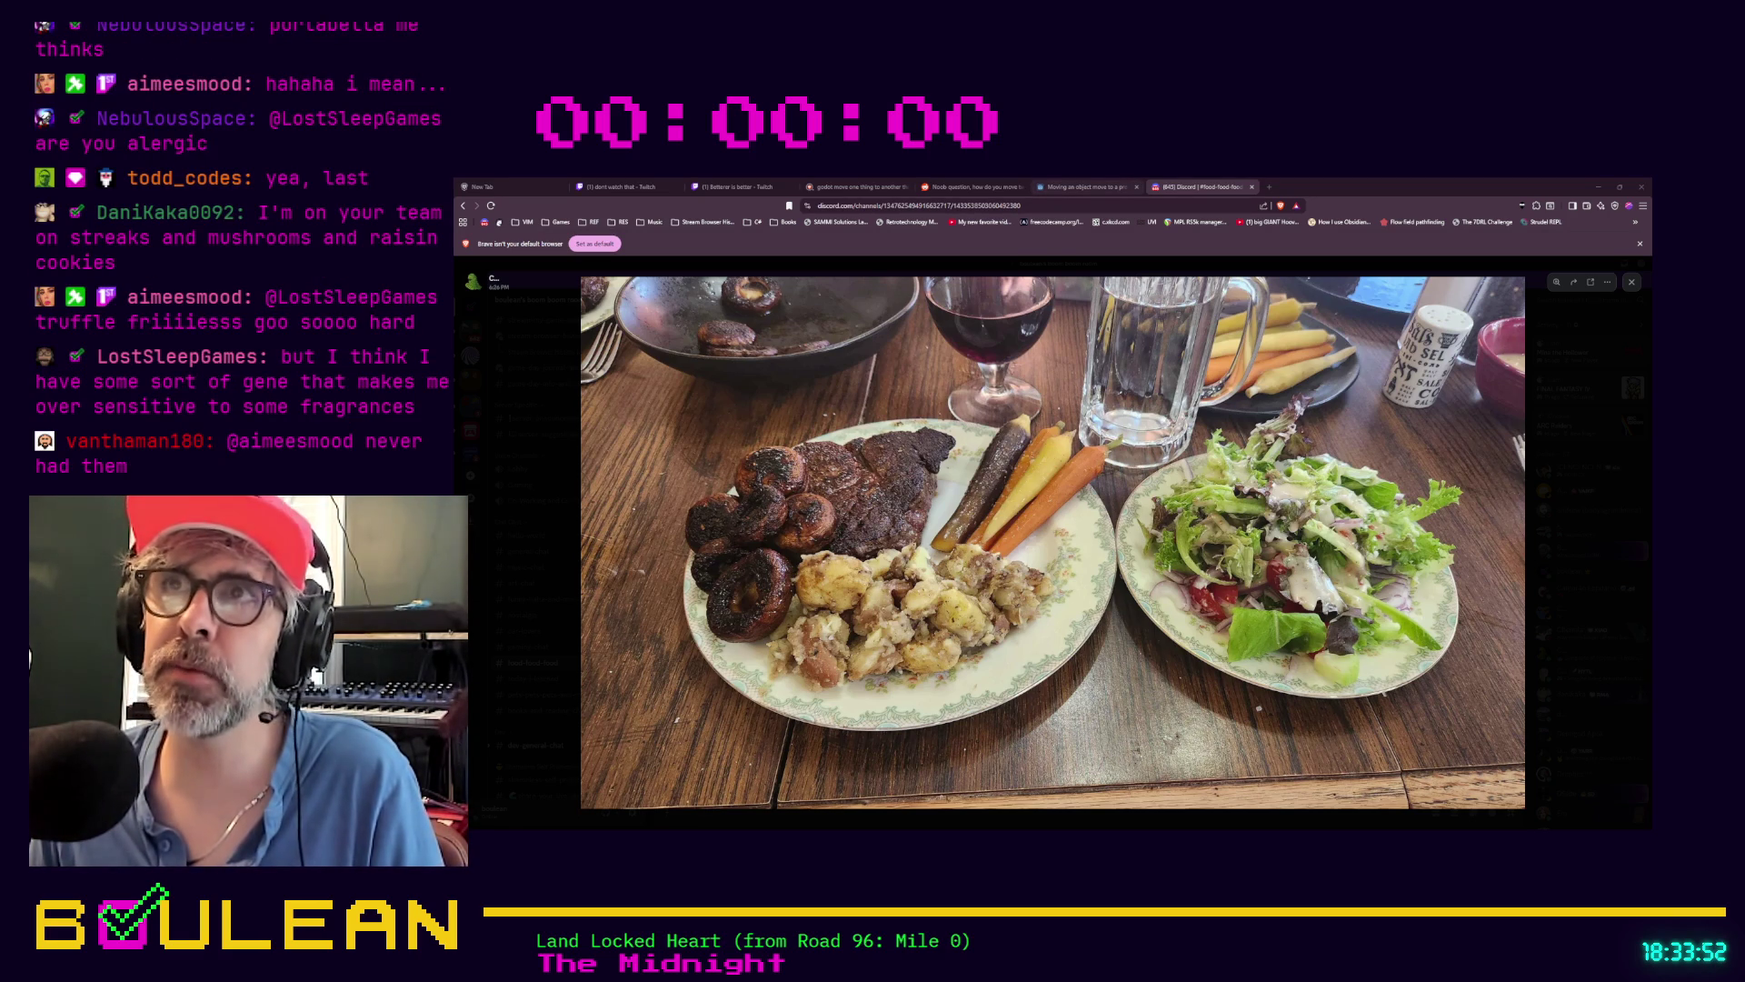
click(1631, 282)
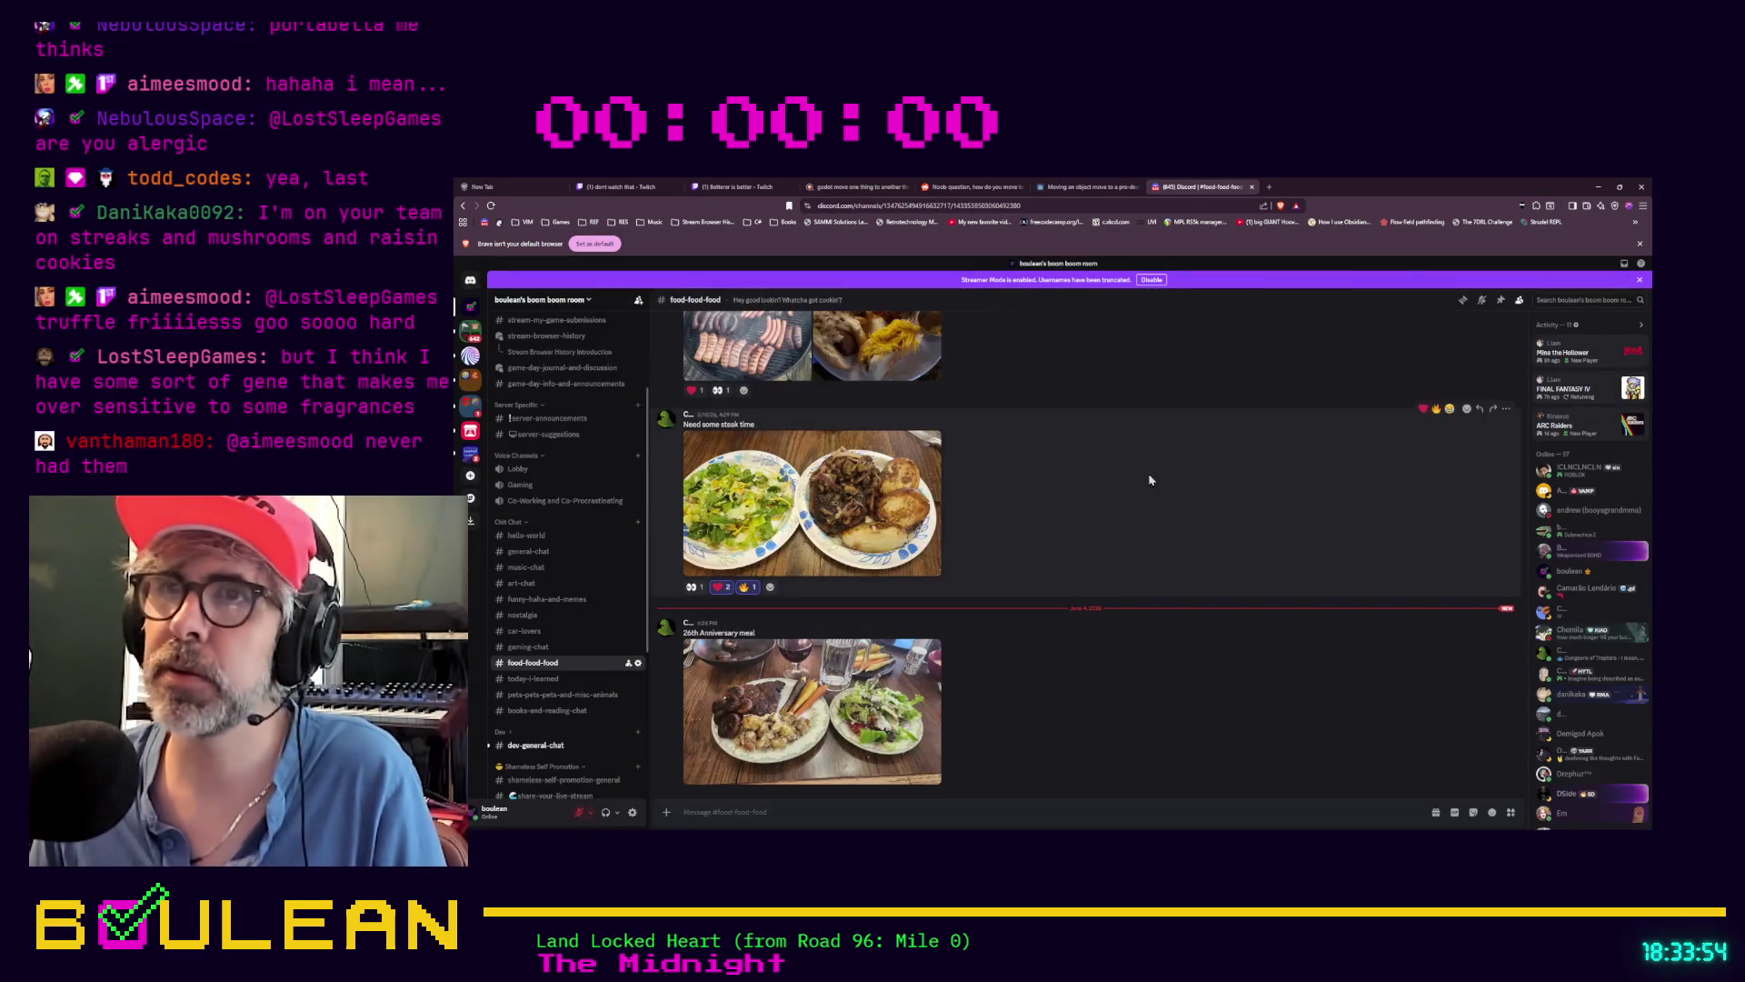
Reopen the steak-and-salad photo with mushrooms, onions and browned potatoes full size
click(847, 509)
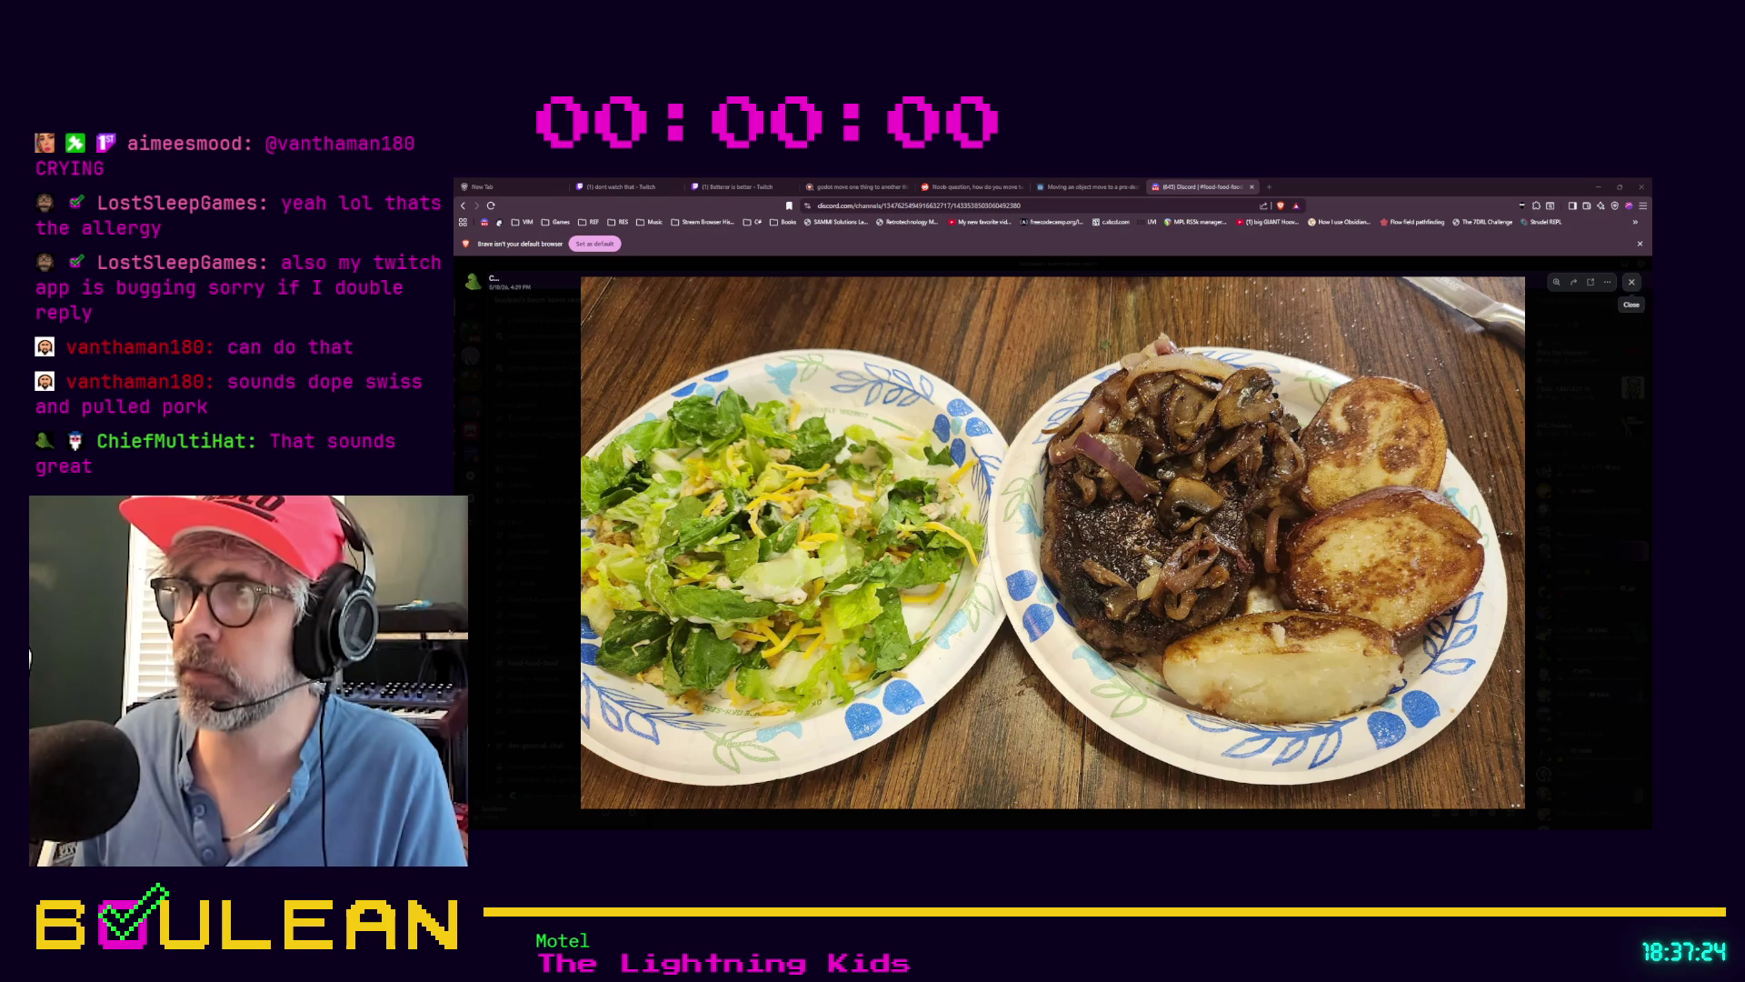
Close the enlarged dinner photo and minimize the Discord browser window
click(1632, 283)
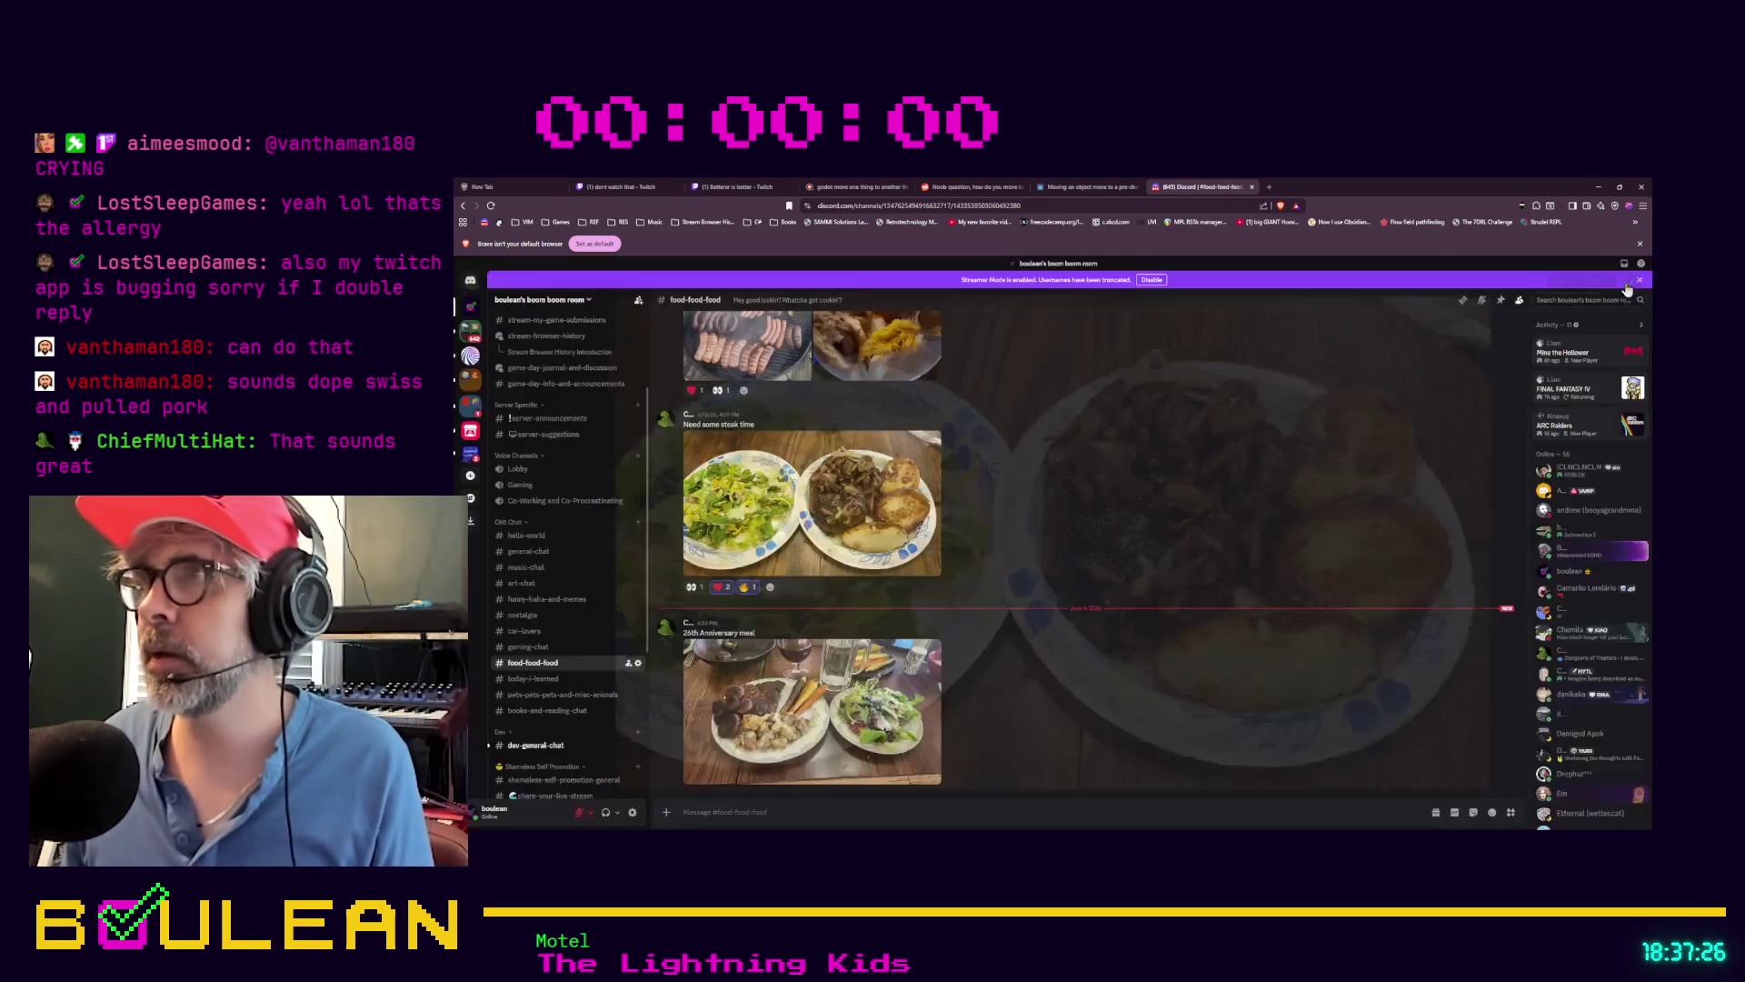
click(1598, 191)
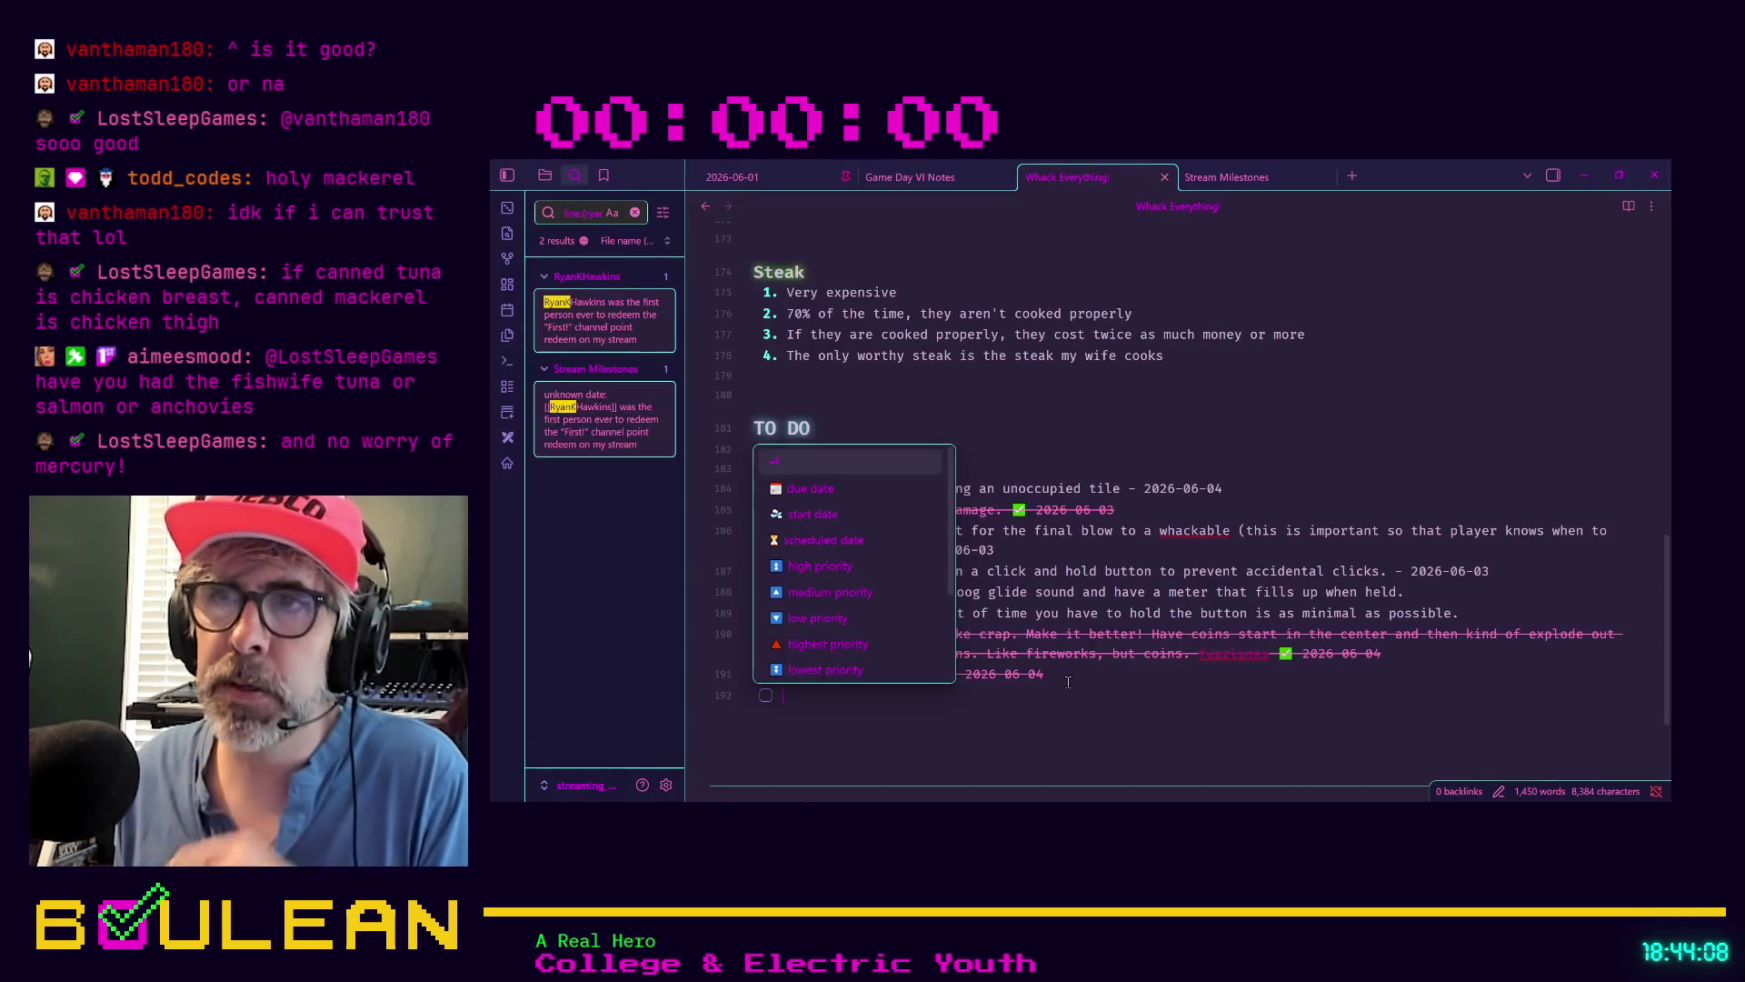
Add a temporary 'Sound effect for retry button hold' task at the top of the TO DO list
key(Down)
key(Down)
key(Escape)
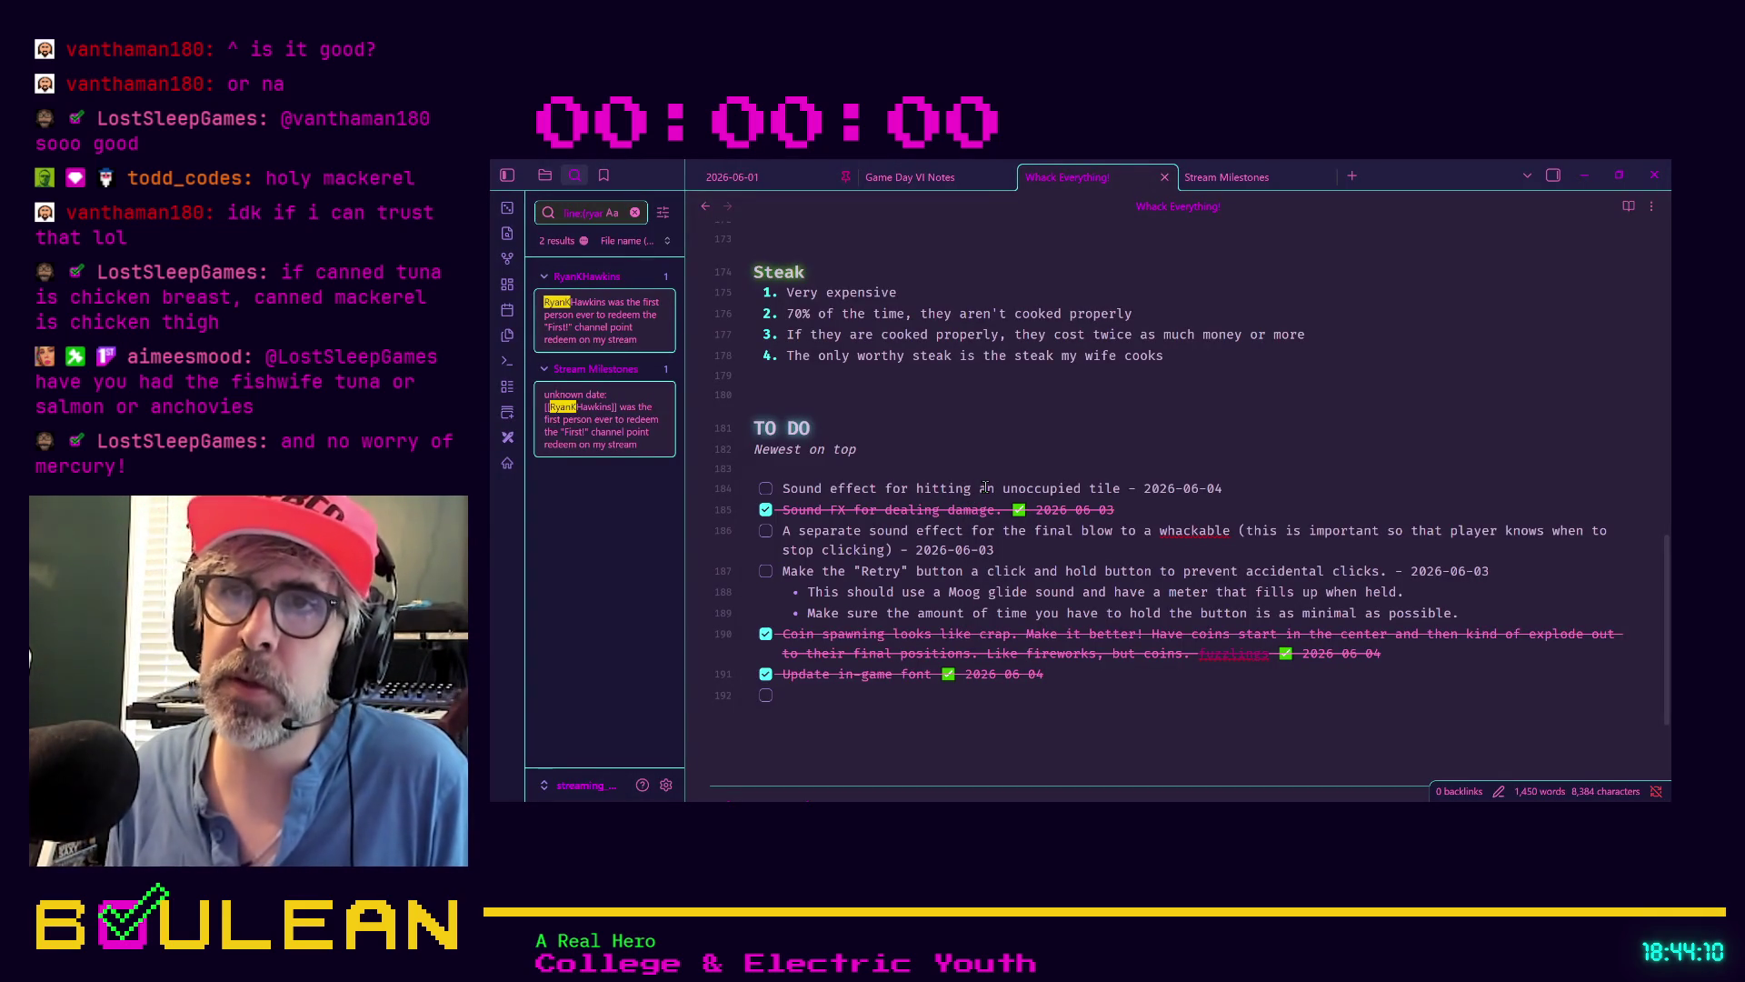
key(Return)
key(Escape)
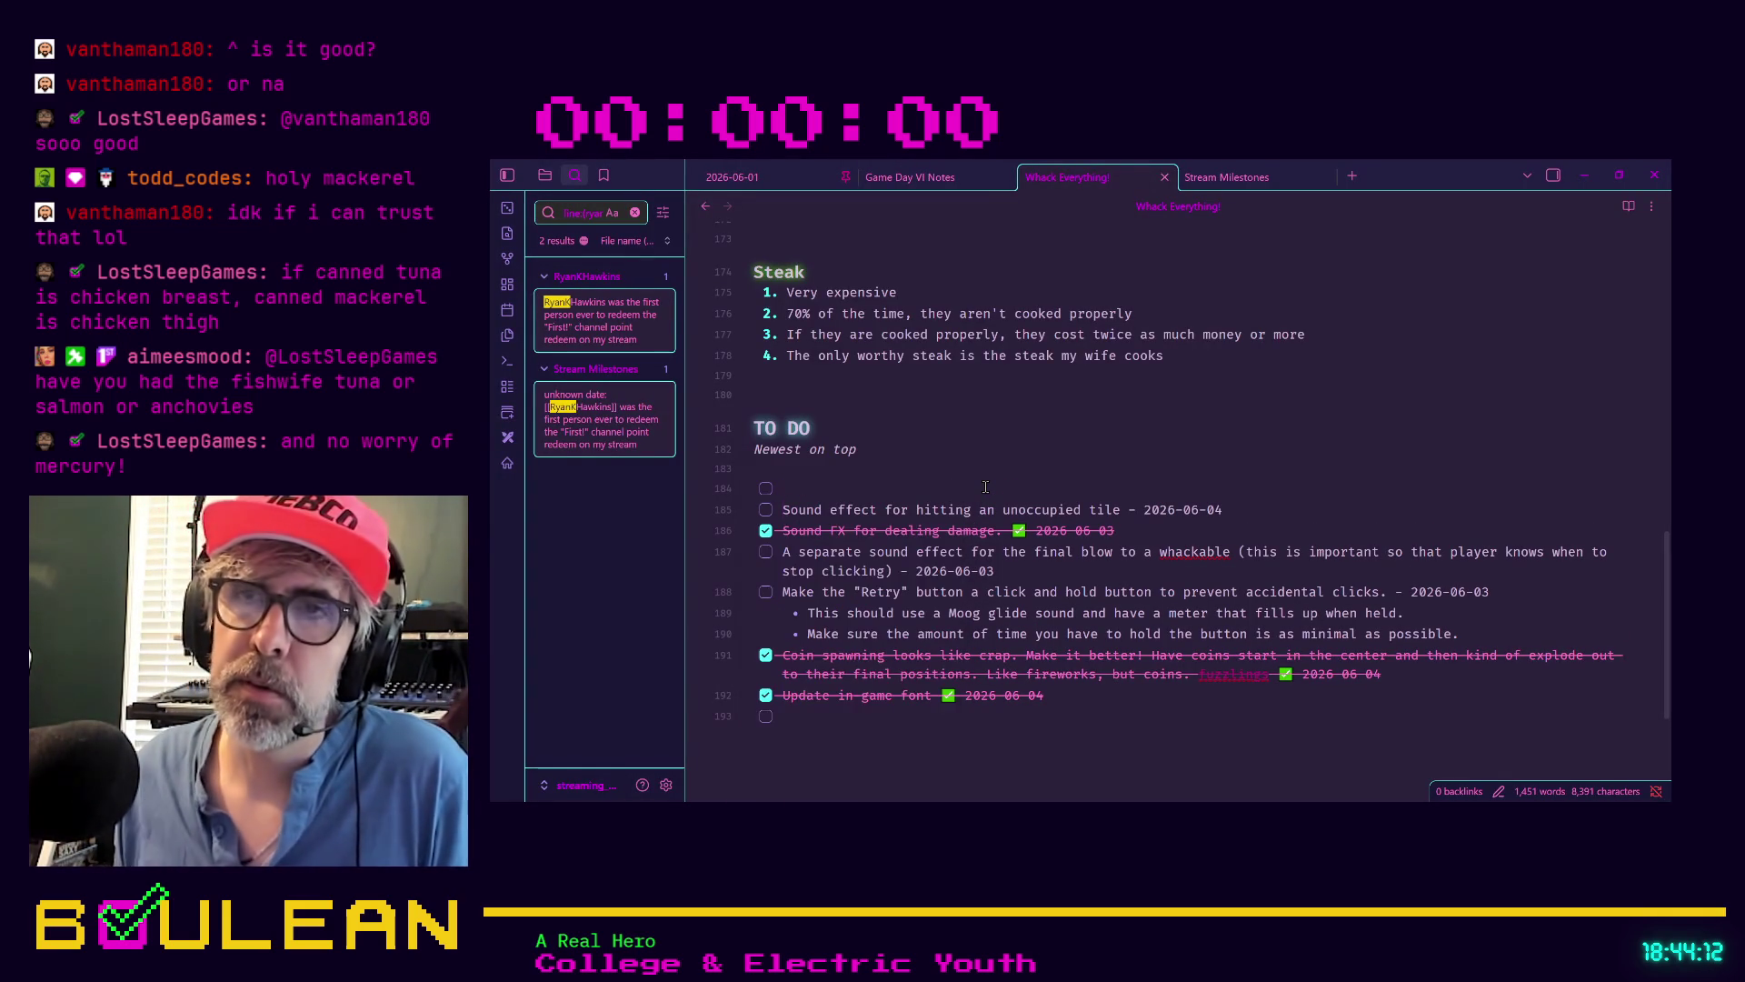
text(Sound effect for)
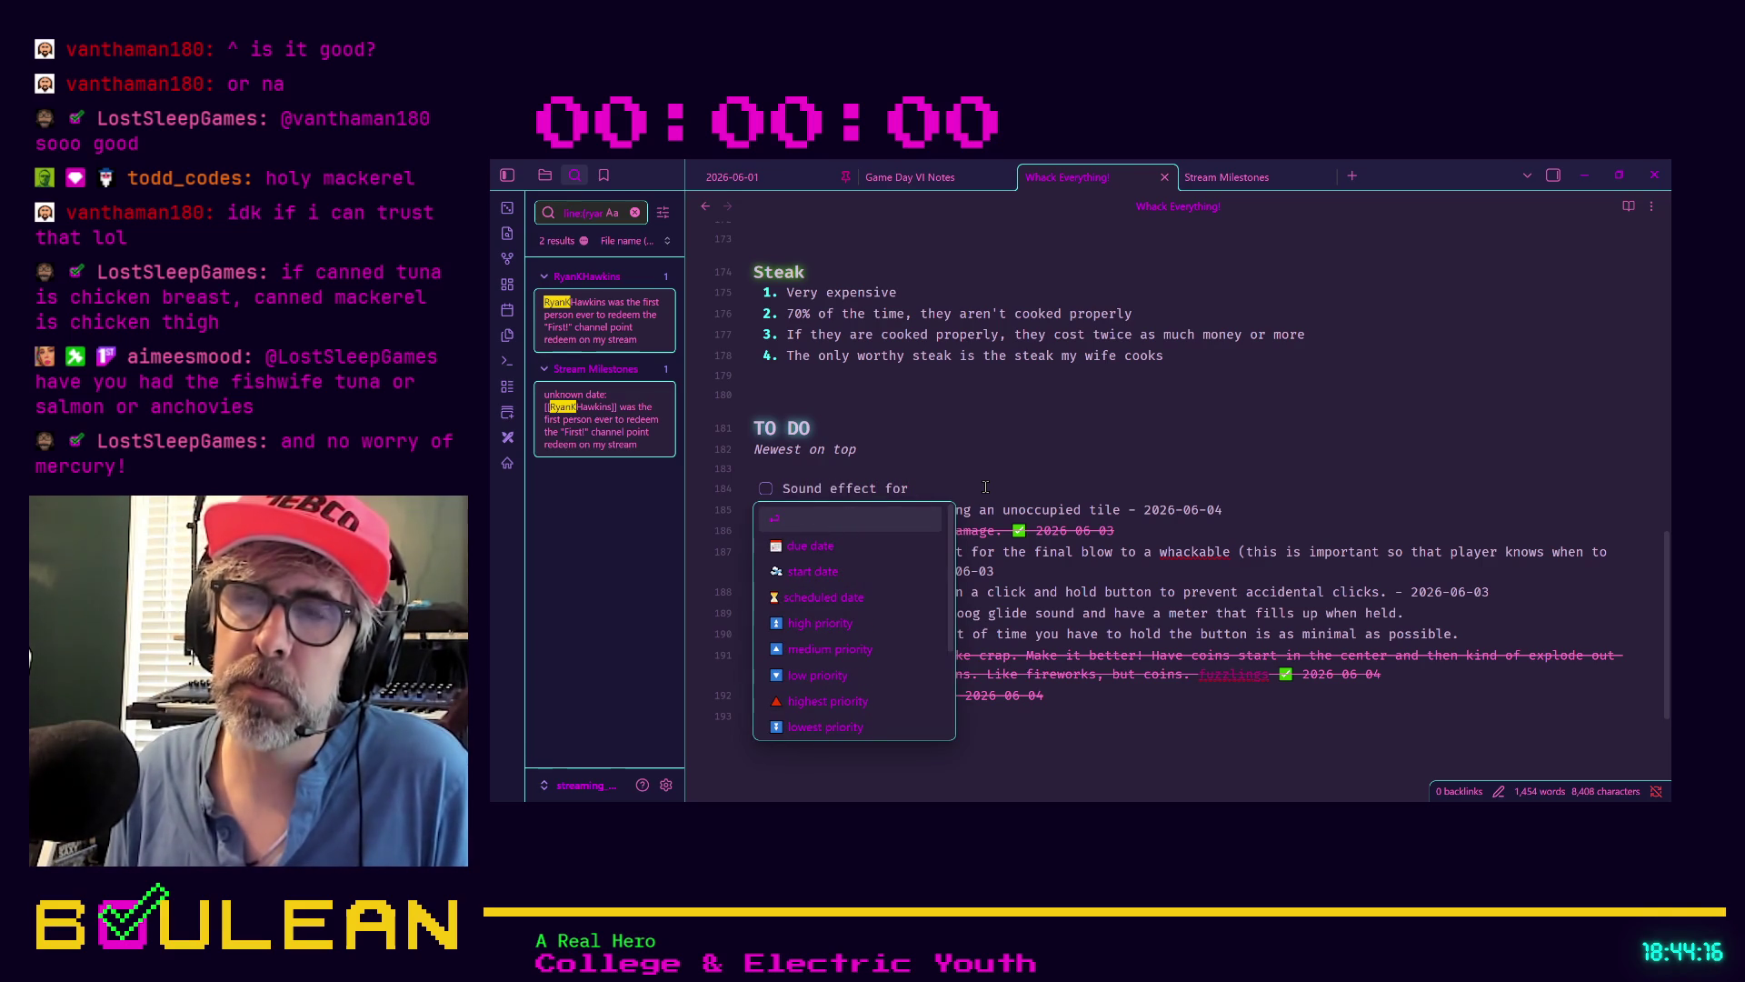
text( retry button )
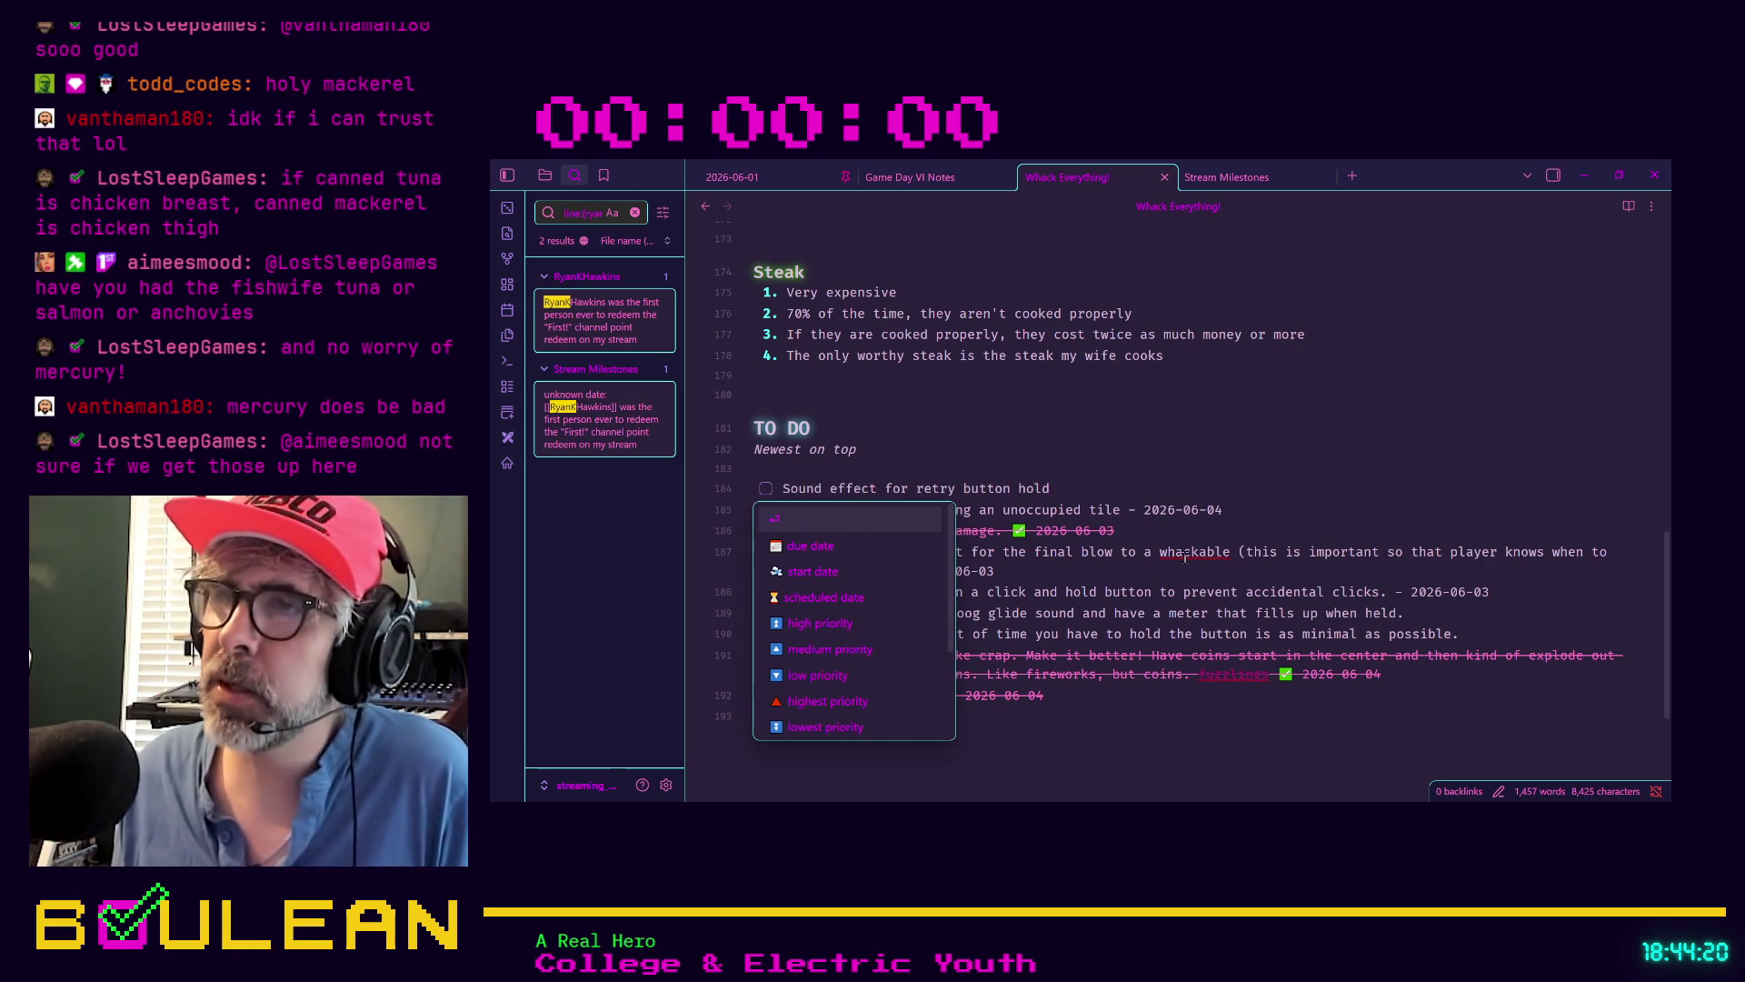
text(hold)
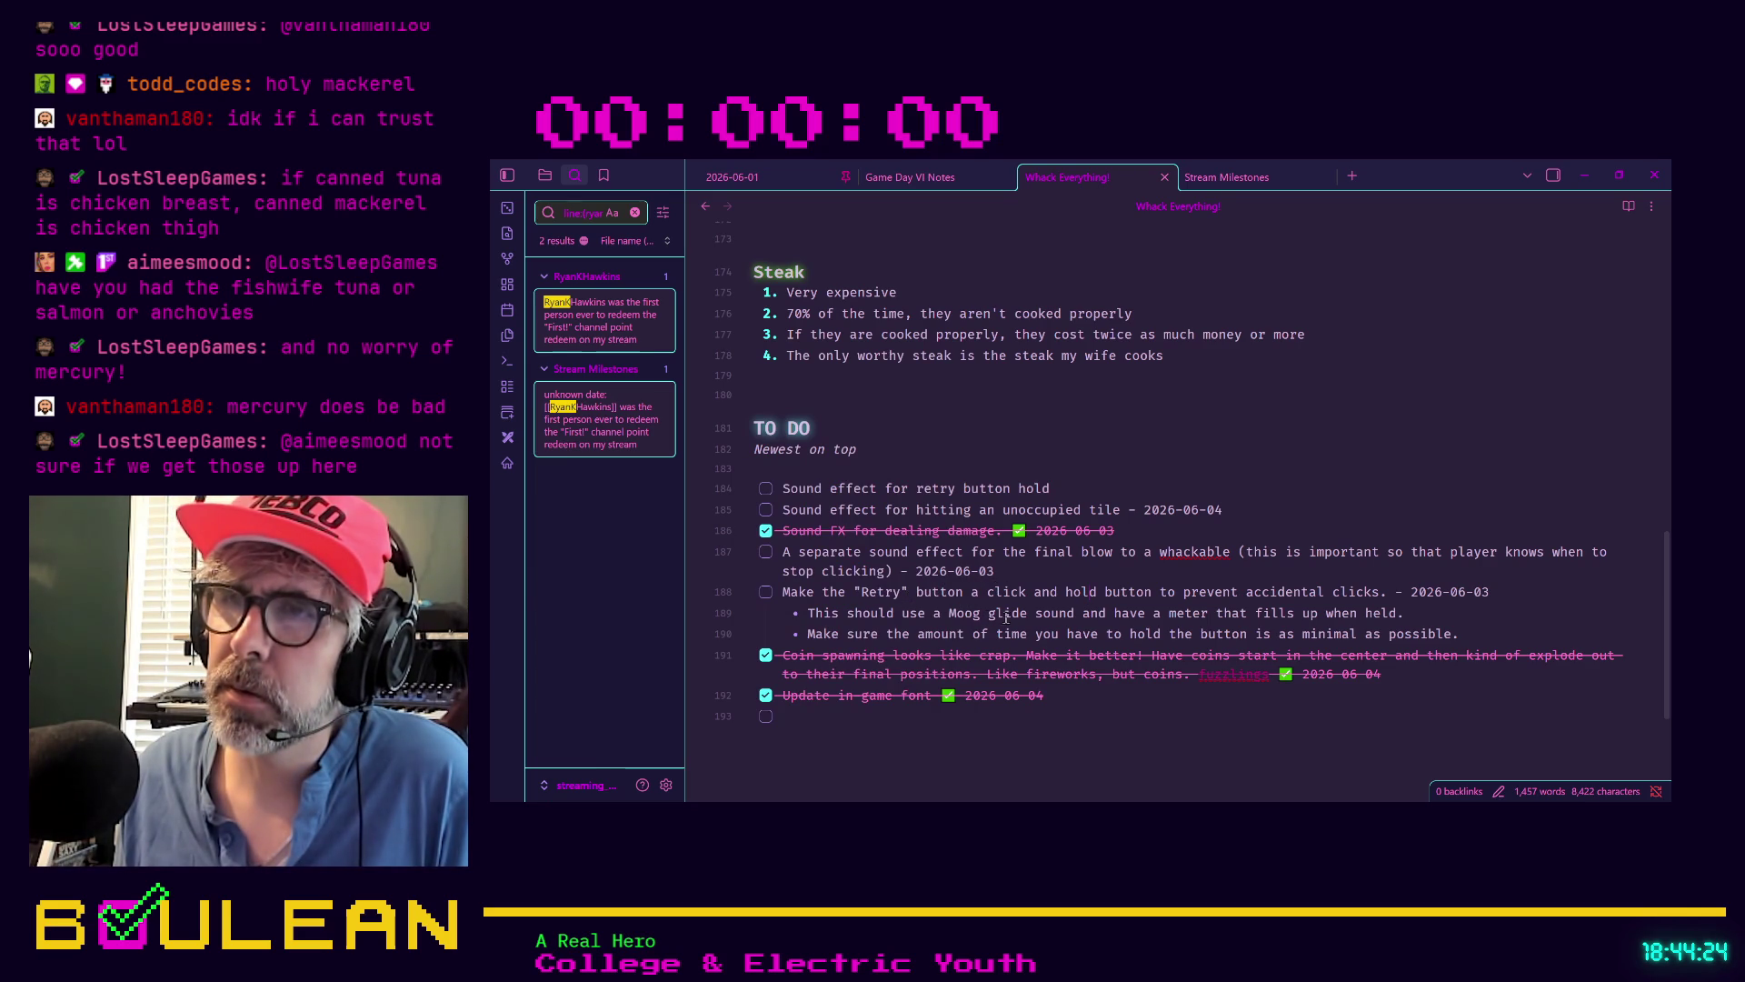
Make the Moog glide note a '[ ]' checkbox task and delete the temporary retry sound task
click(810, 612)
text([)
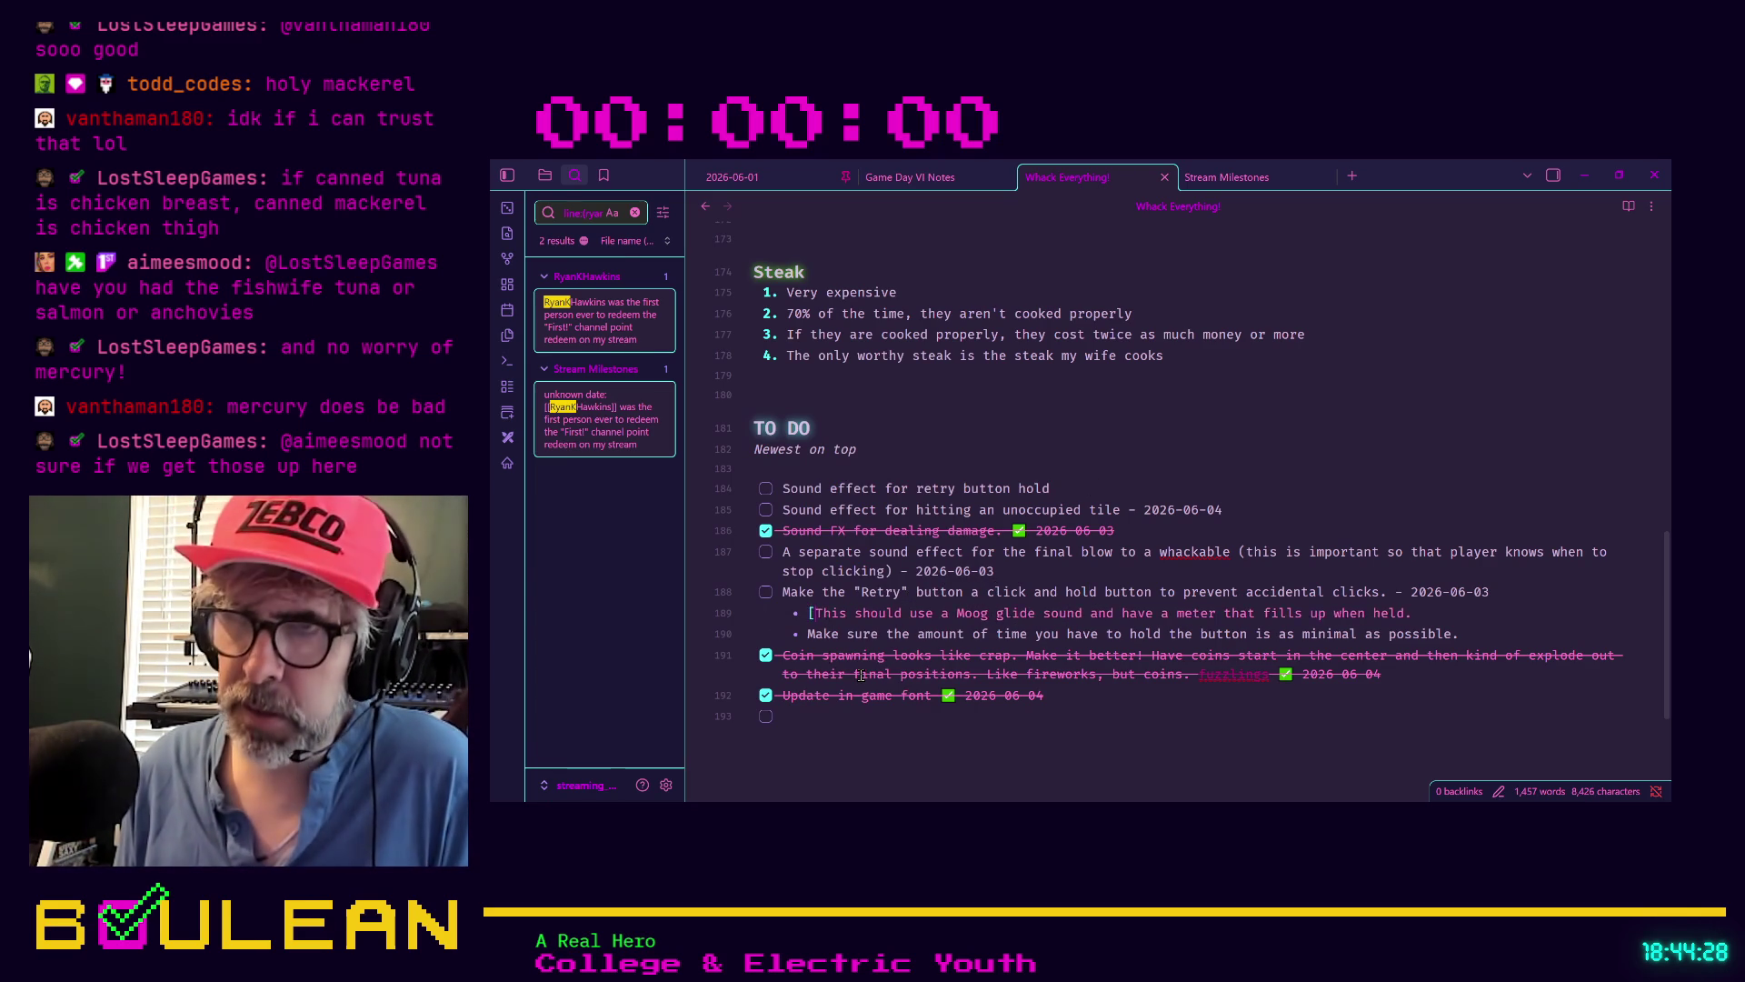
text( ])
key(Escape)
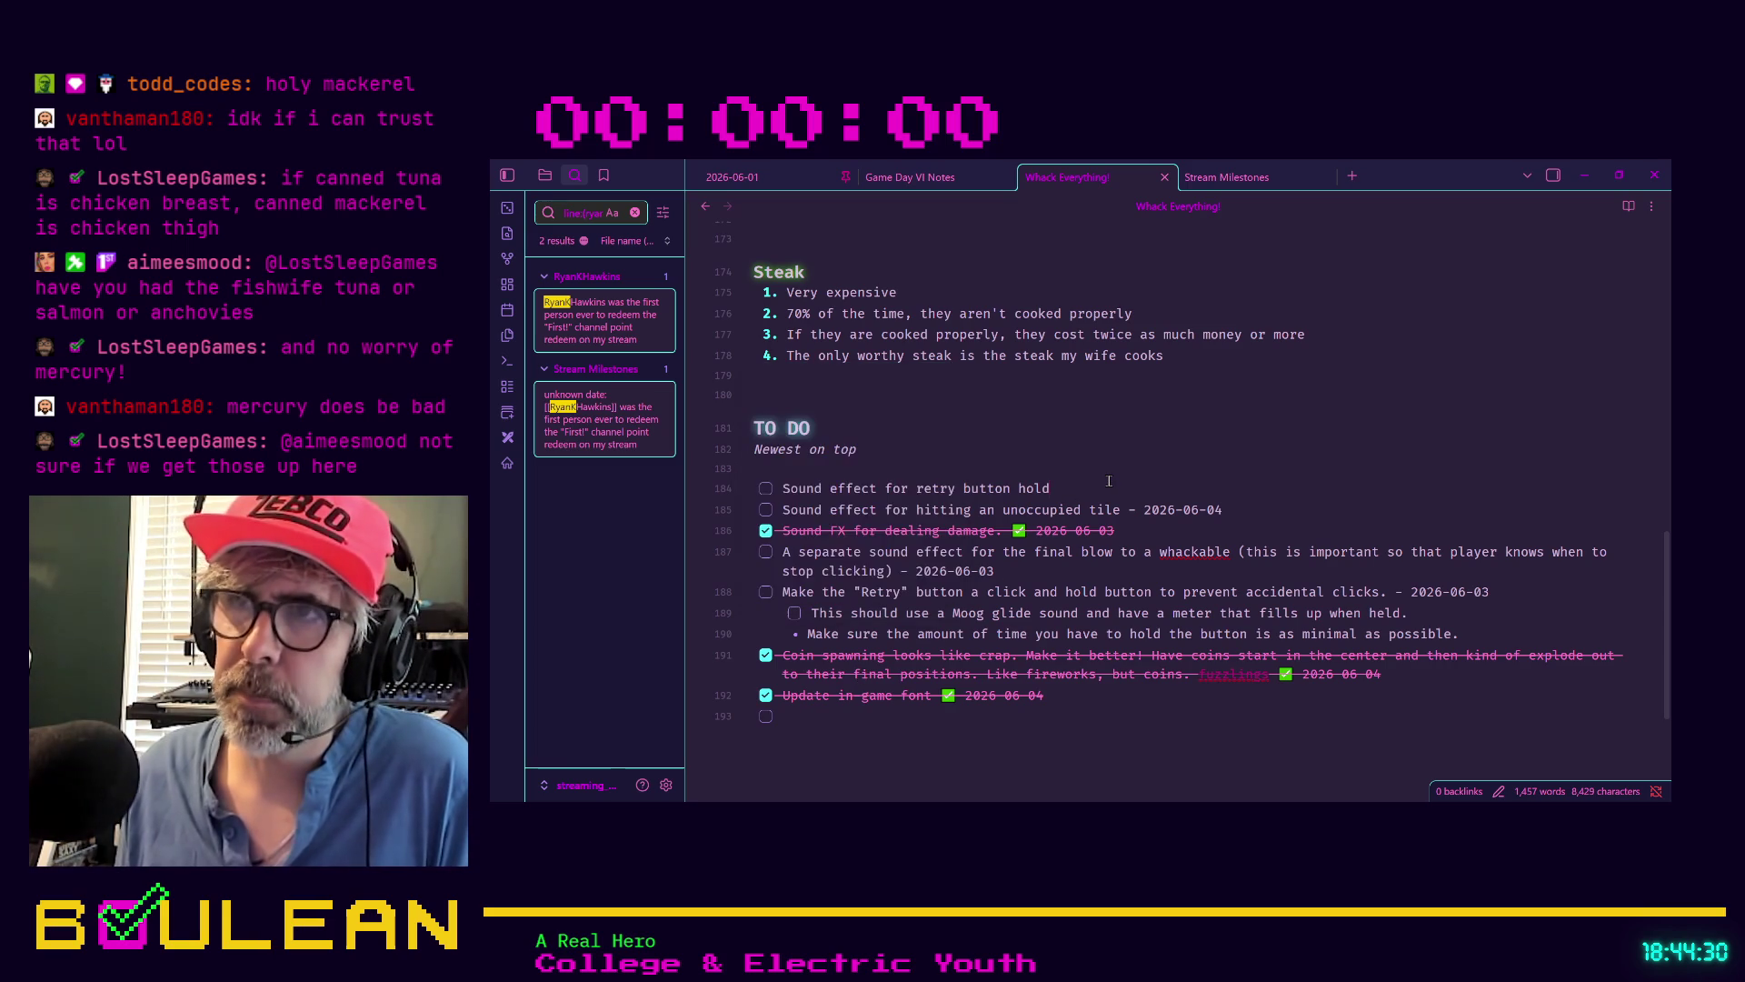
drag(763, 488, 1110, 481)
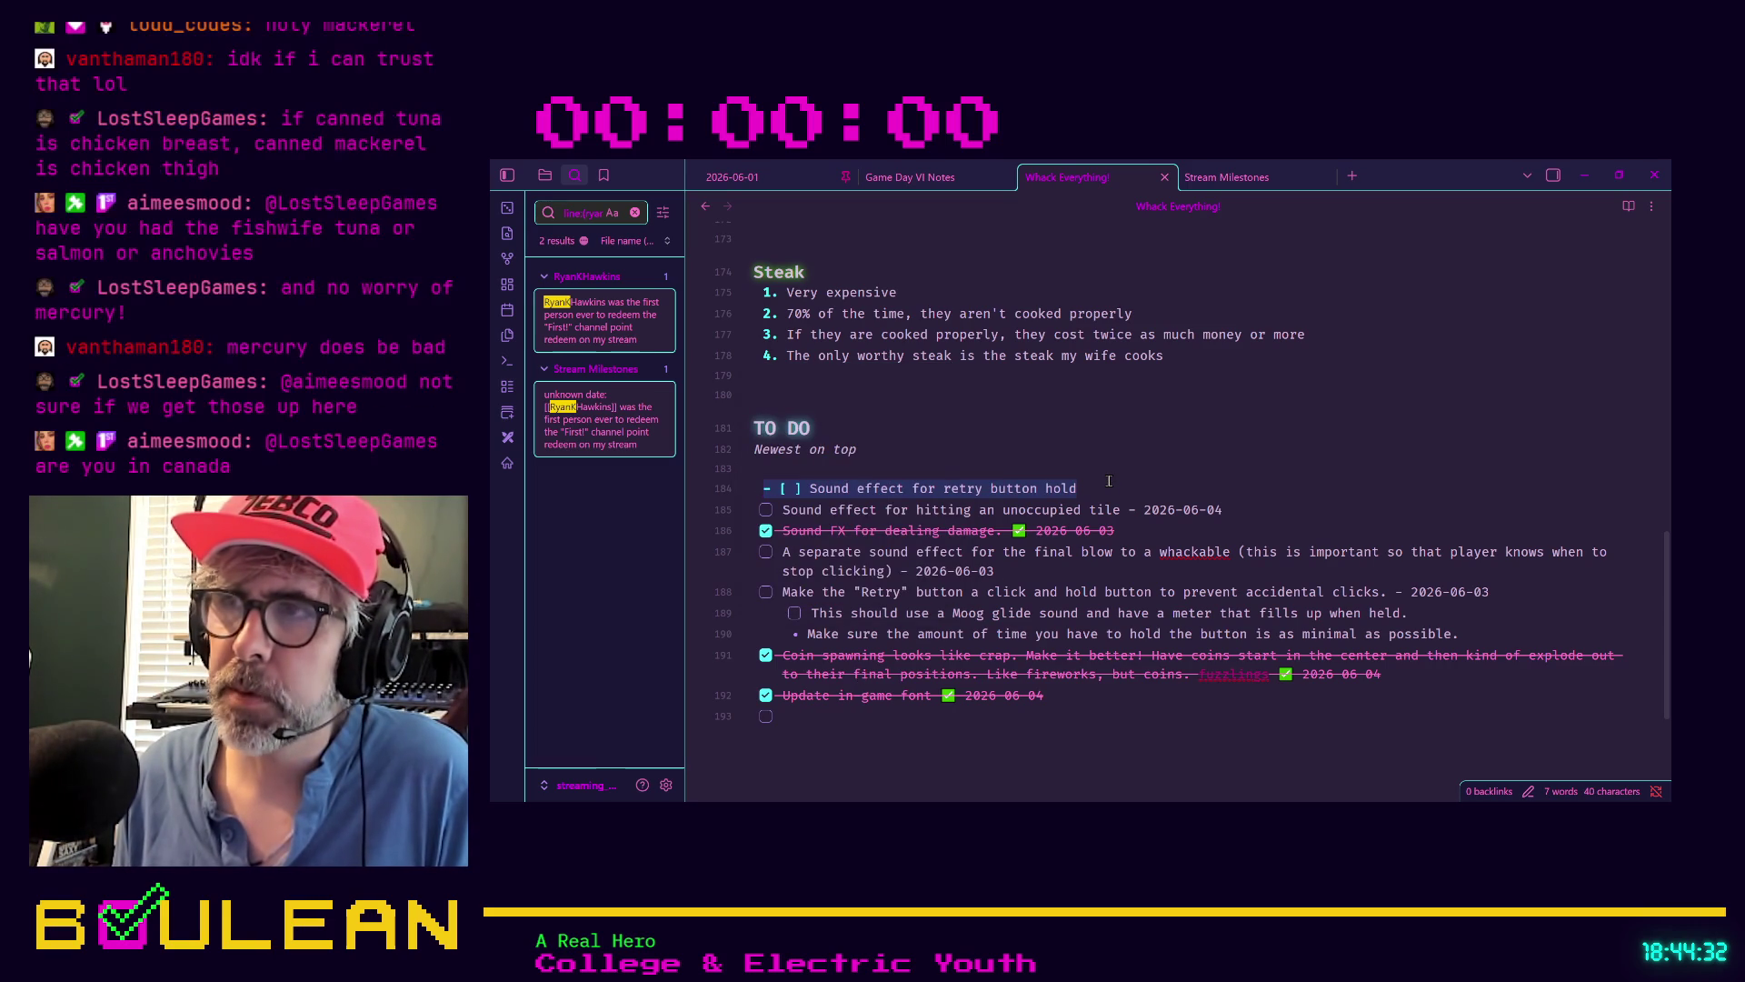
key(ctrl+x)
key(Delete)
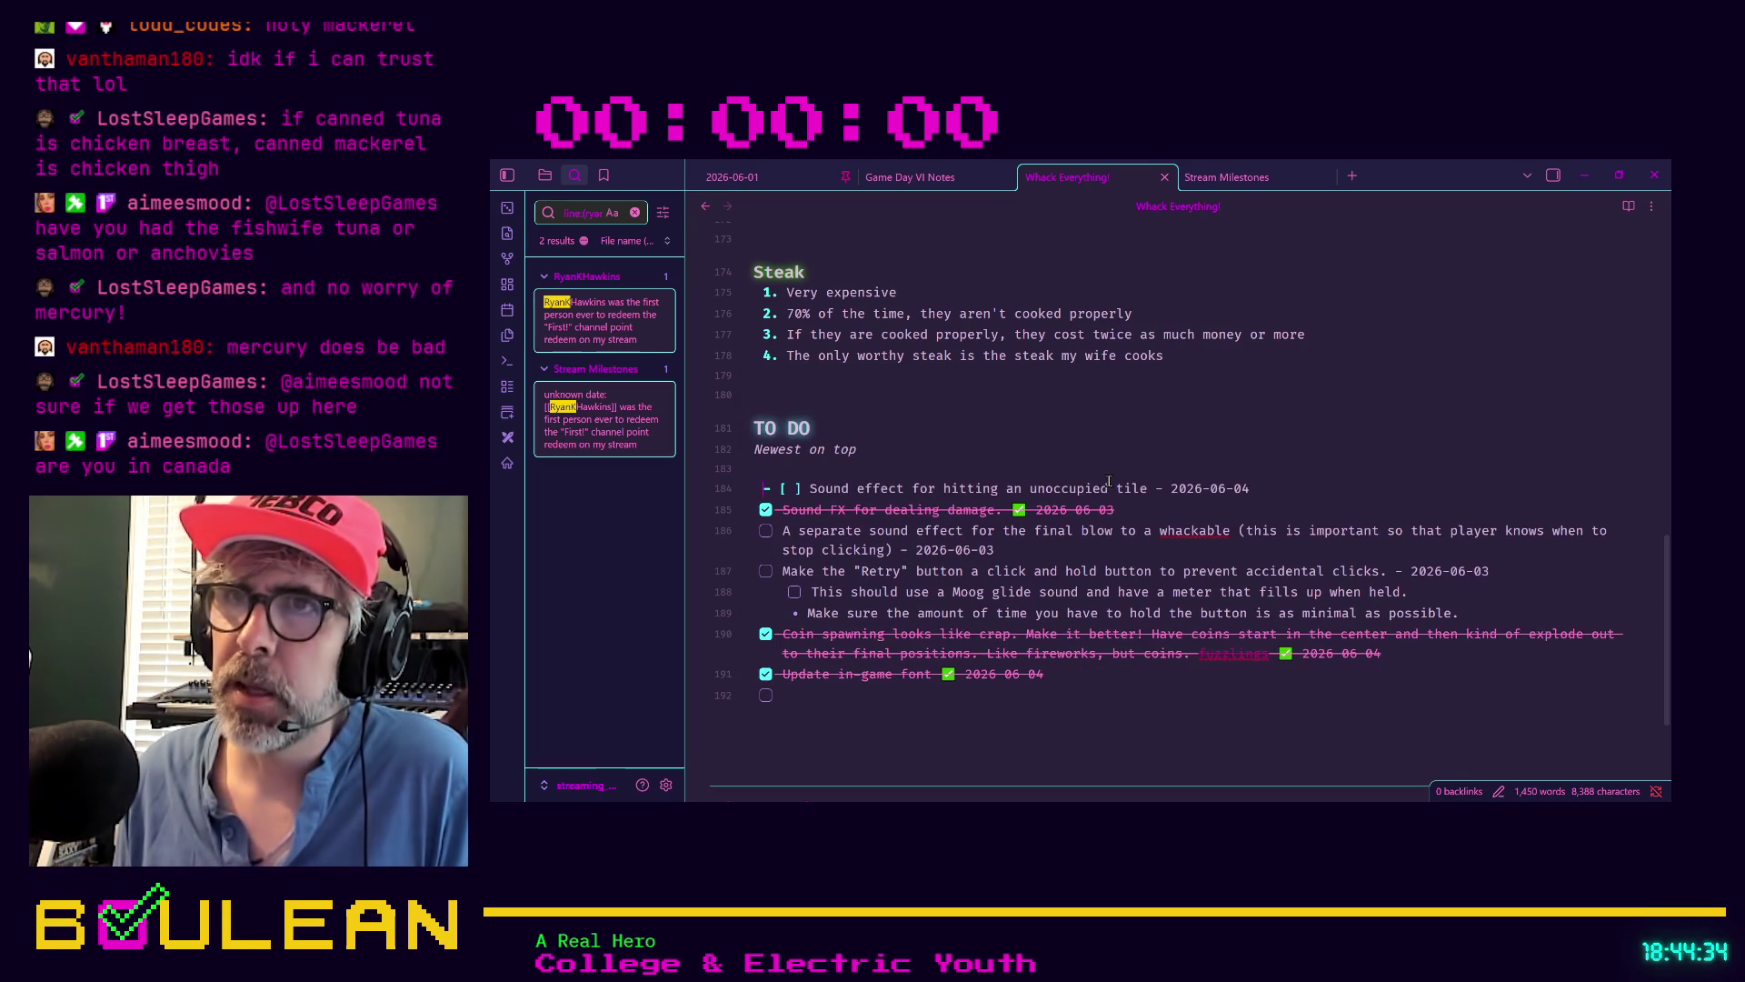
click(987, 611)
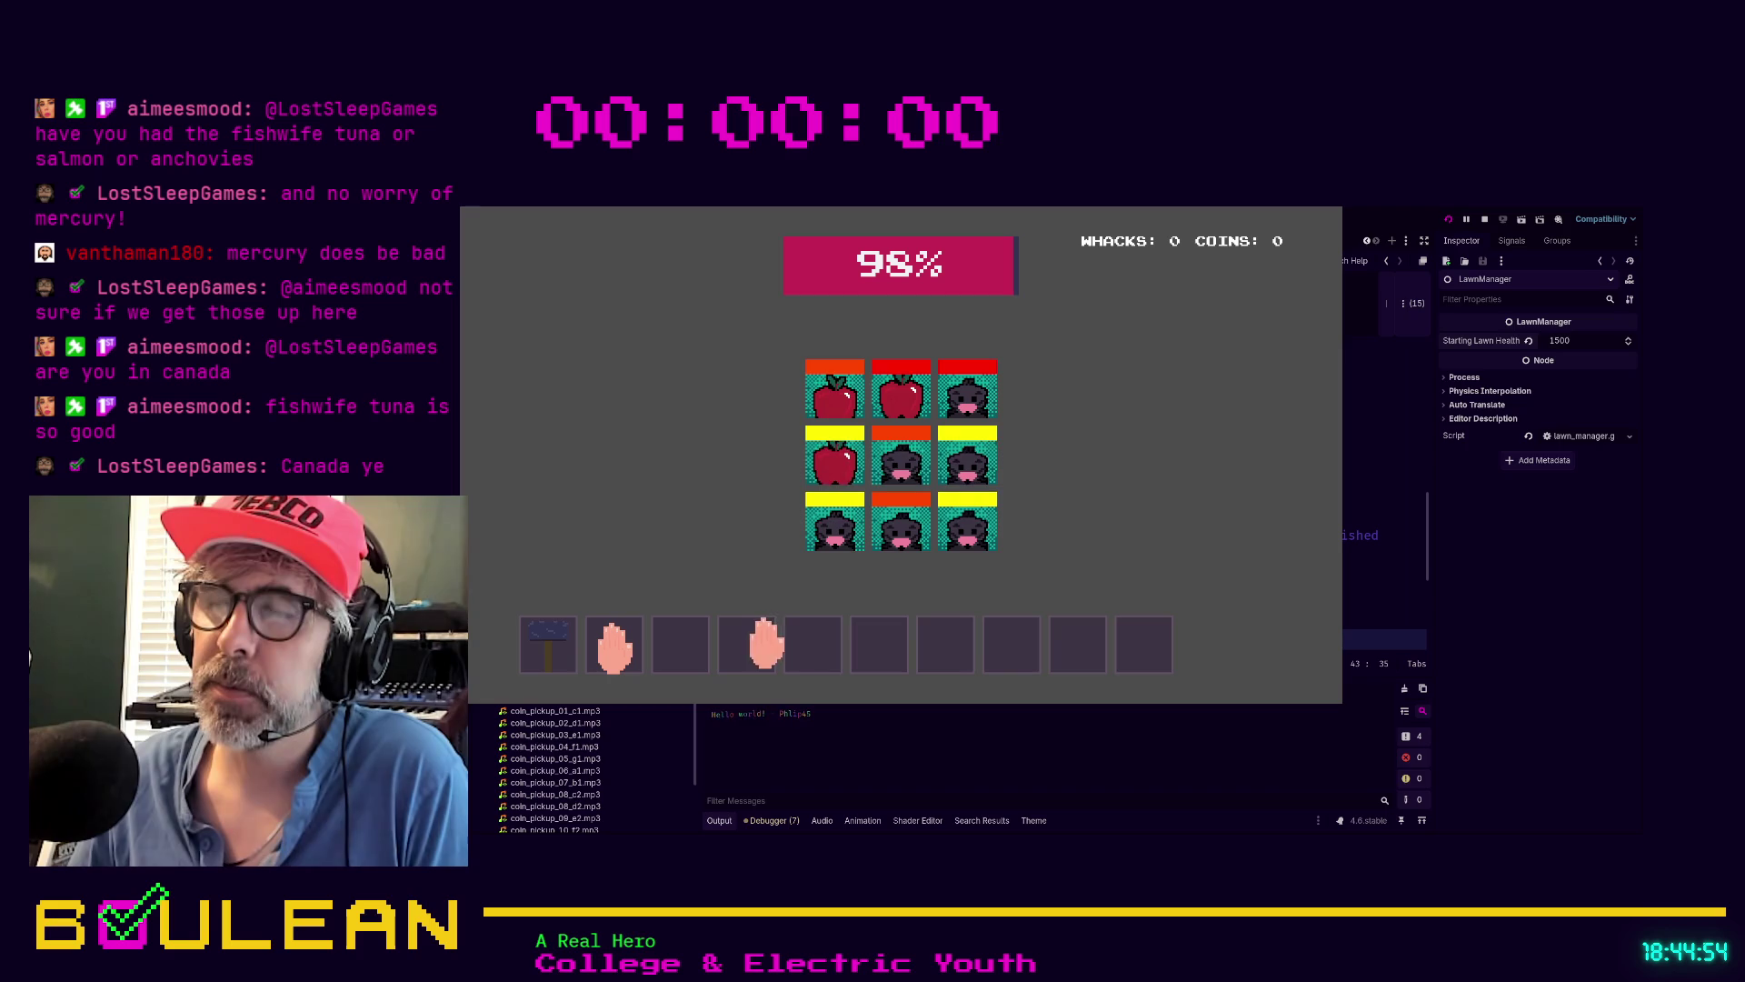
Whack seven moles across the grid in the running game, then stop the test run
click(886, 515)
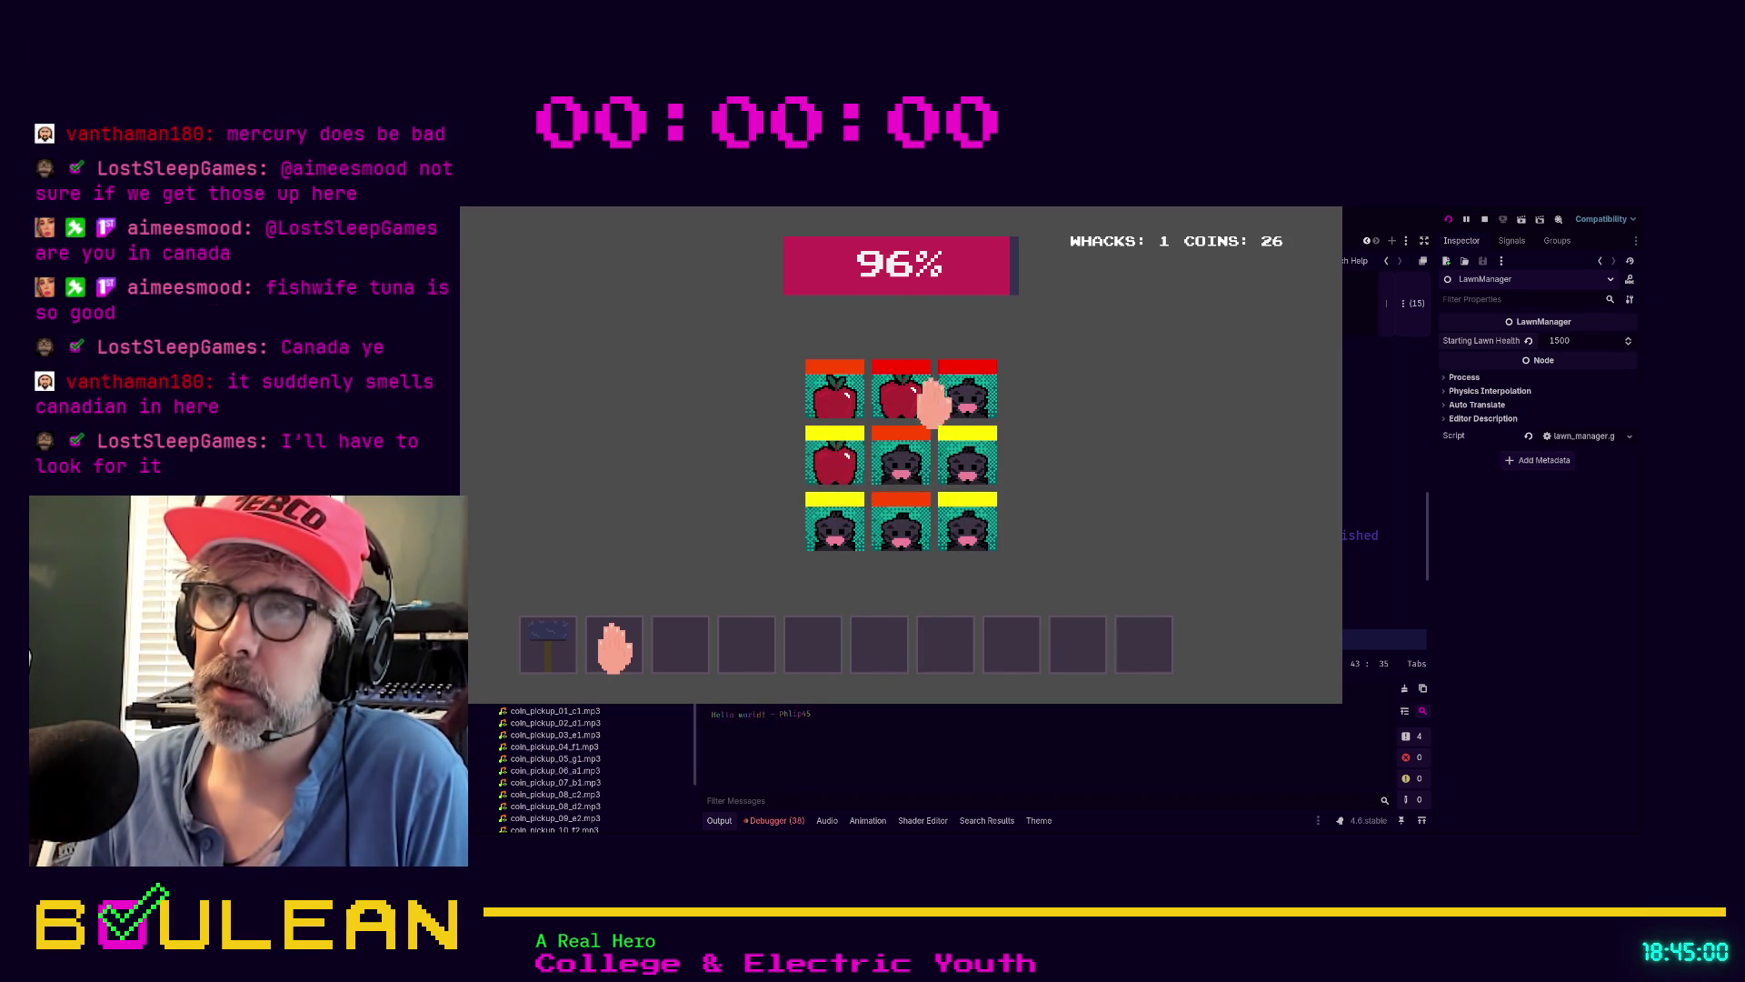
click(889, 452)
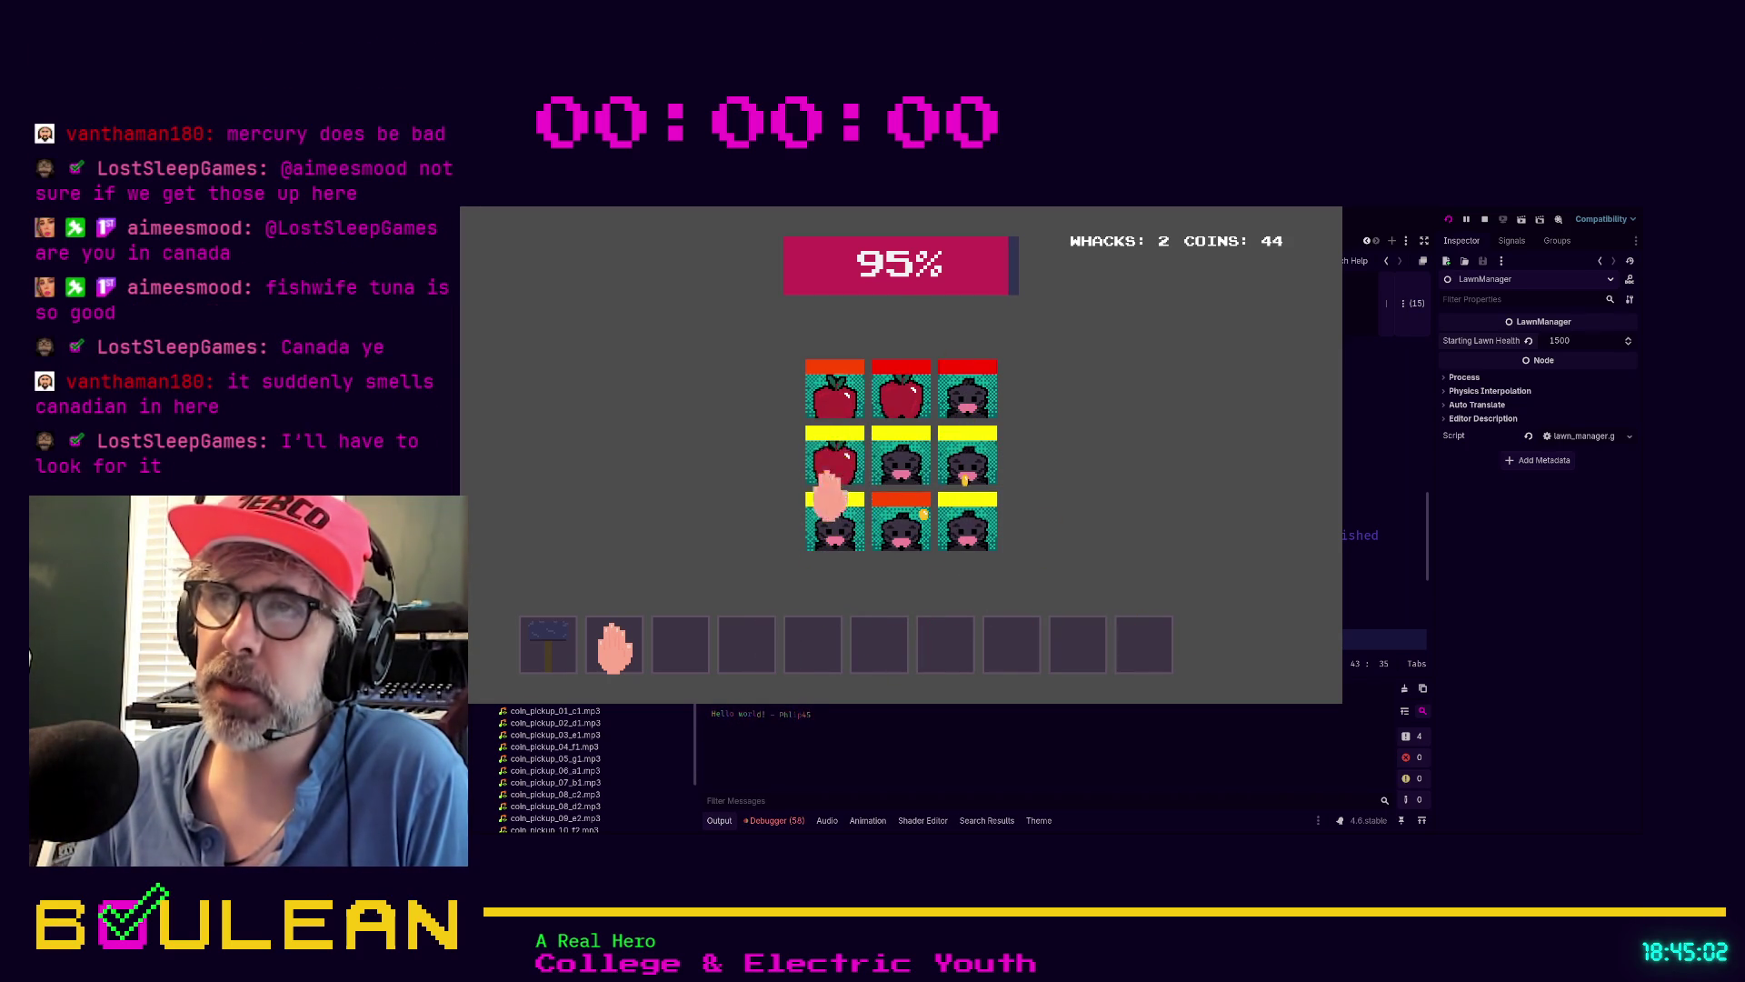
click(829, 502)
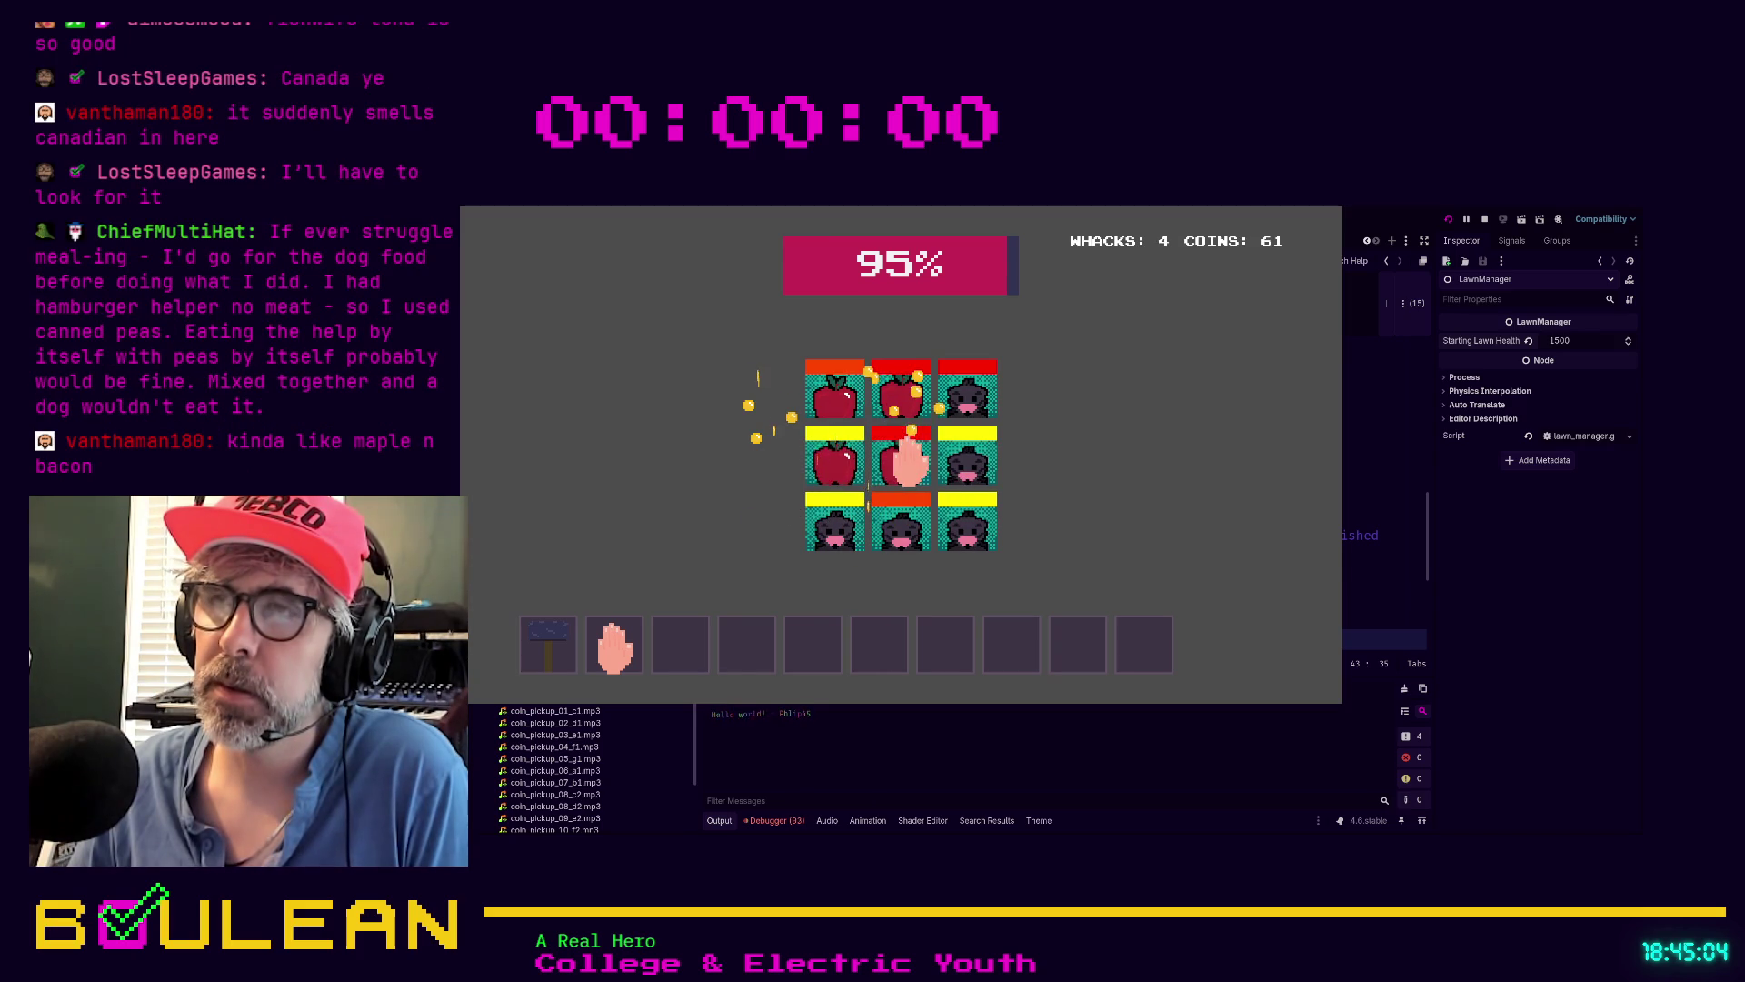
click(894, 450)
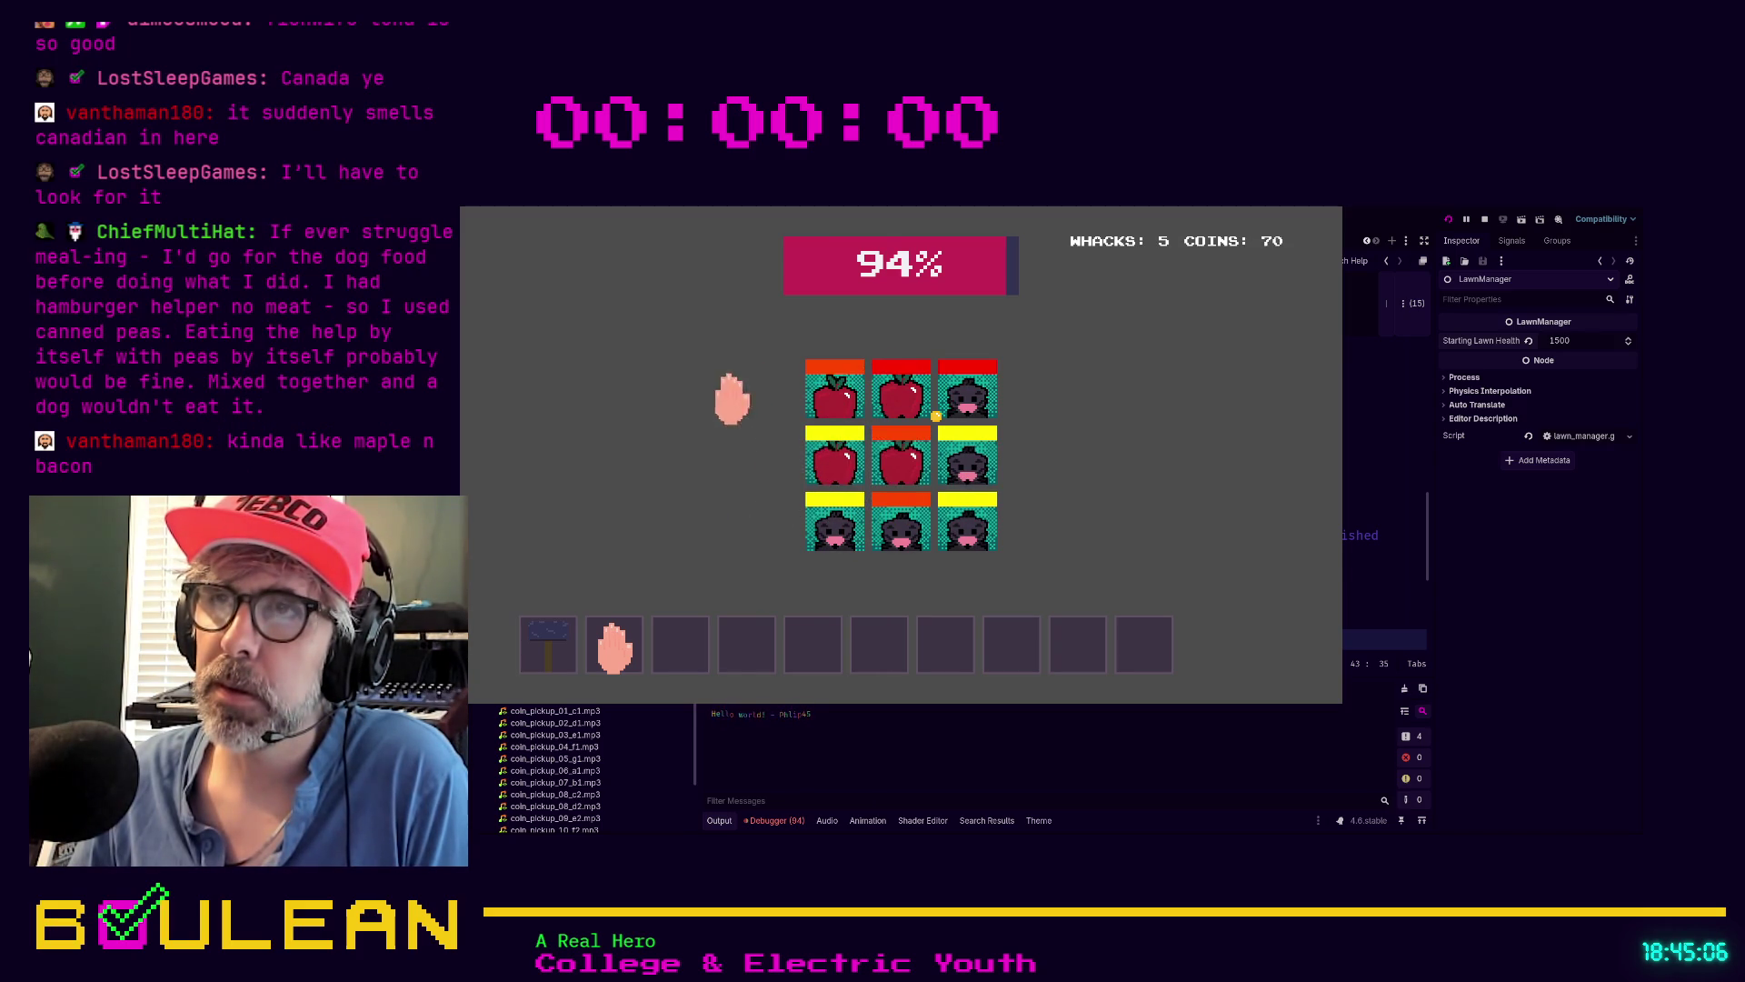
click(901, 387)
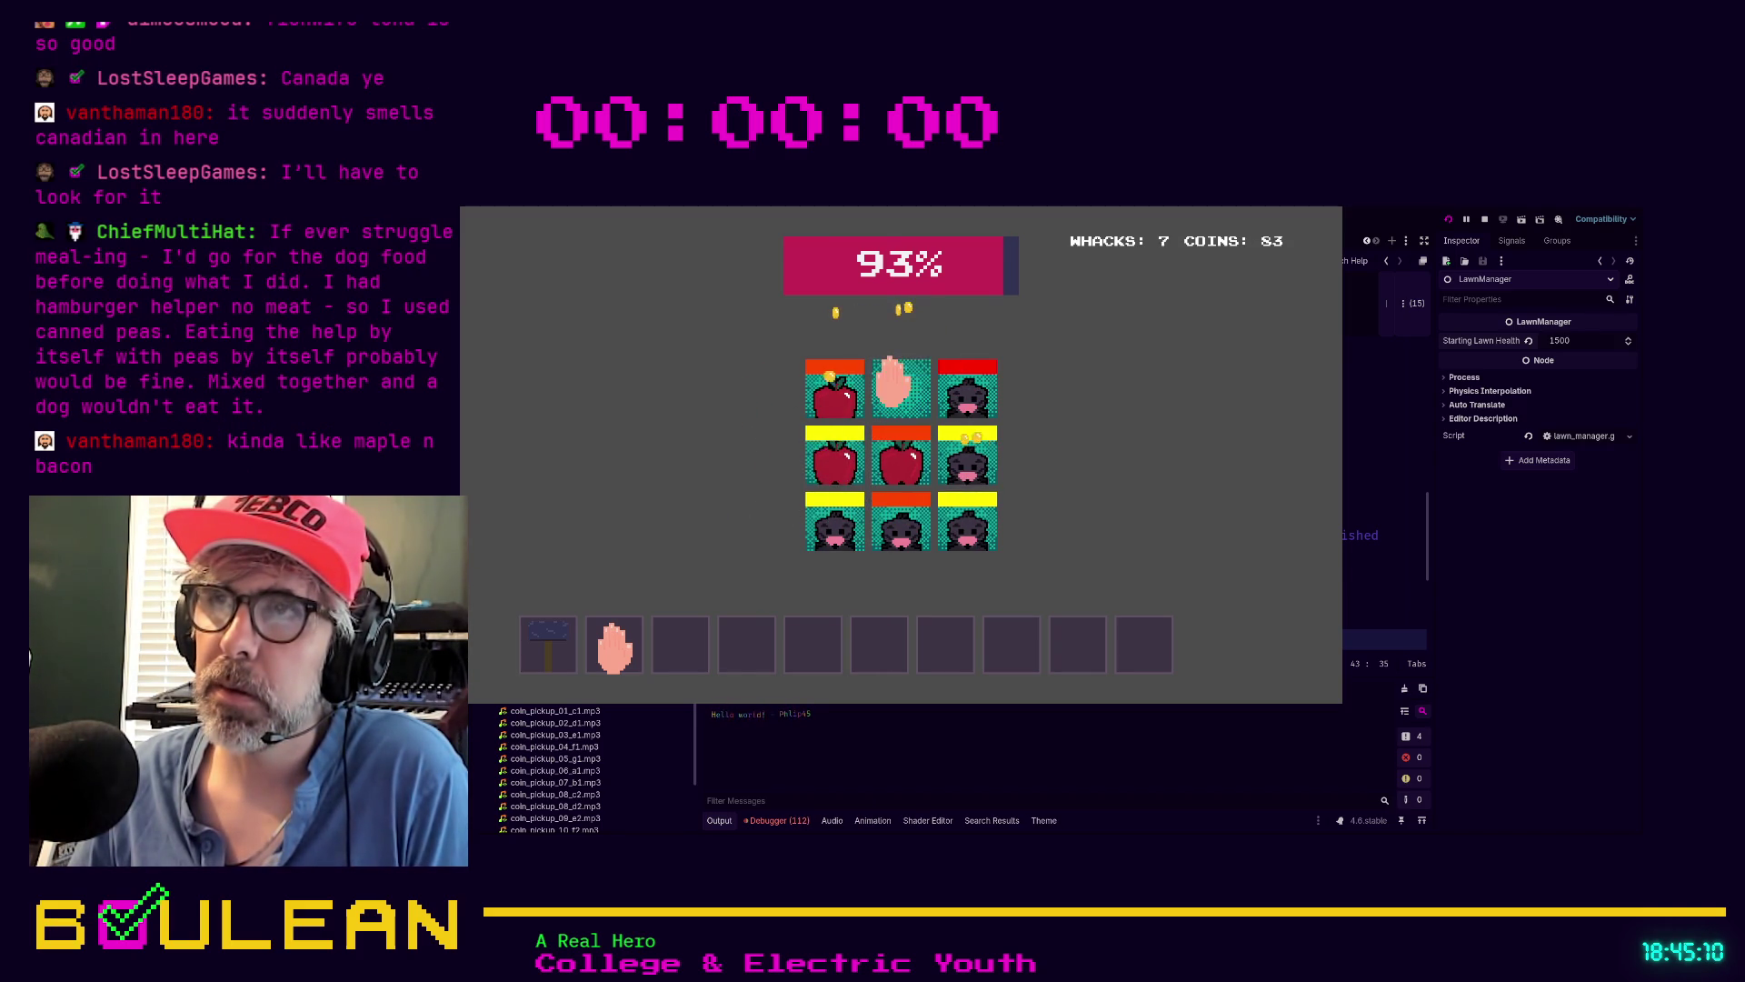
click(852, 391)
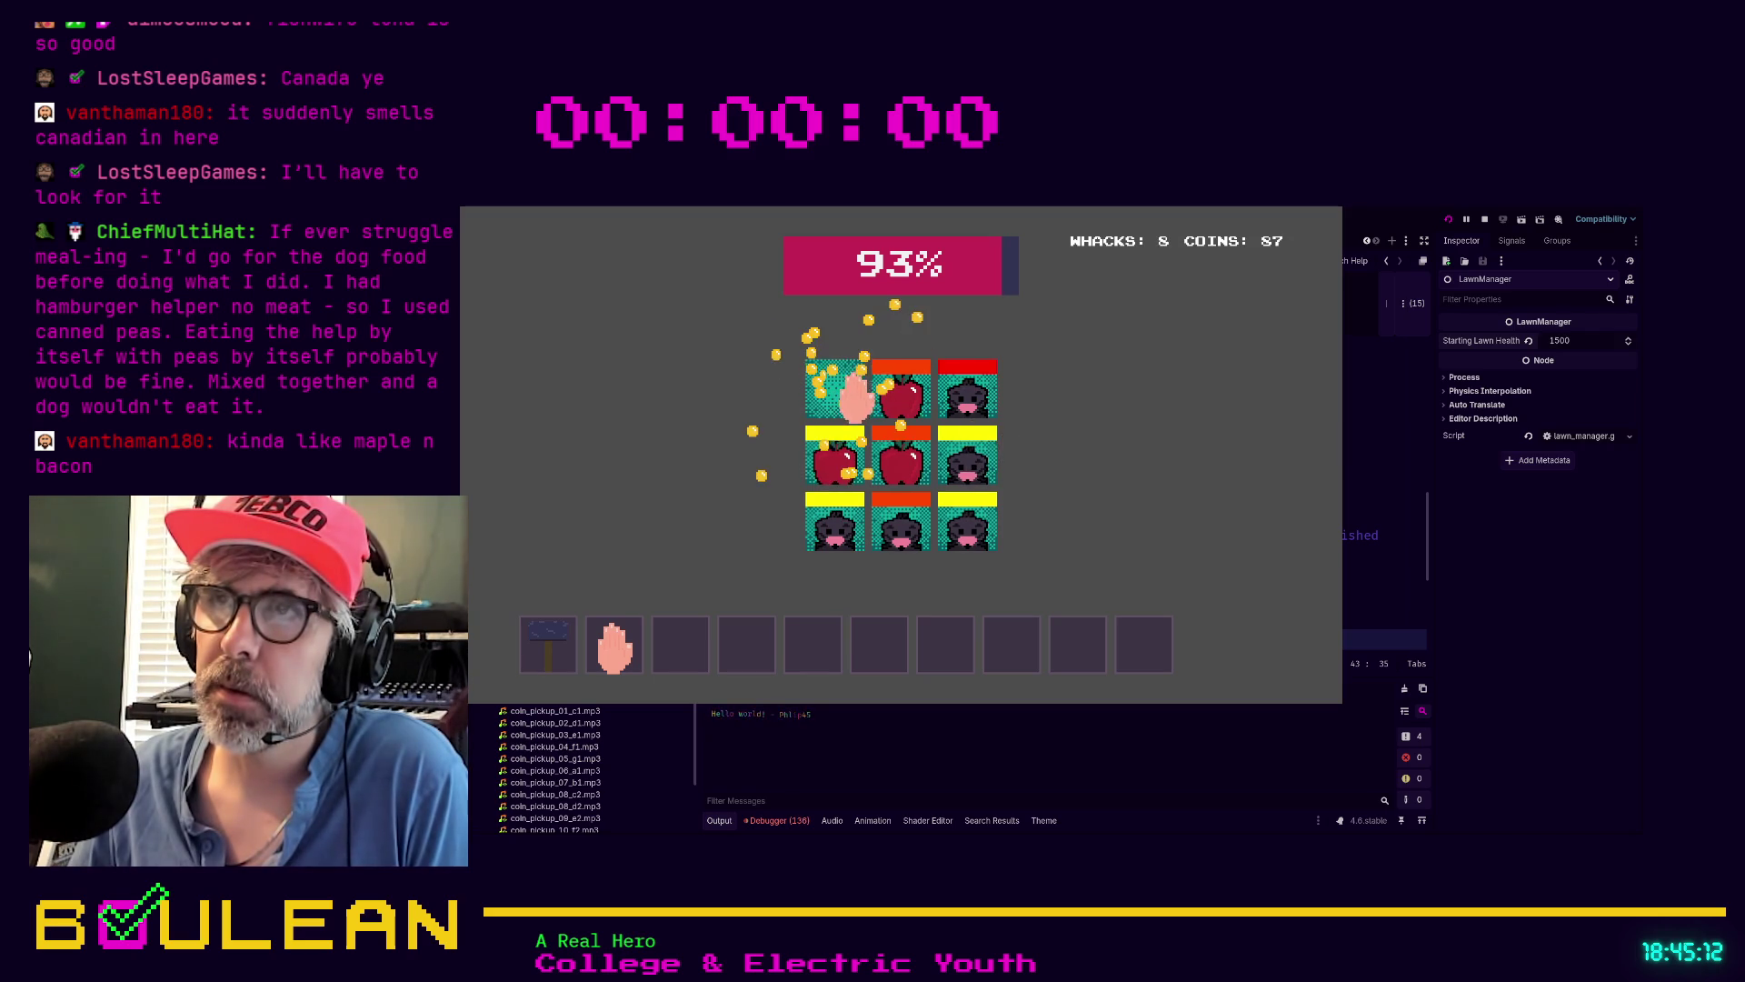
click(824, 535)
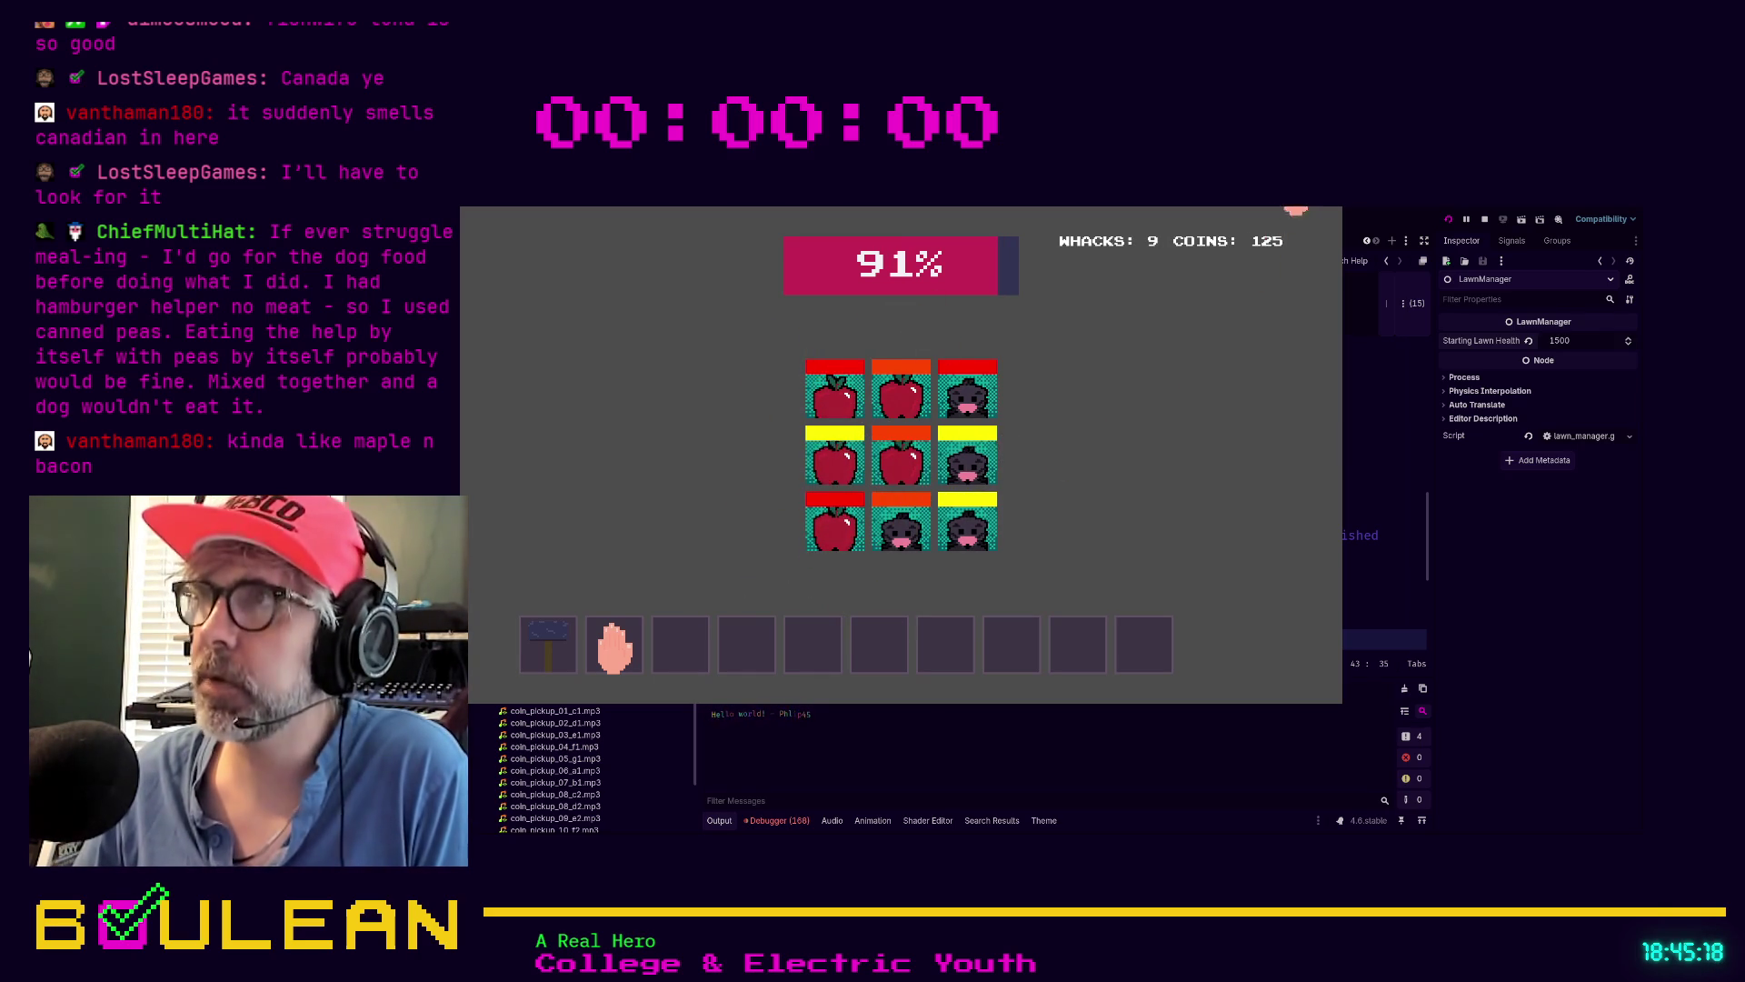
click(1484, 219)
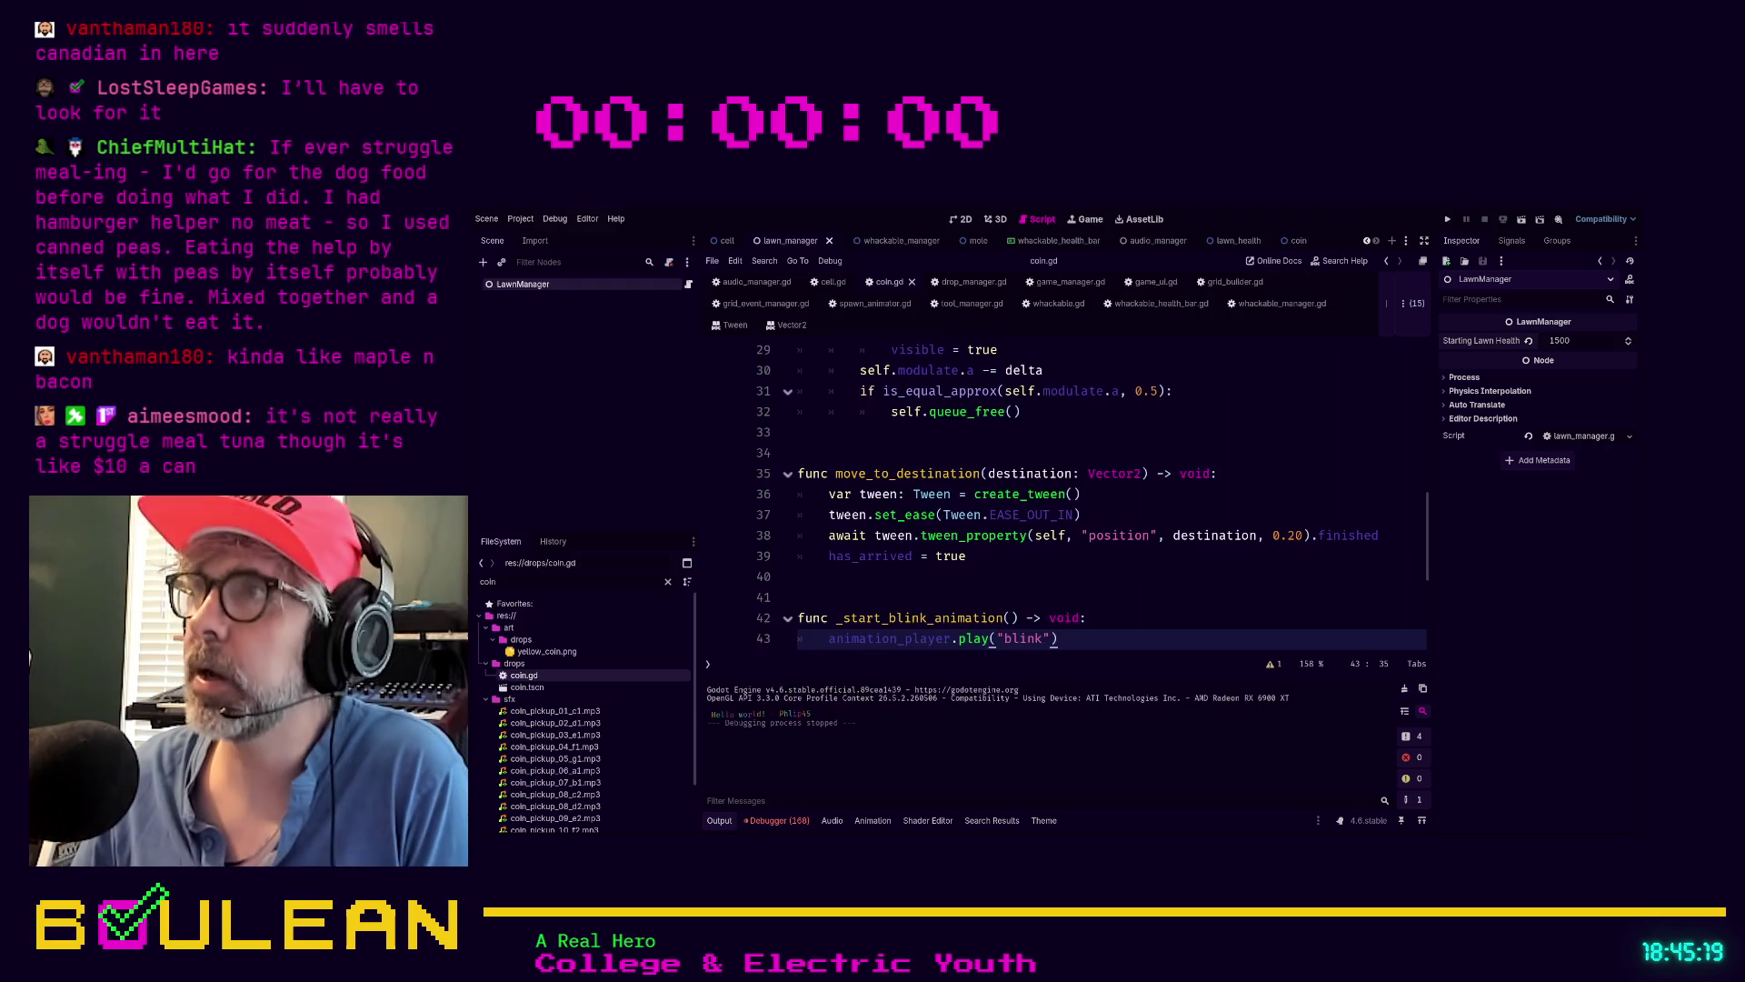
Set the LawnManager's Starting Lawn Health to 32 and run the project with F5
click(1565, 341)
text(32)
key(Return)
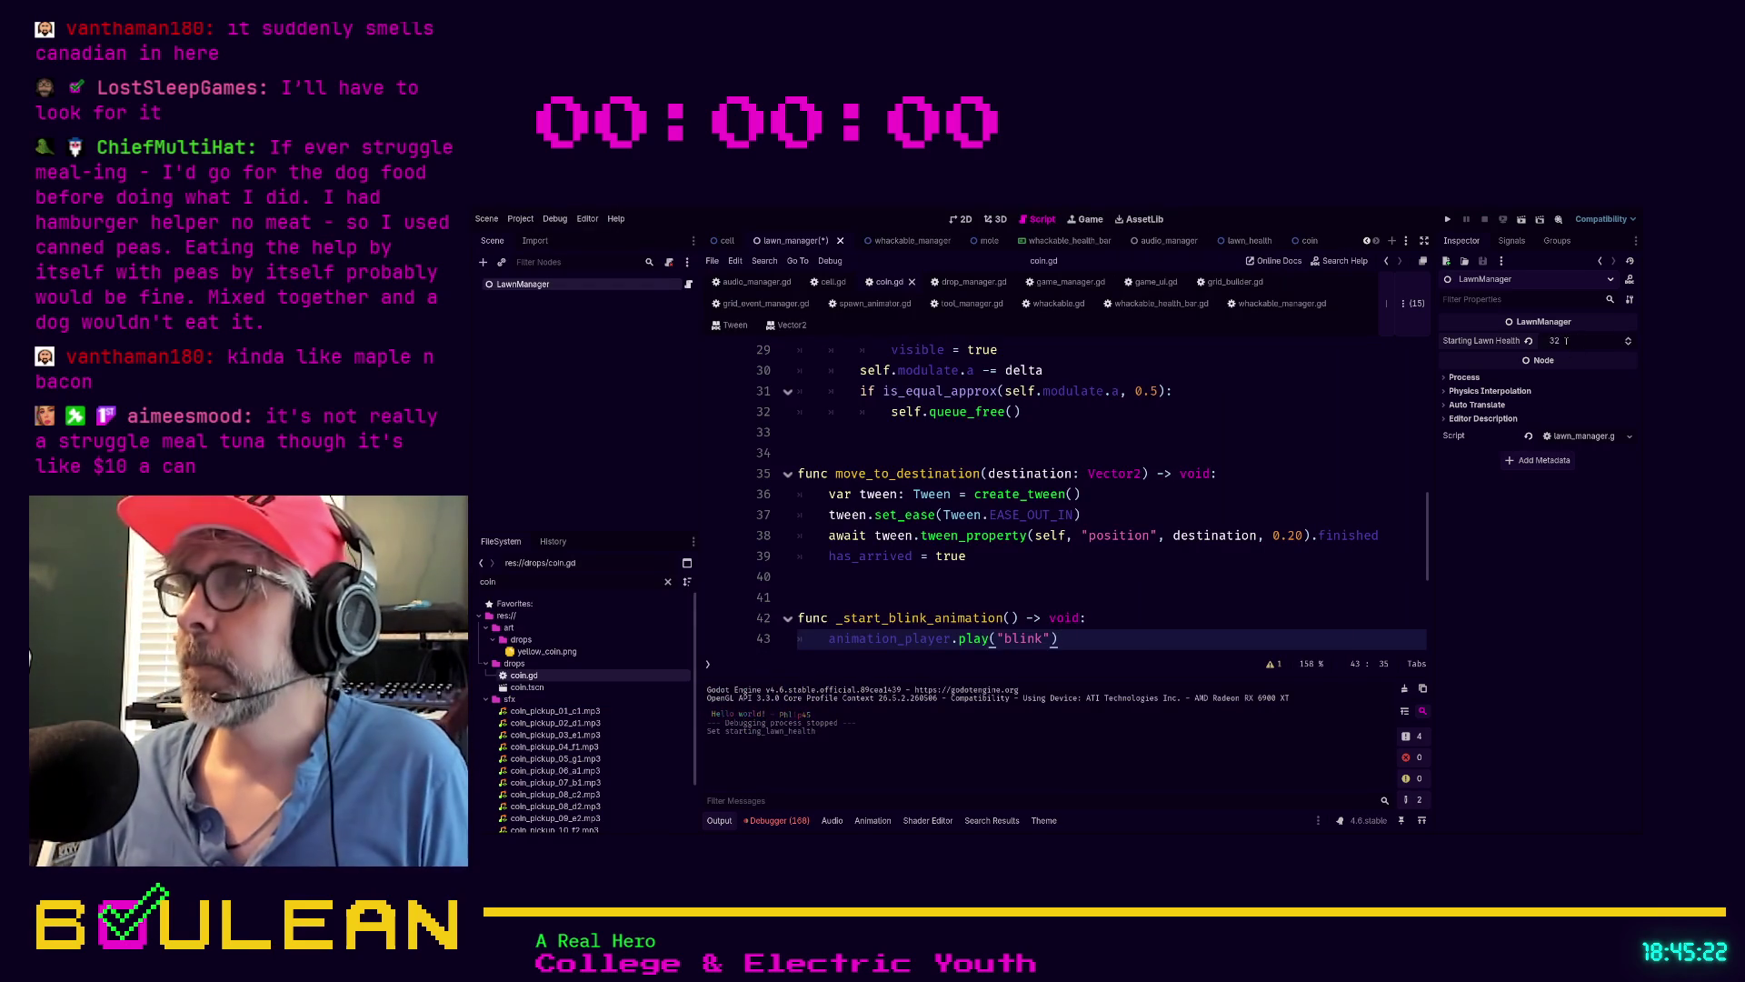
key(F5)
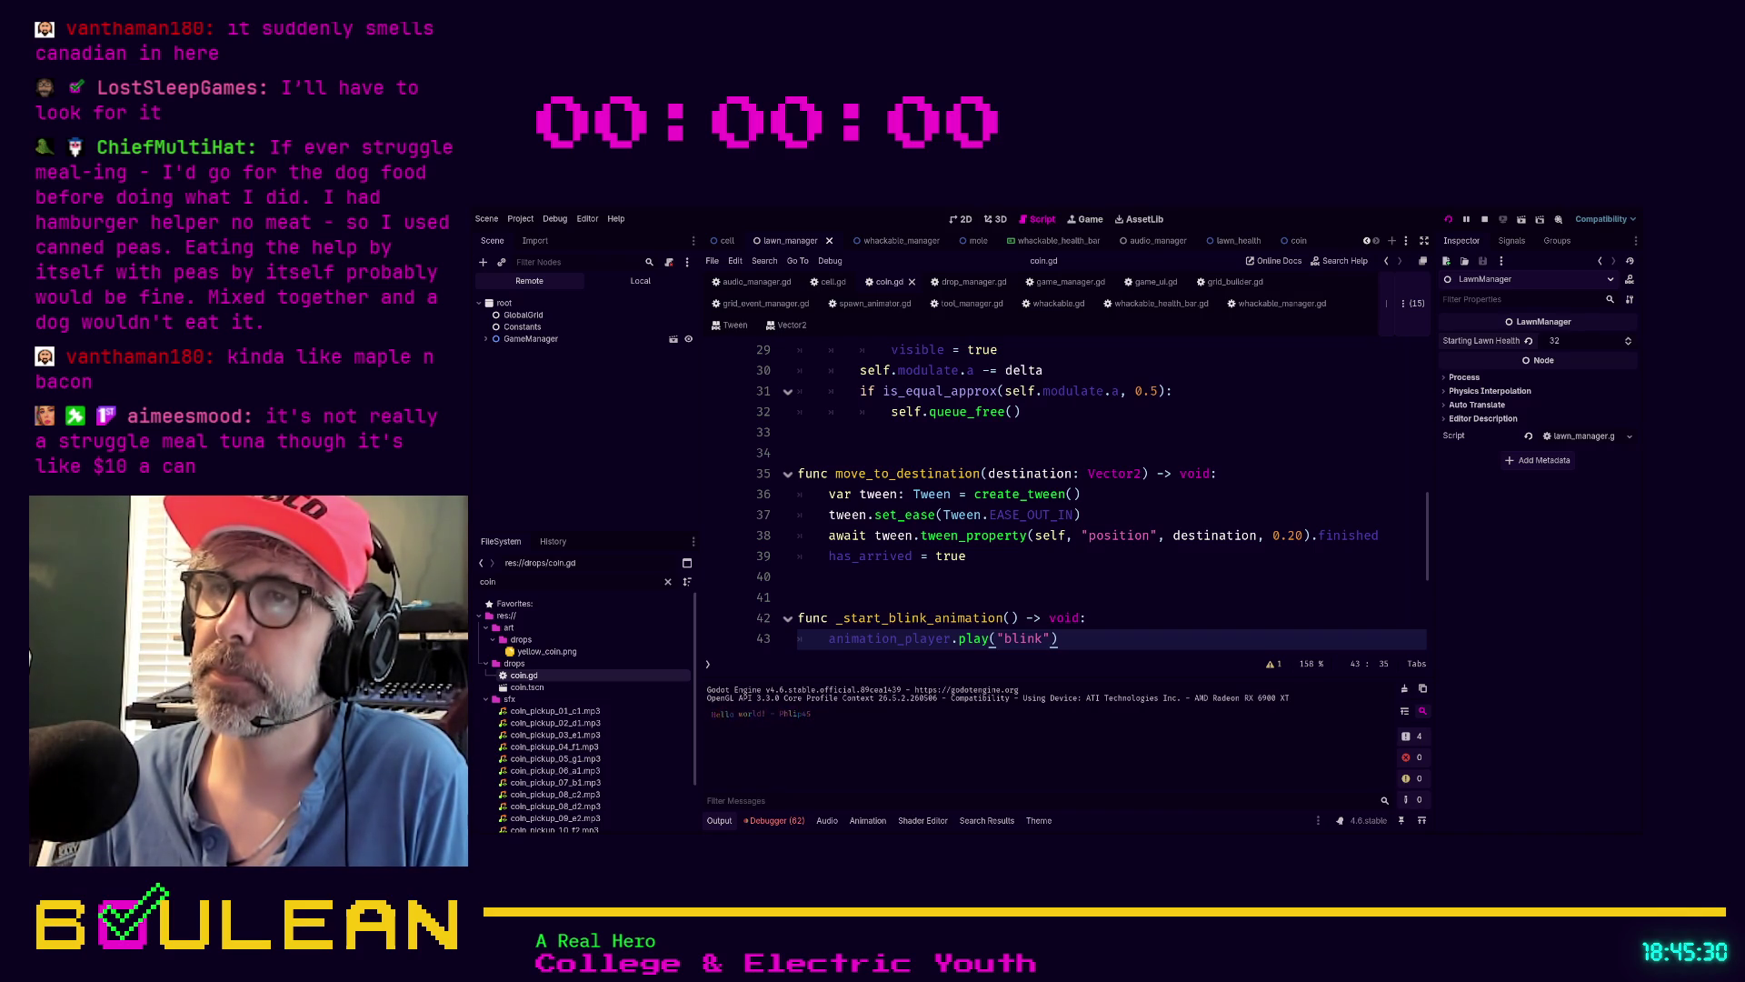
Retry after the lawn is ruined, whack three moles, then stop the game with F8
key(alt+Tab)
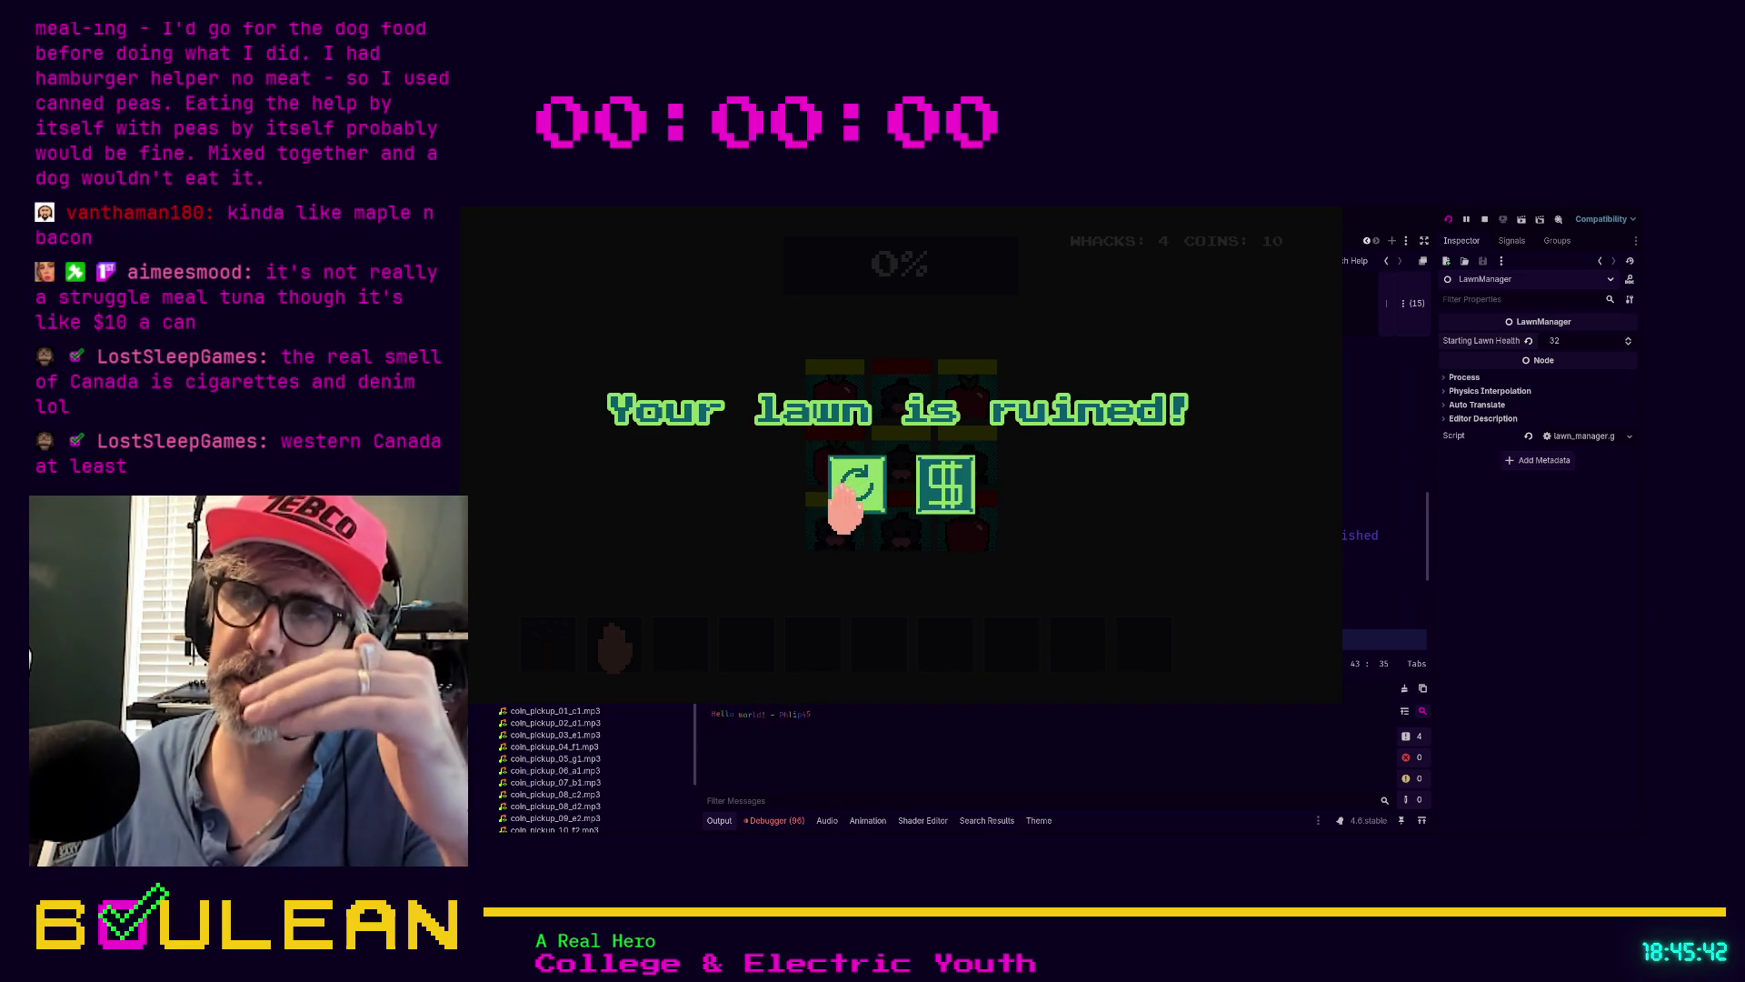
click(848, 495)
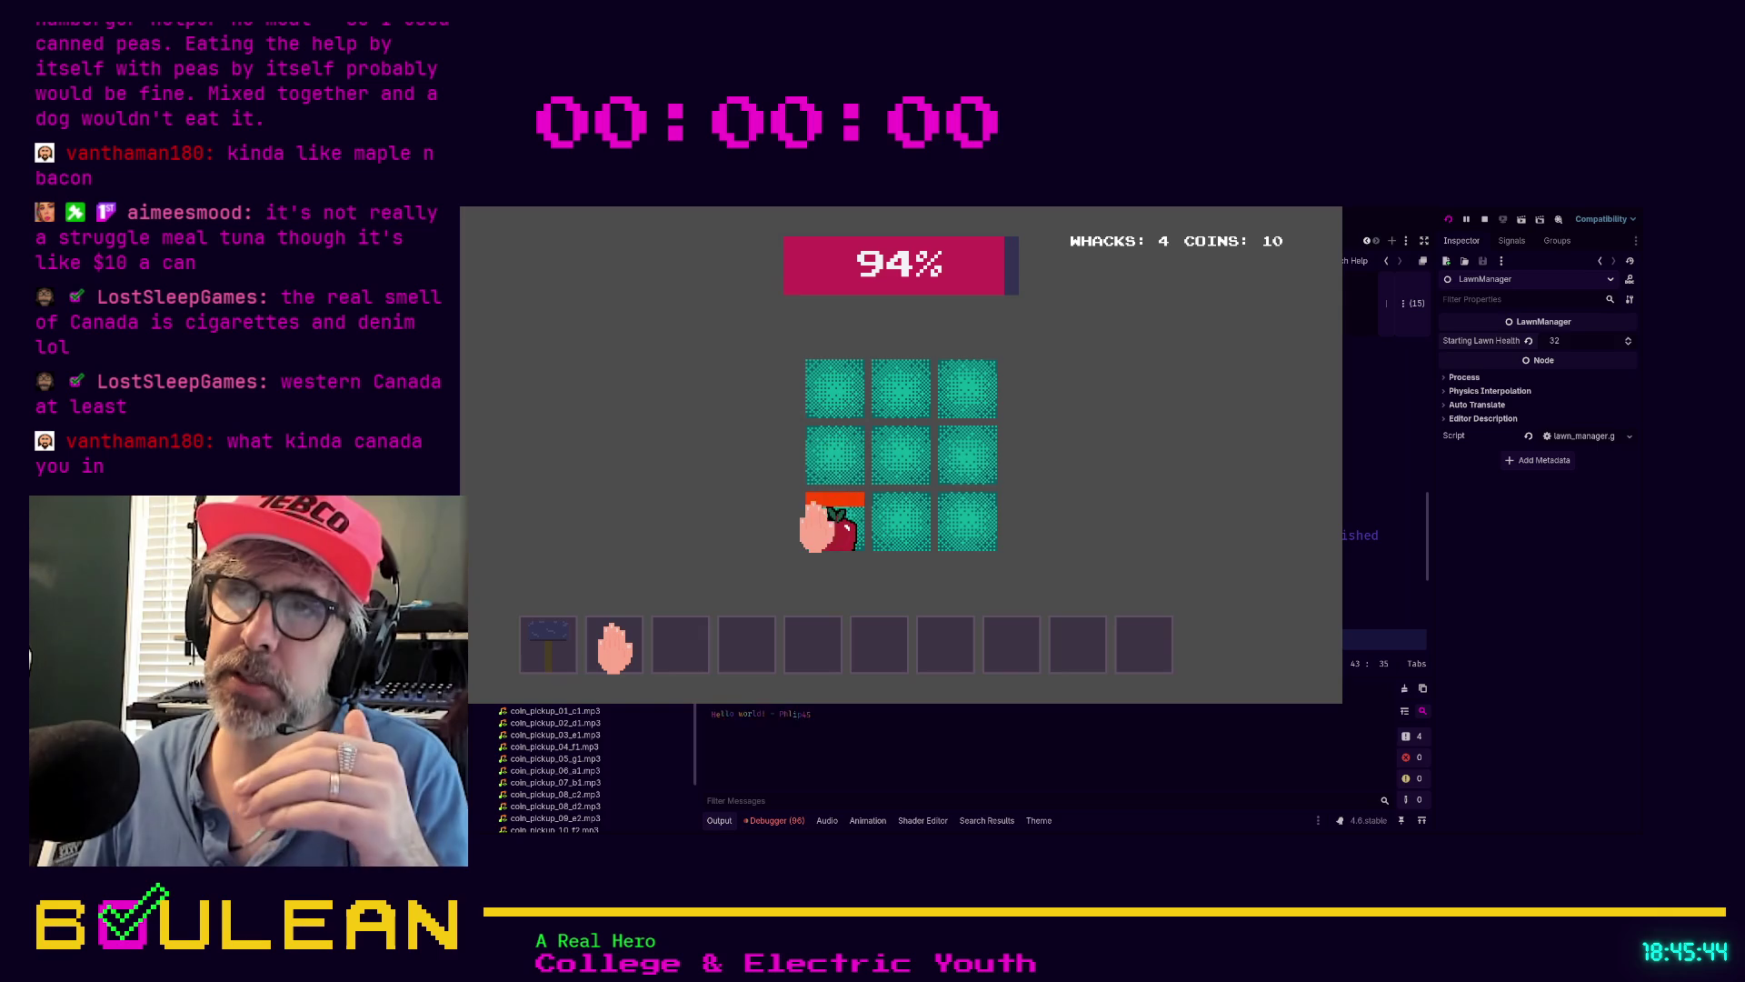
click(823, 518)
click(828, 391)
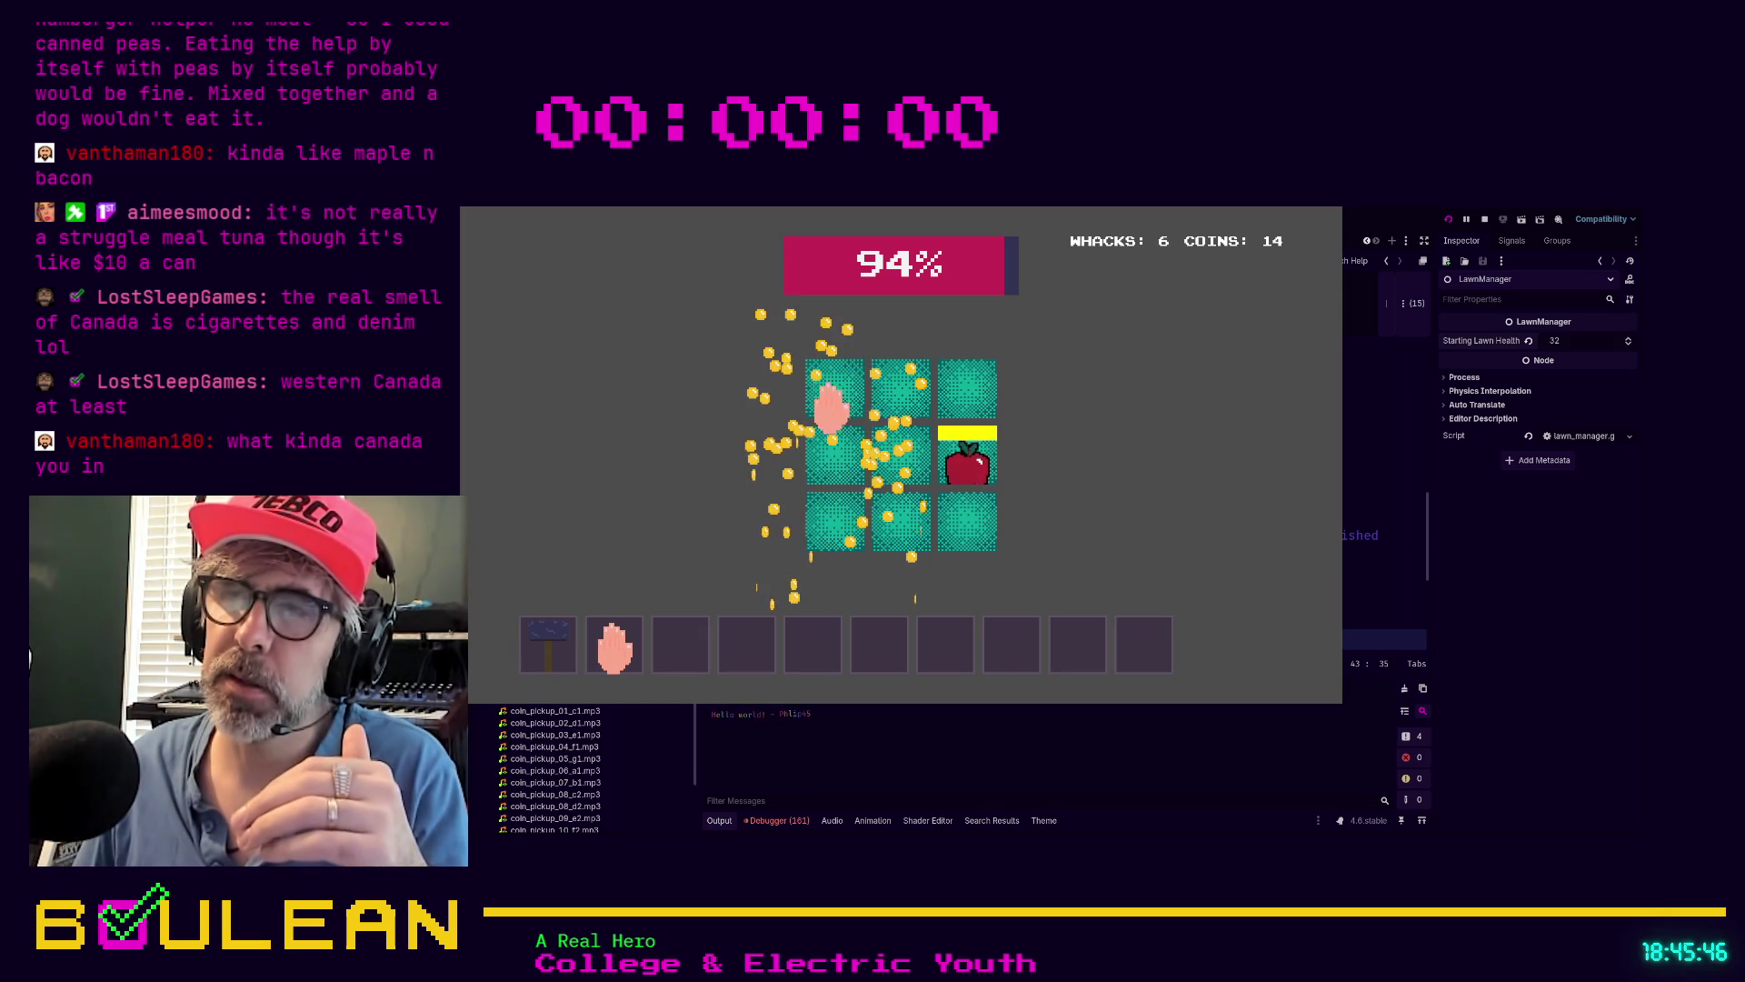
click(973, 471)
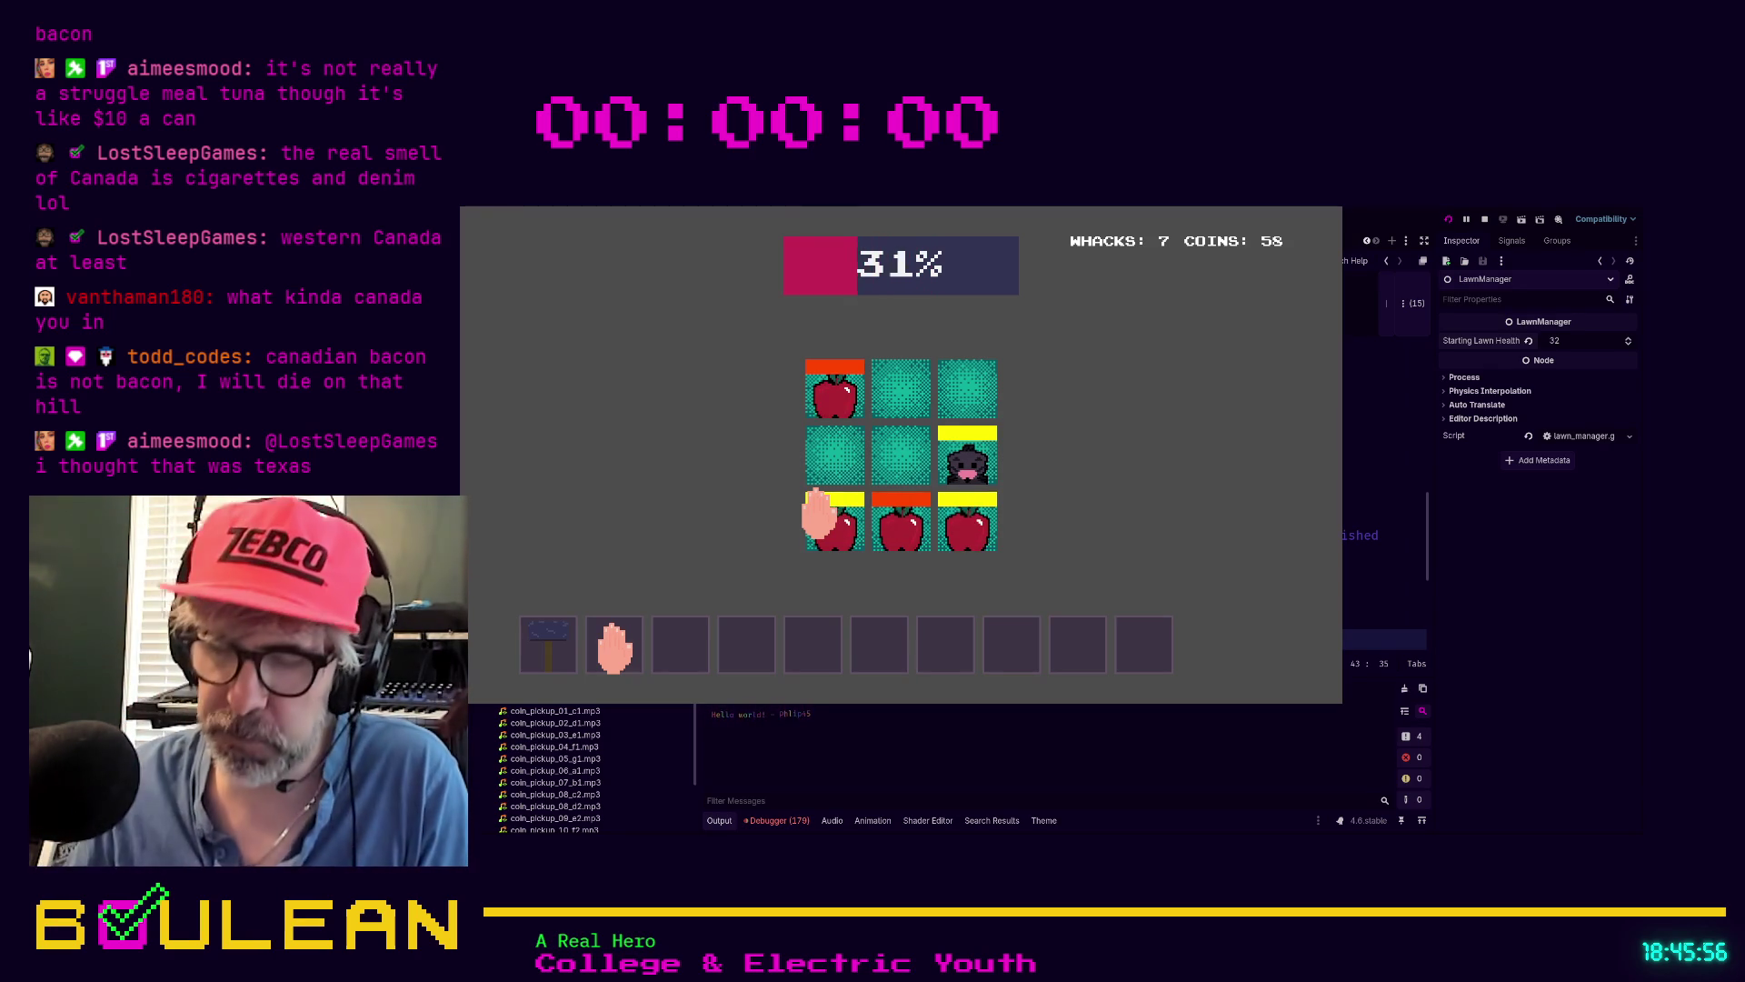
key(F8)
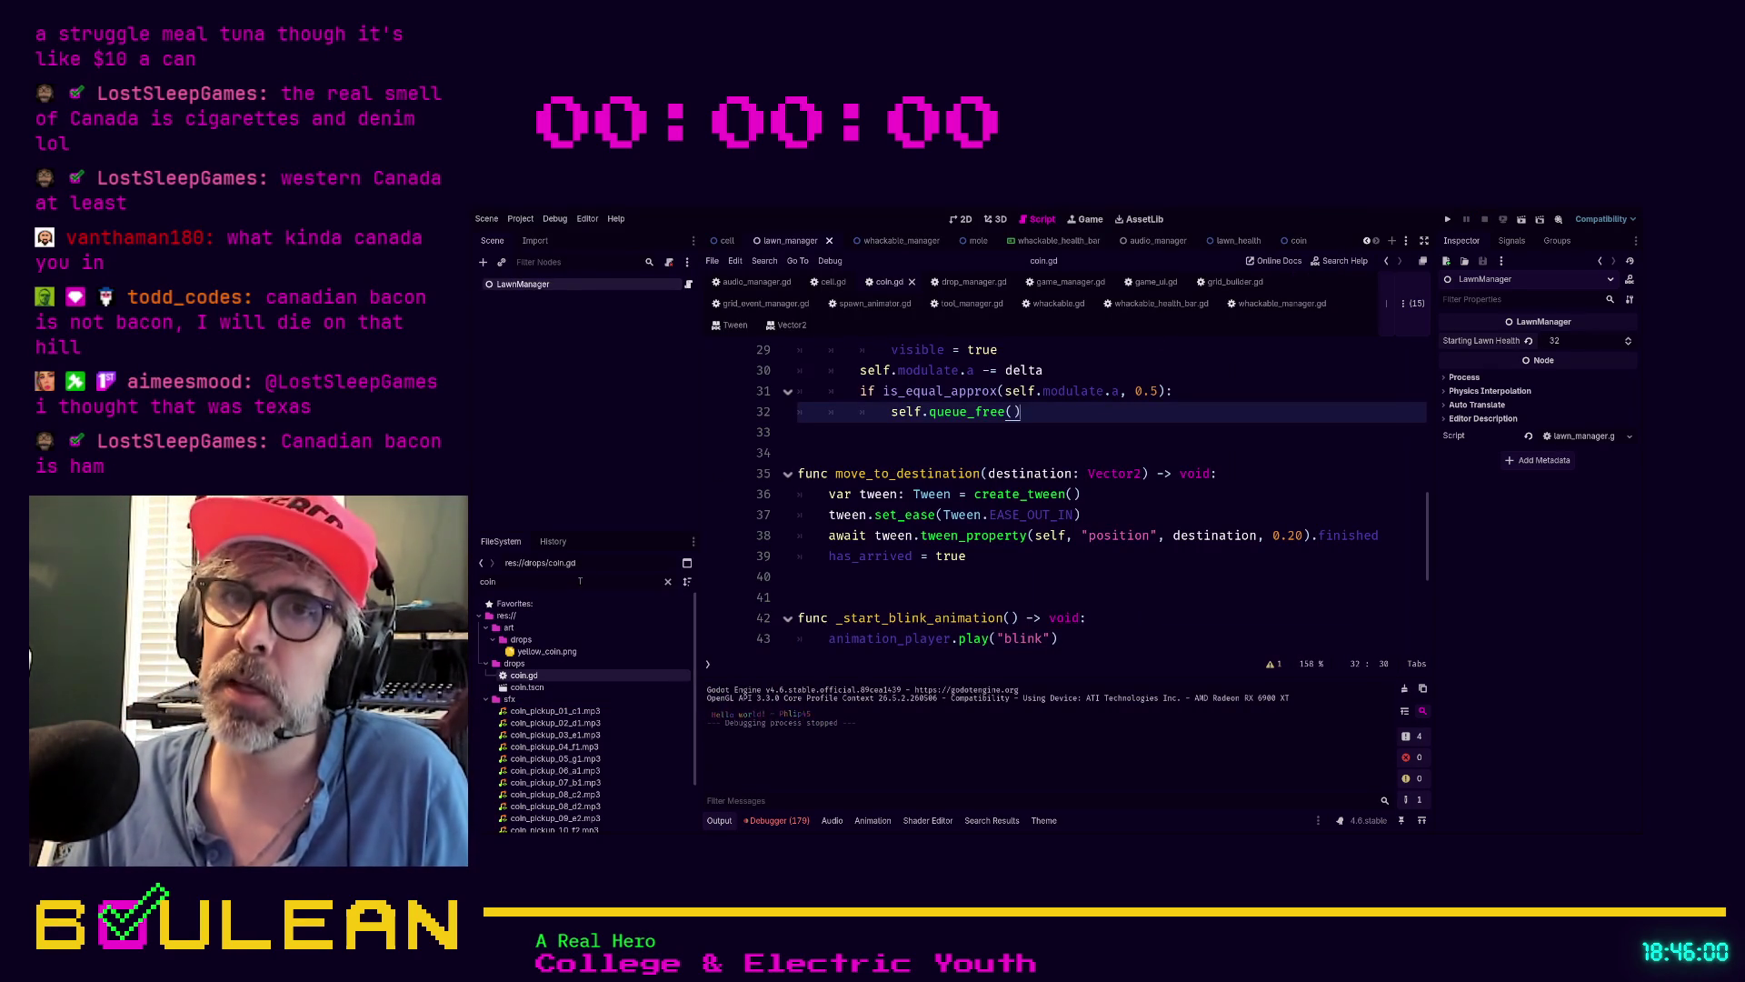
Filter the FileSystem by 'ret' and open the retry_button scene in the 2D editor
click(580, 581)
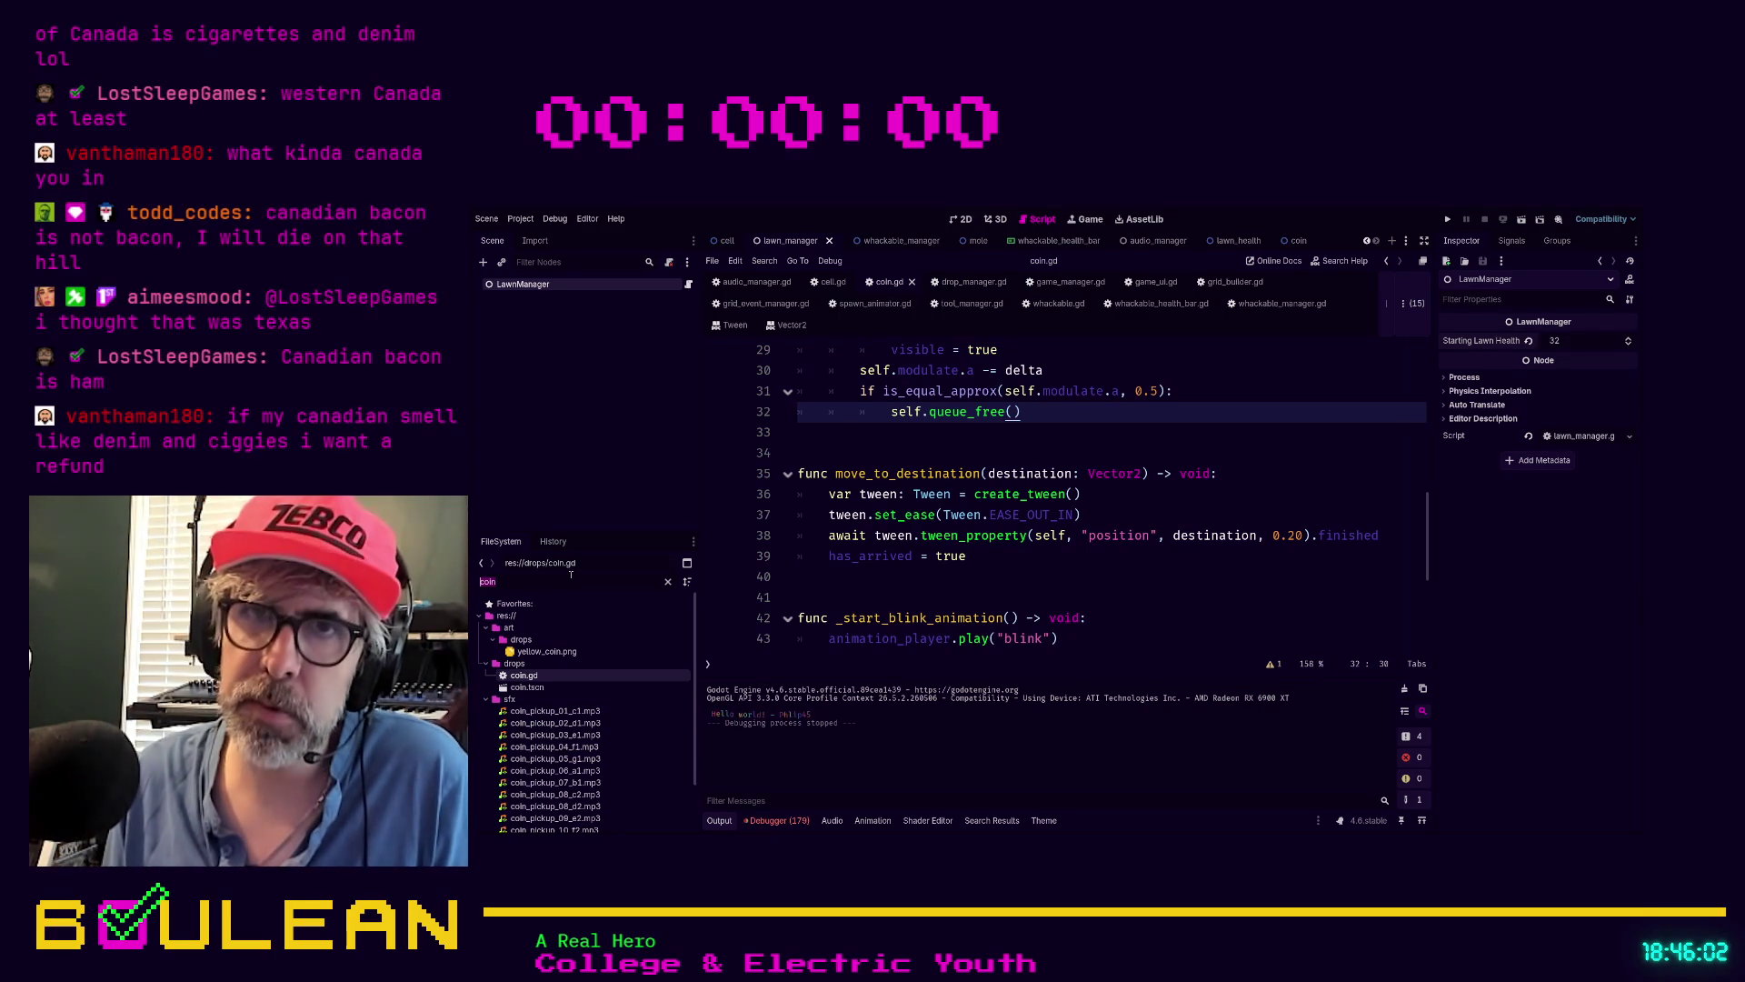
text(ret)
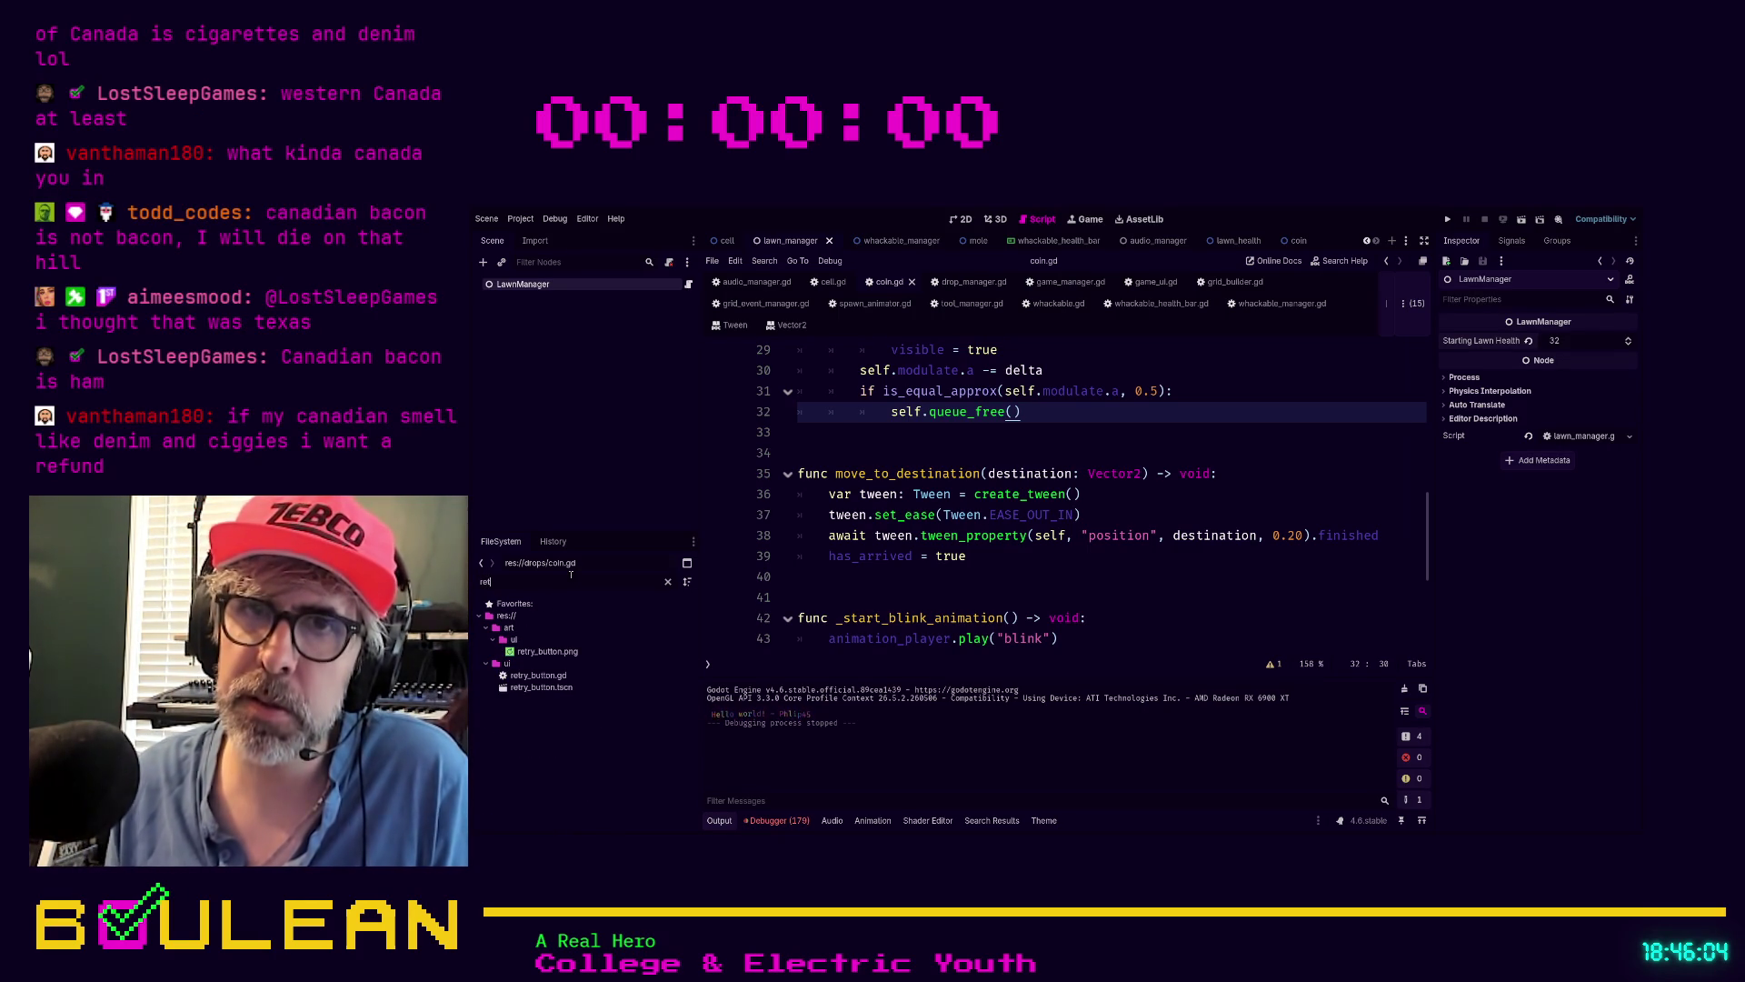
double_click(543, 687)
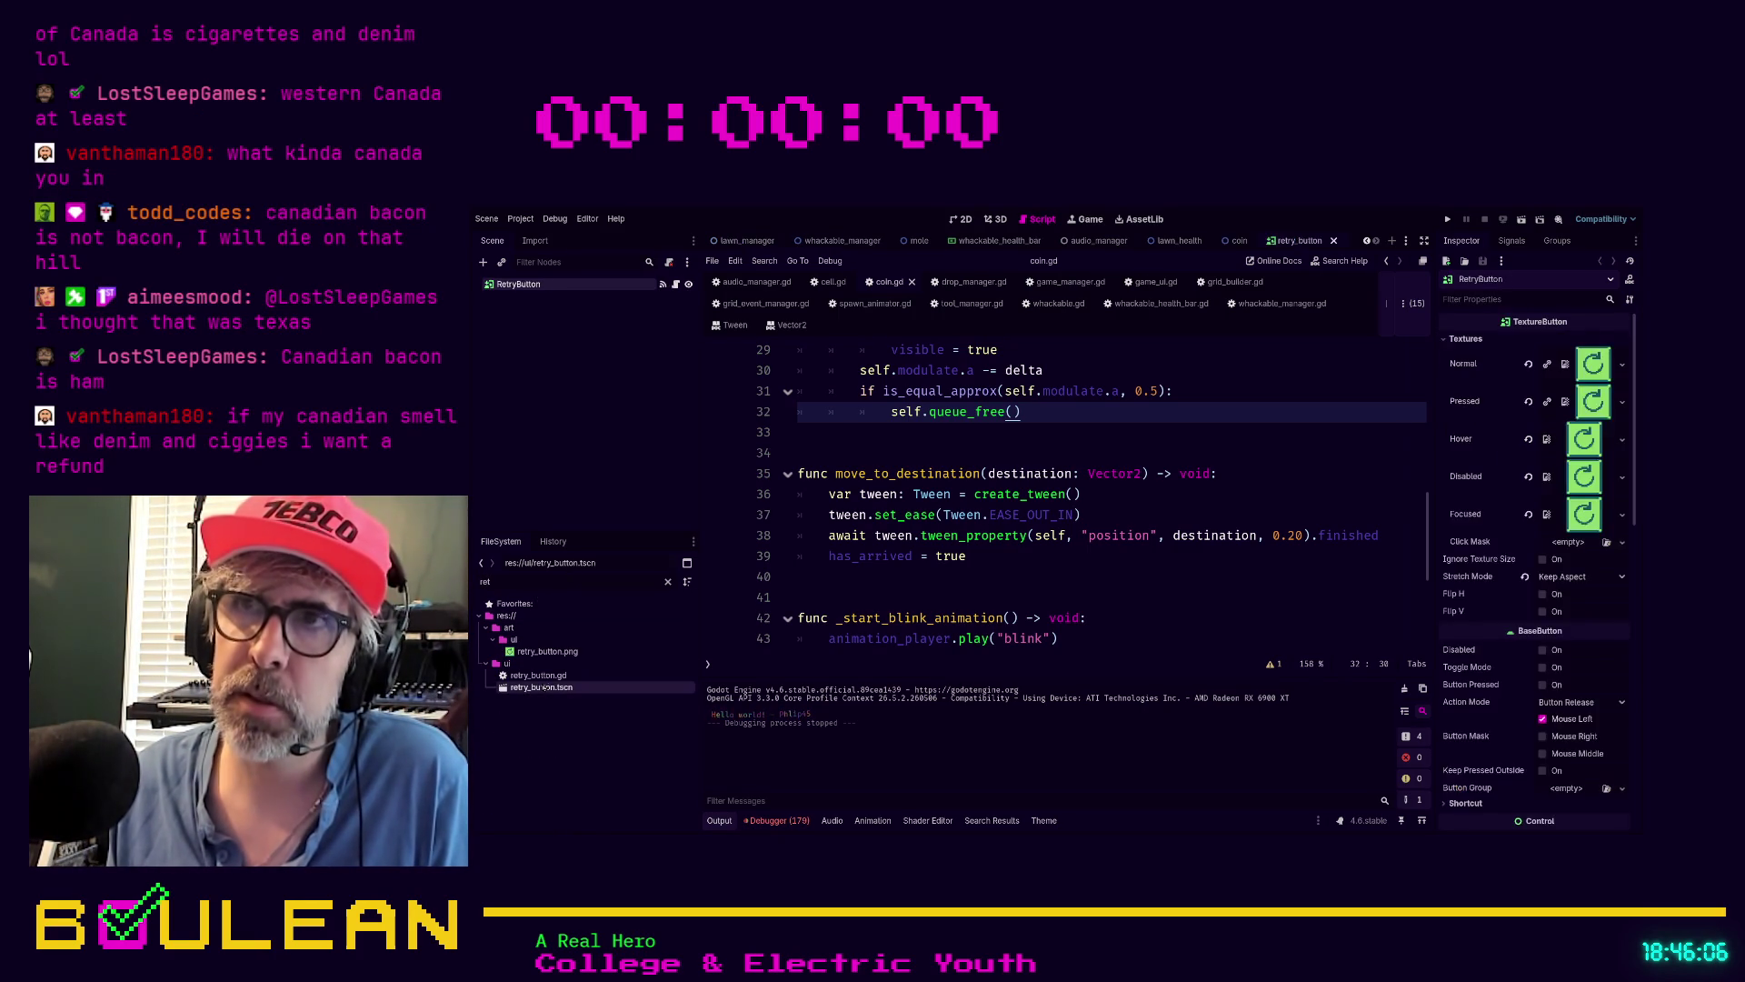
click(964, 219)
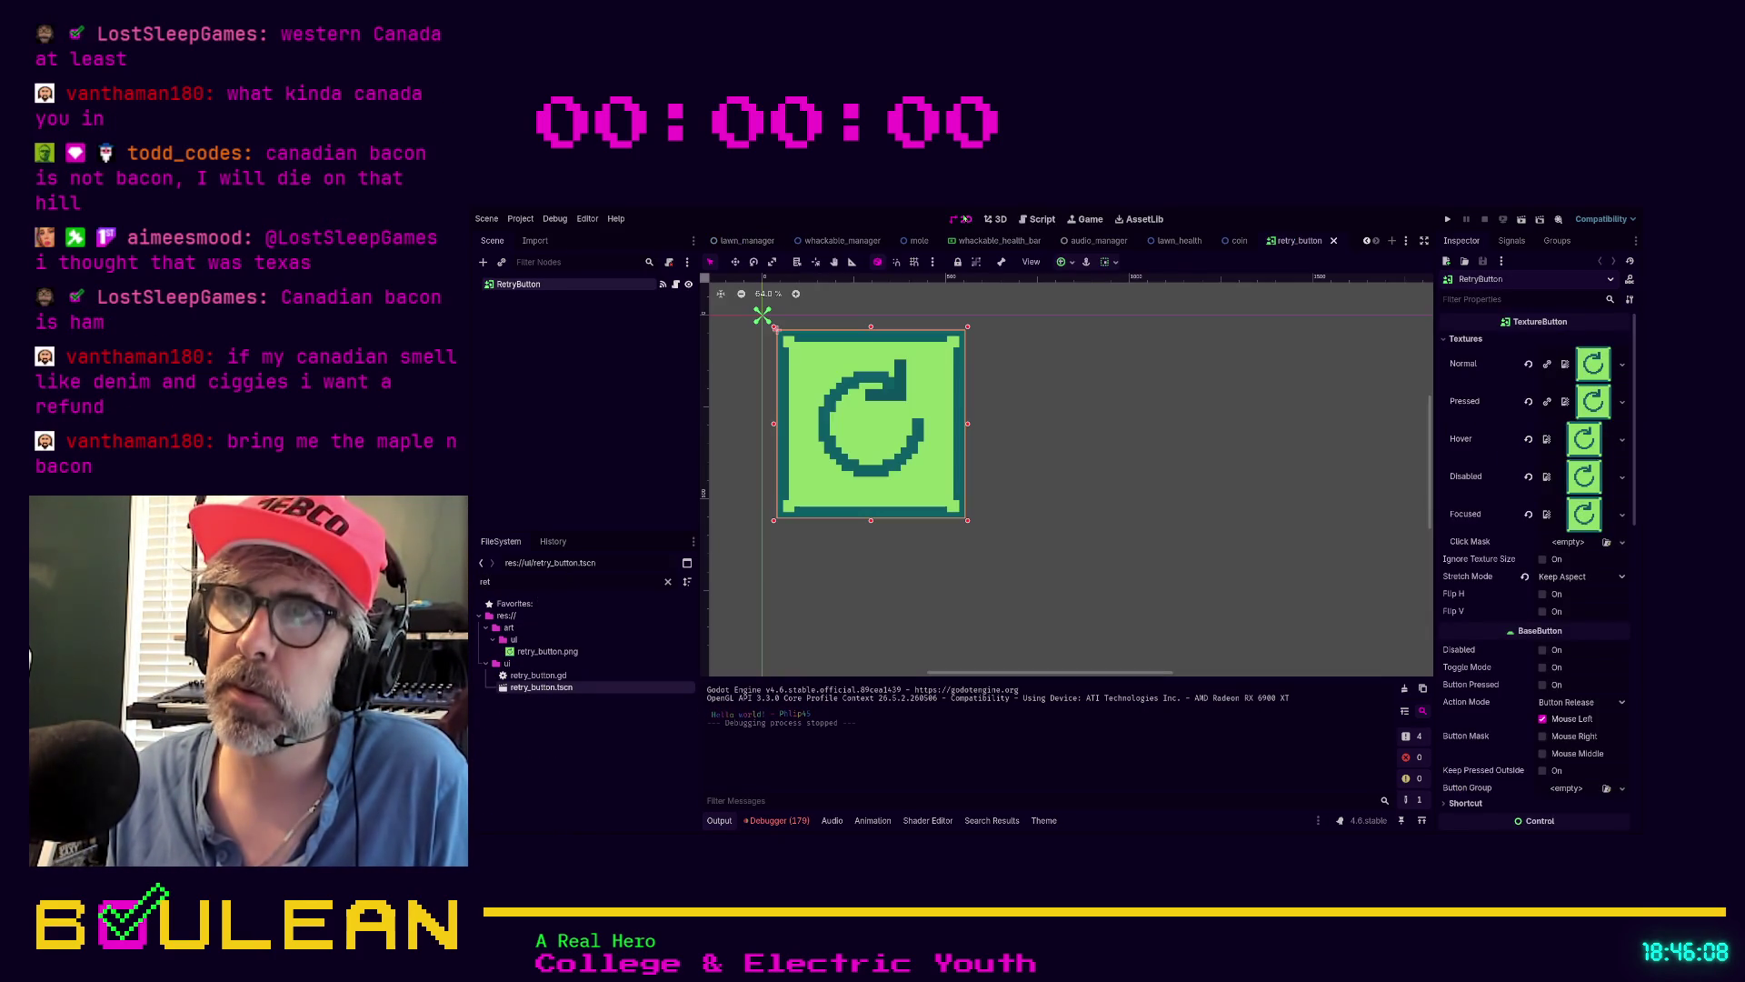
click(1095, 387)
Add a ProgressBar child under RetryButton and stretch it across the button
click(519, 284)
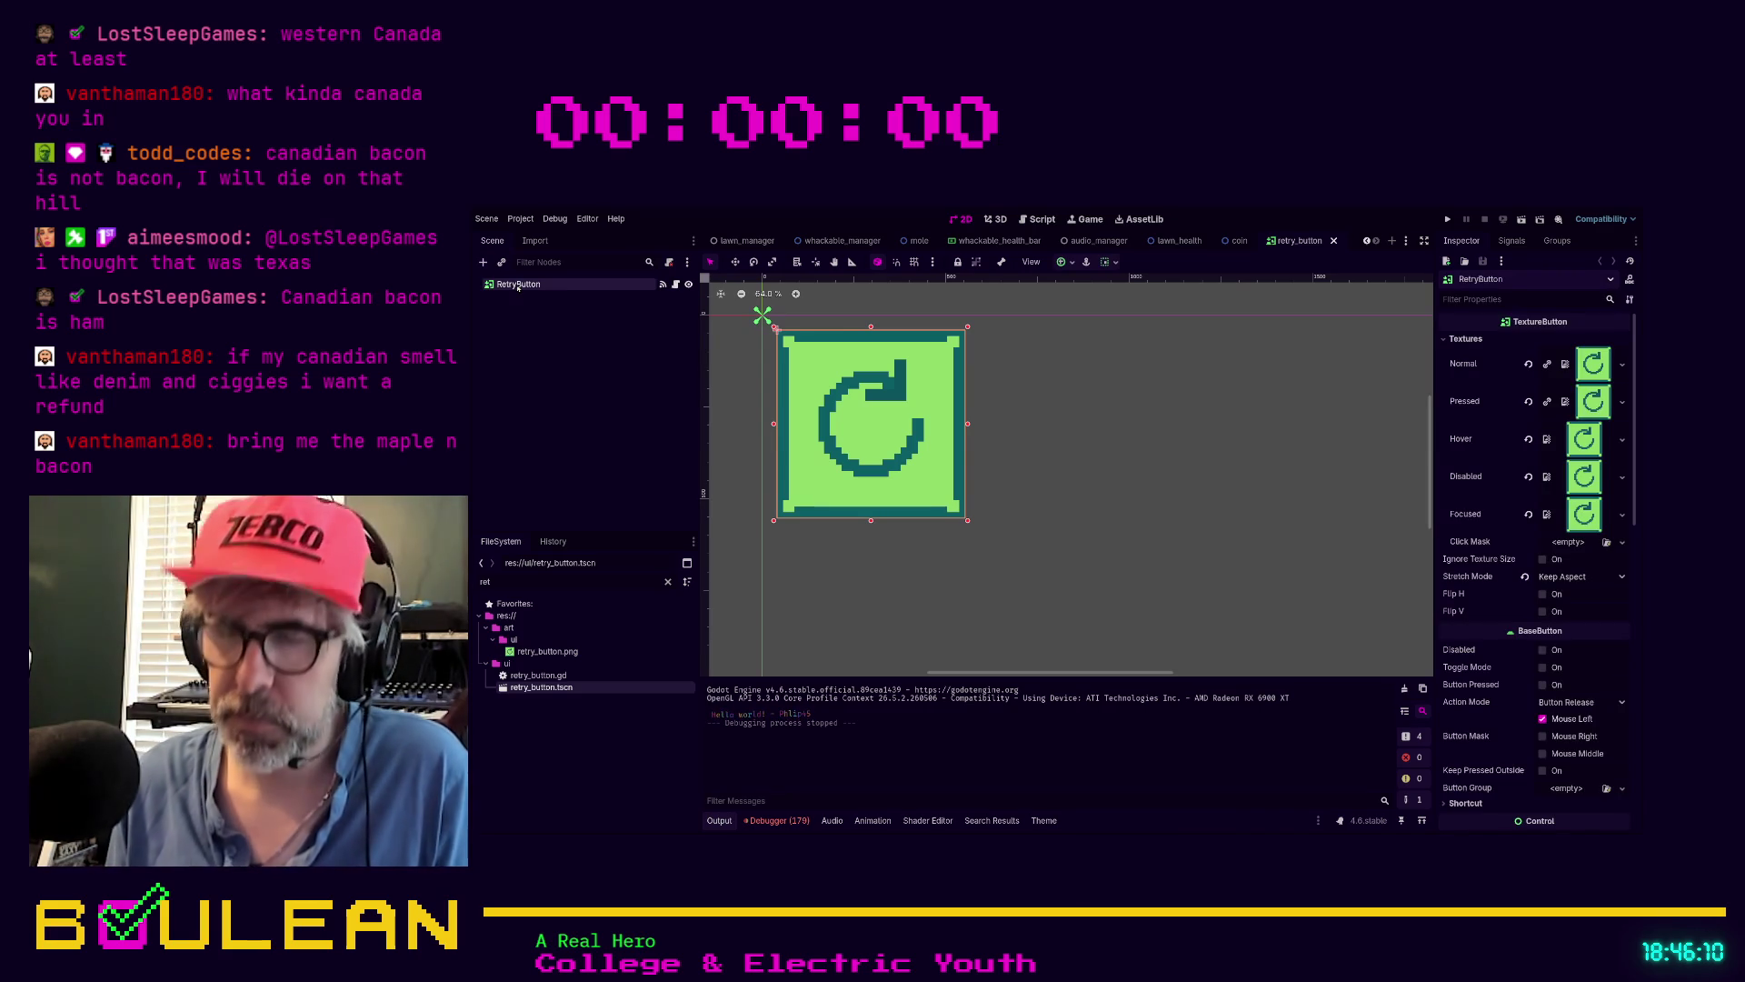
key(ctrl+a)
key(Return)
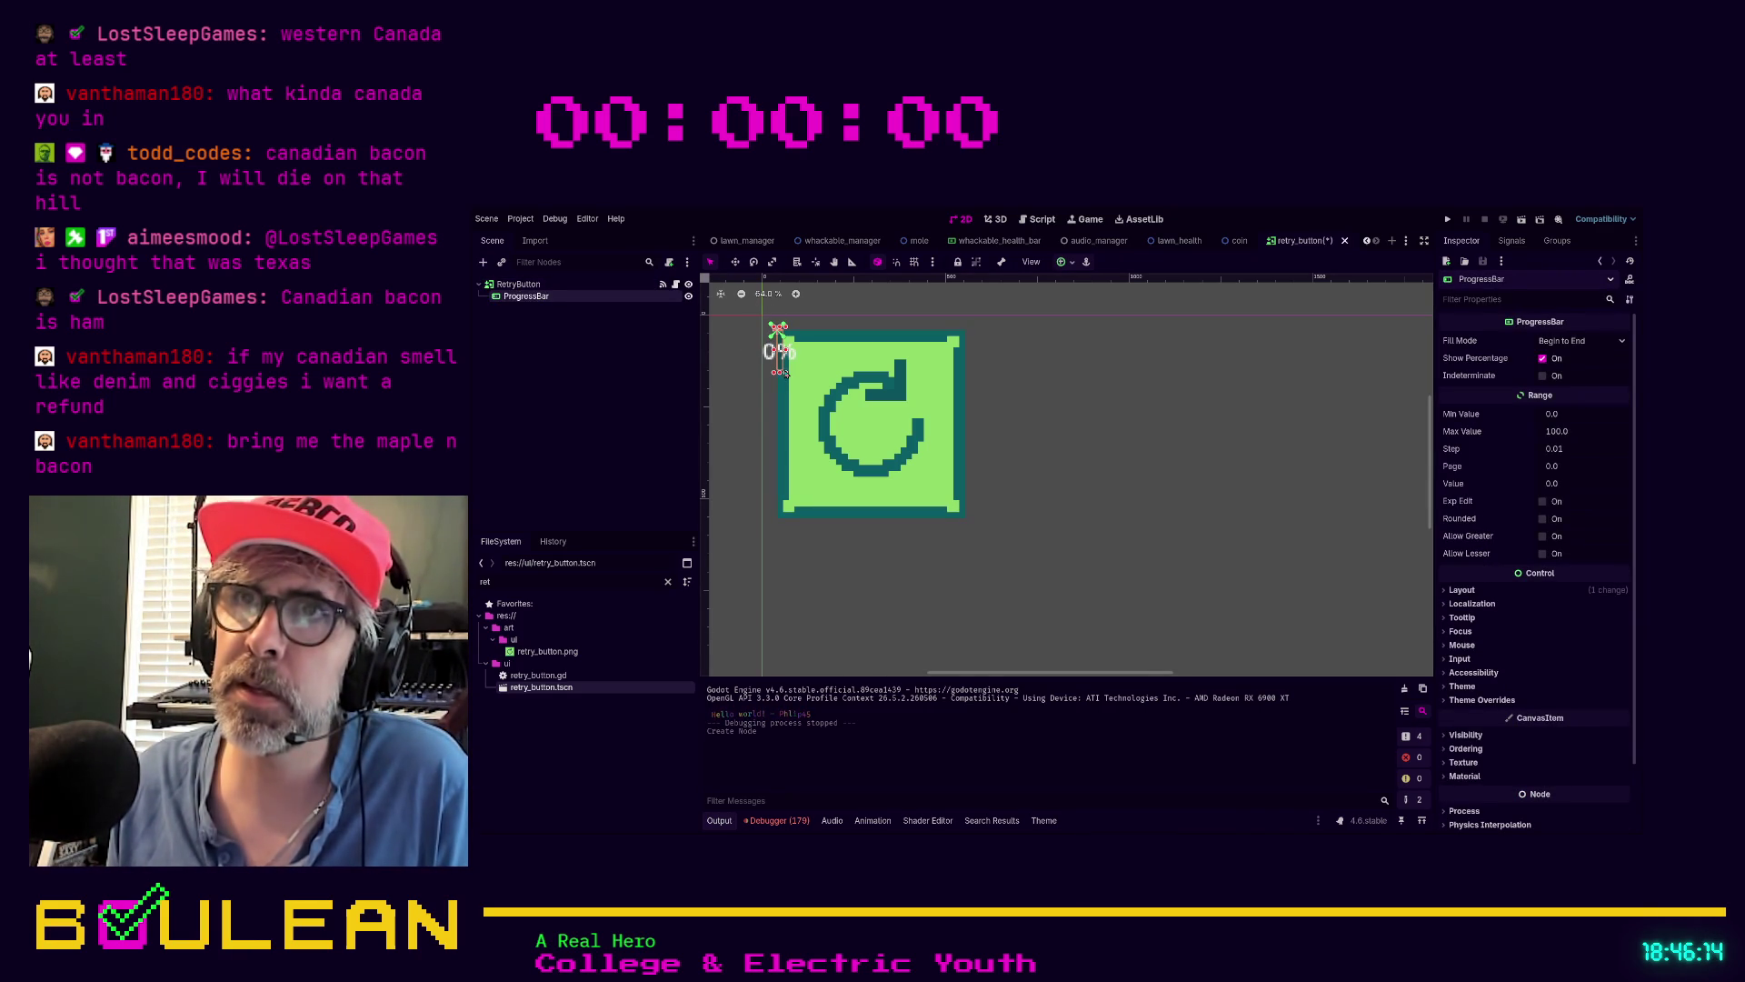
drag(784, 373, 847, 521)
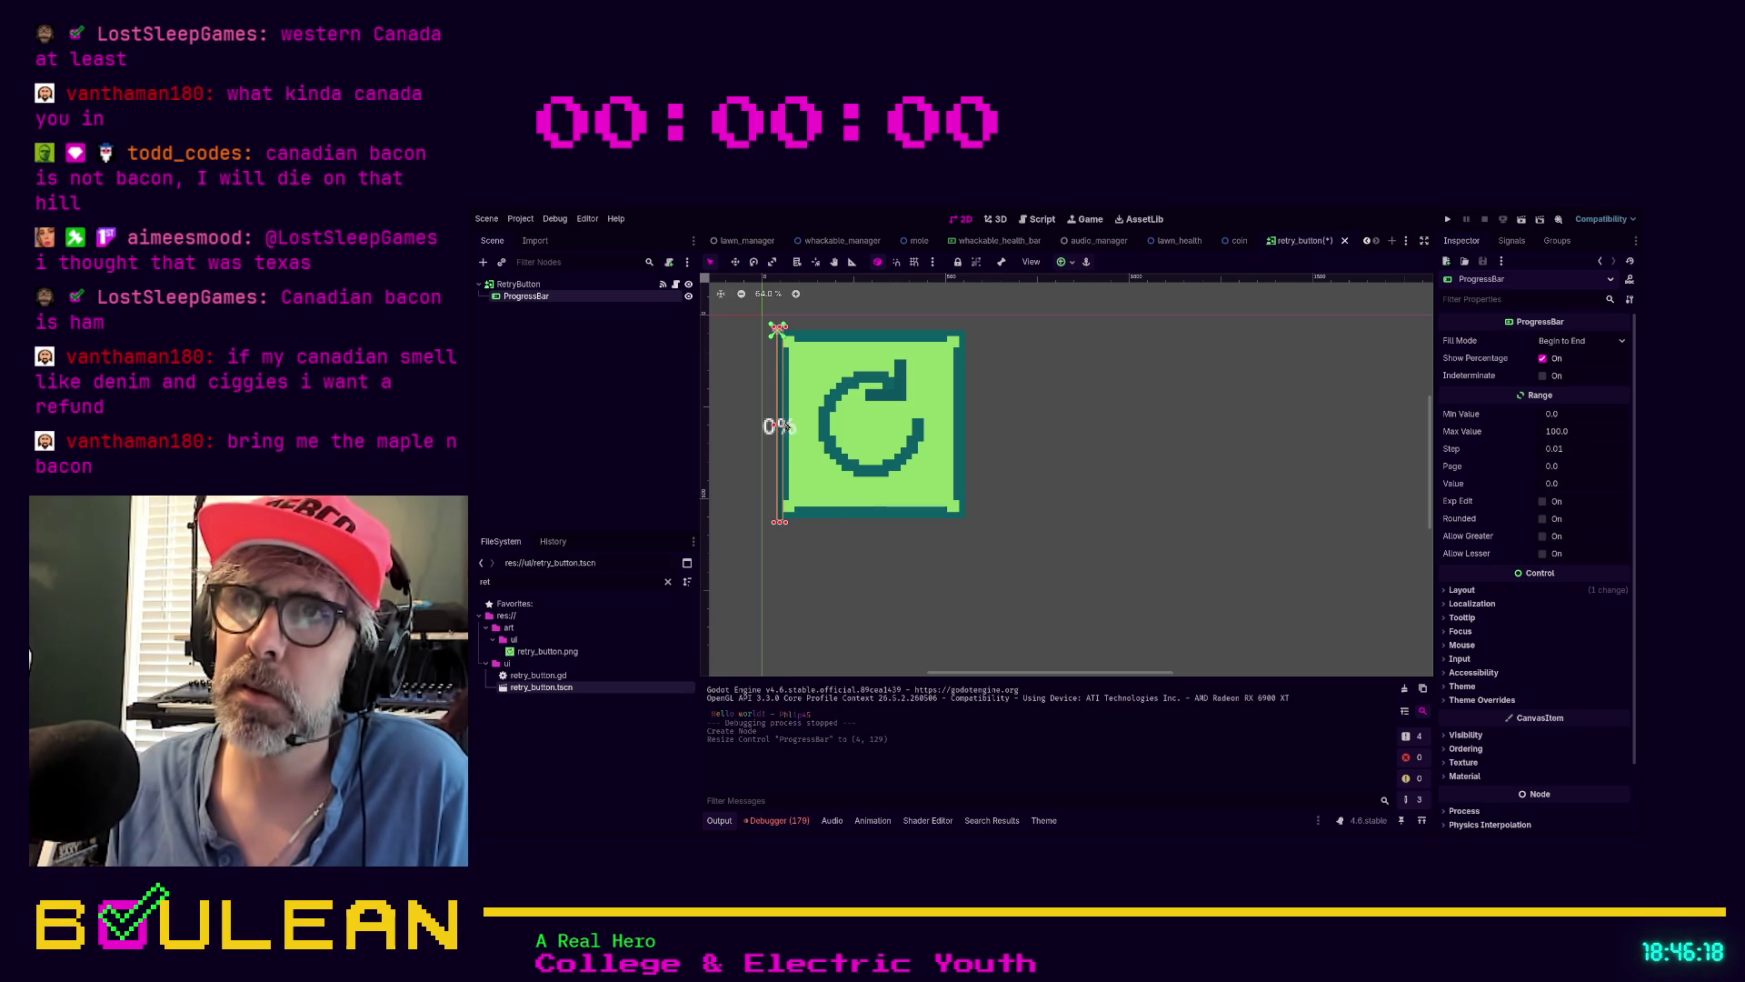
drag(787, 426, 965, 445)
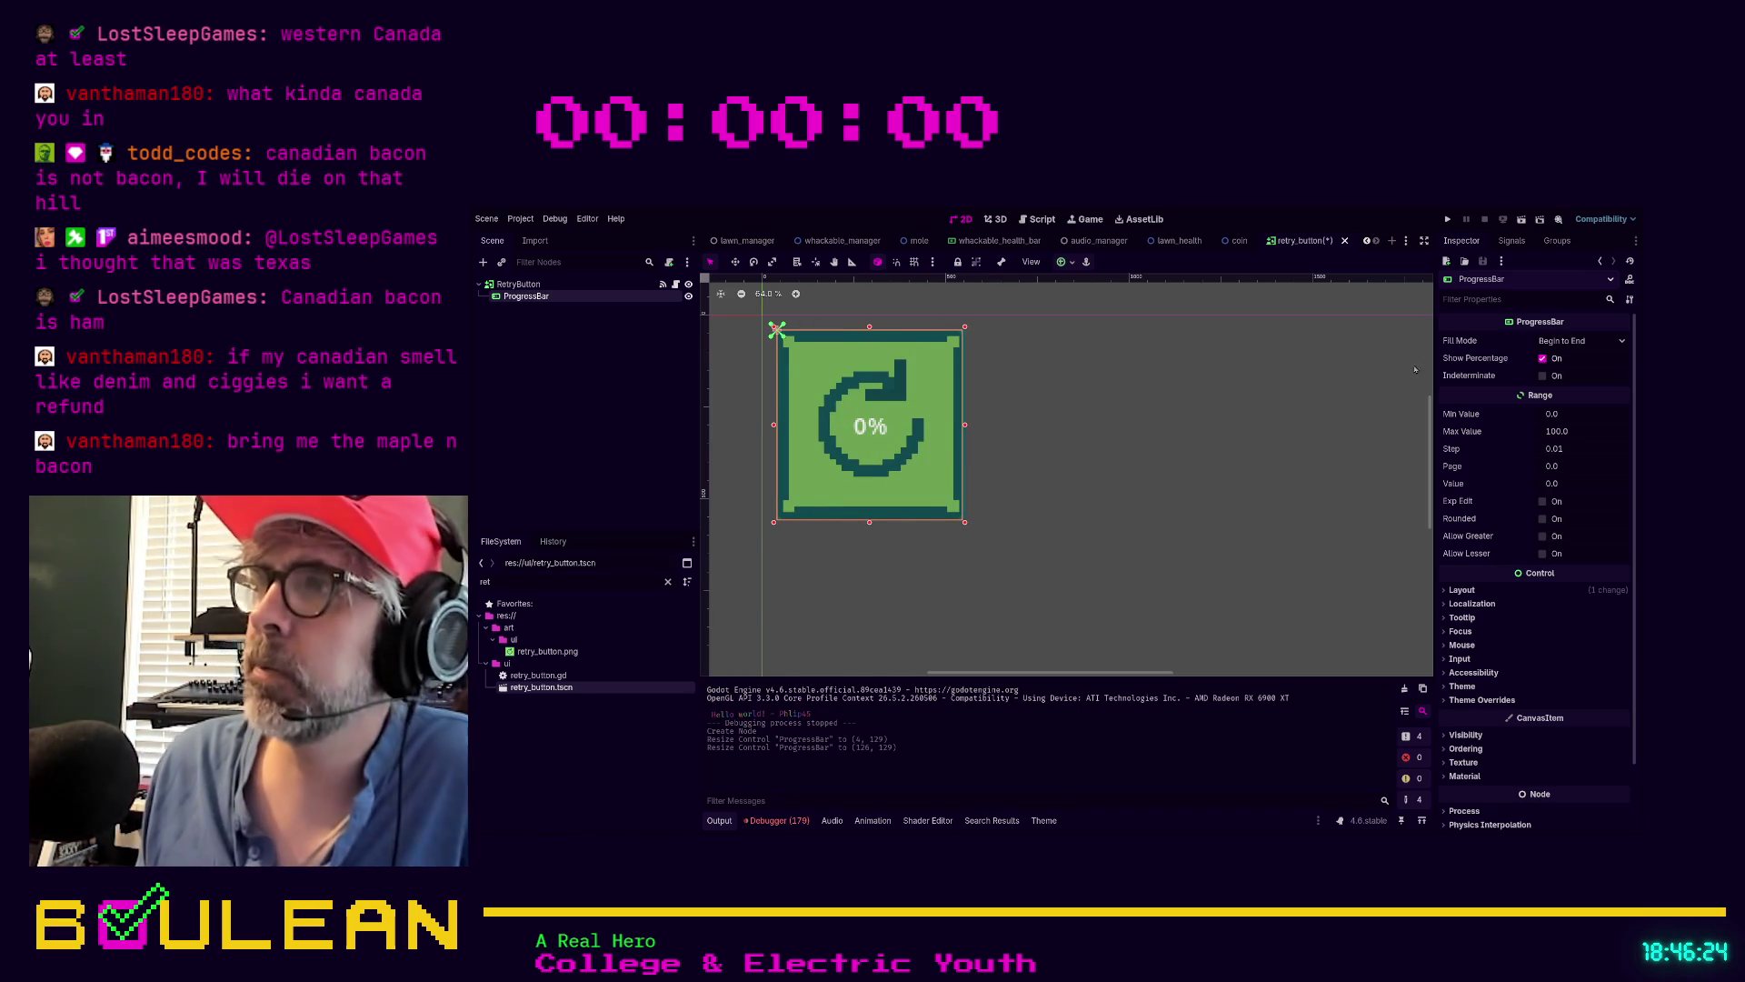
Check the RetryButton's size in the Inspector for comparison with the ProgressBar
click(525, 285)
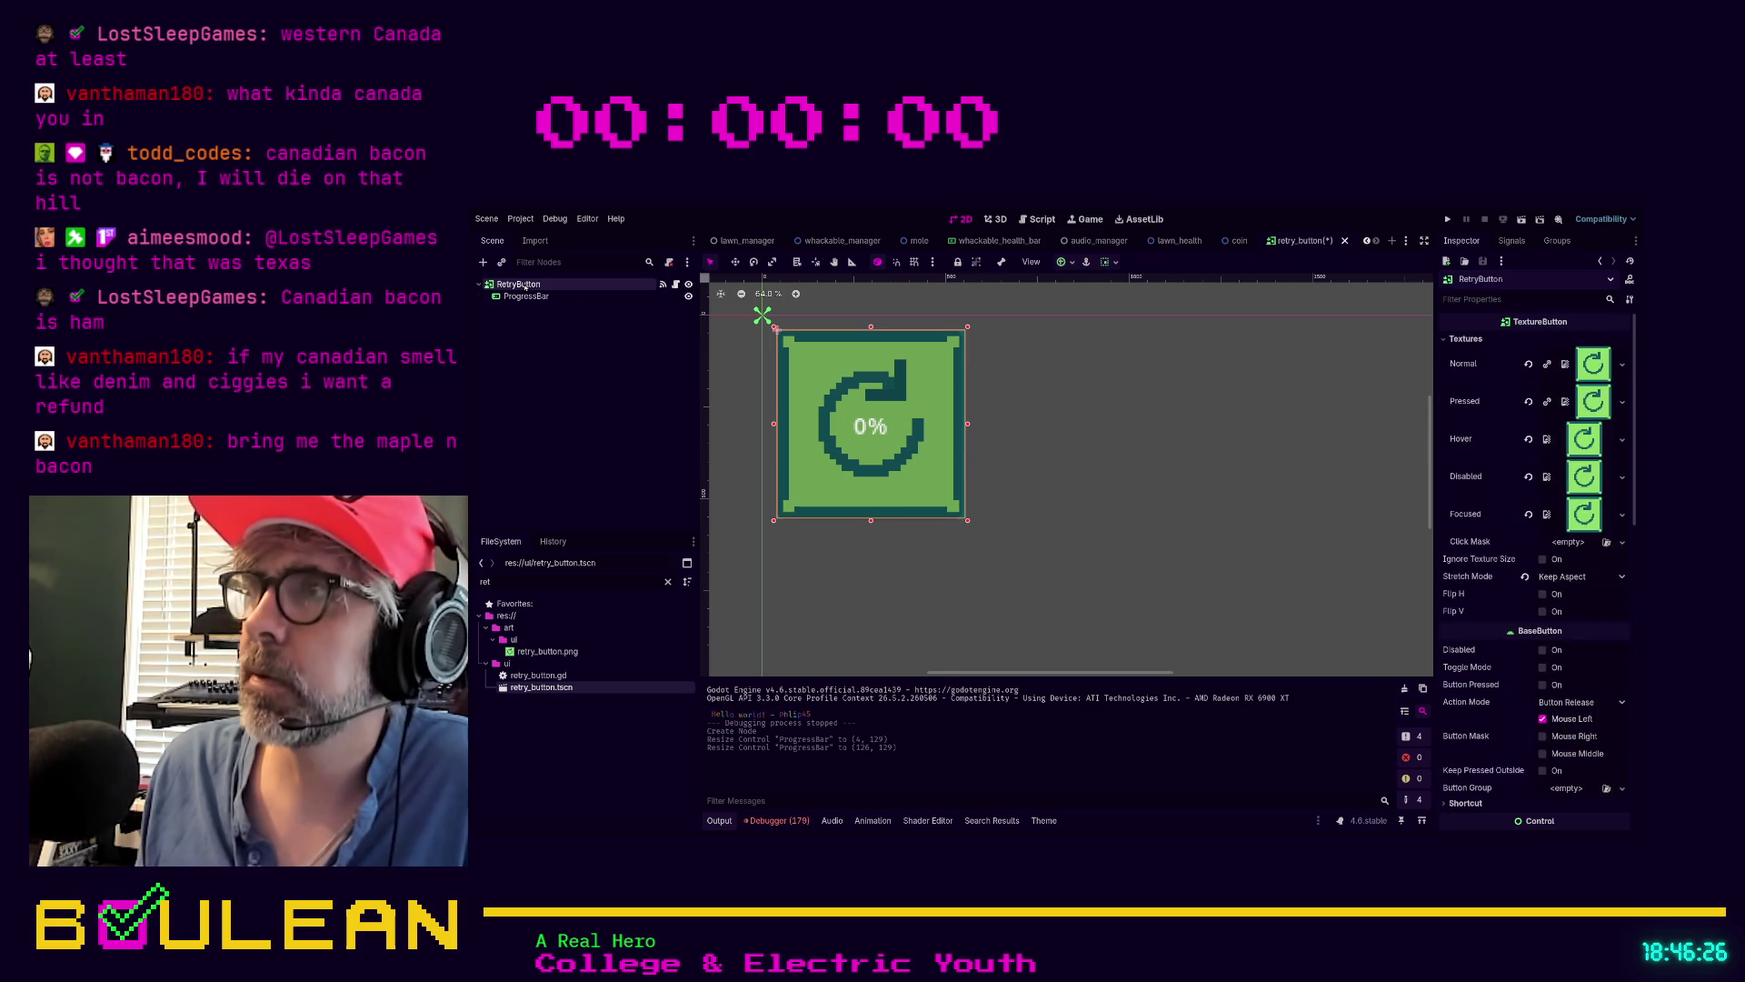
scroll(1481, 579, down, 5)
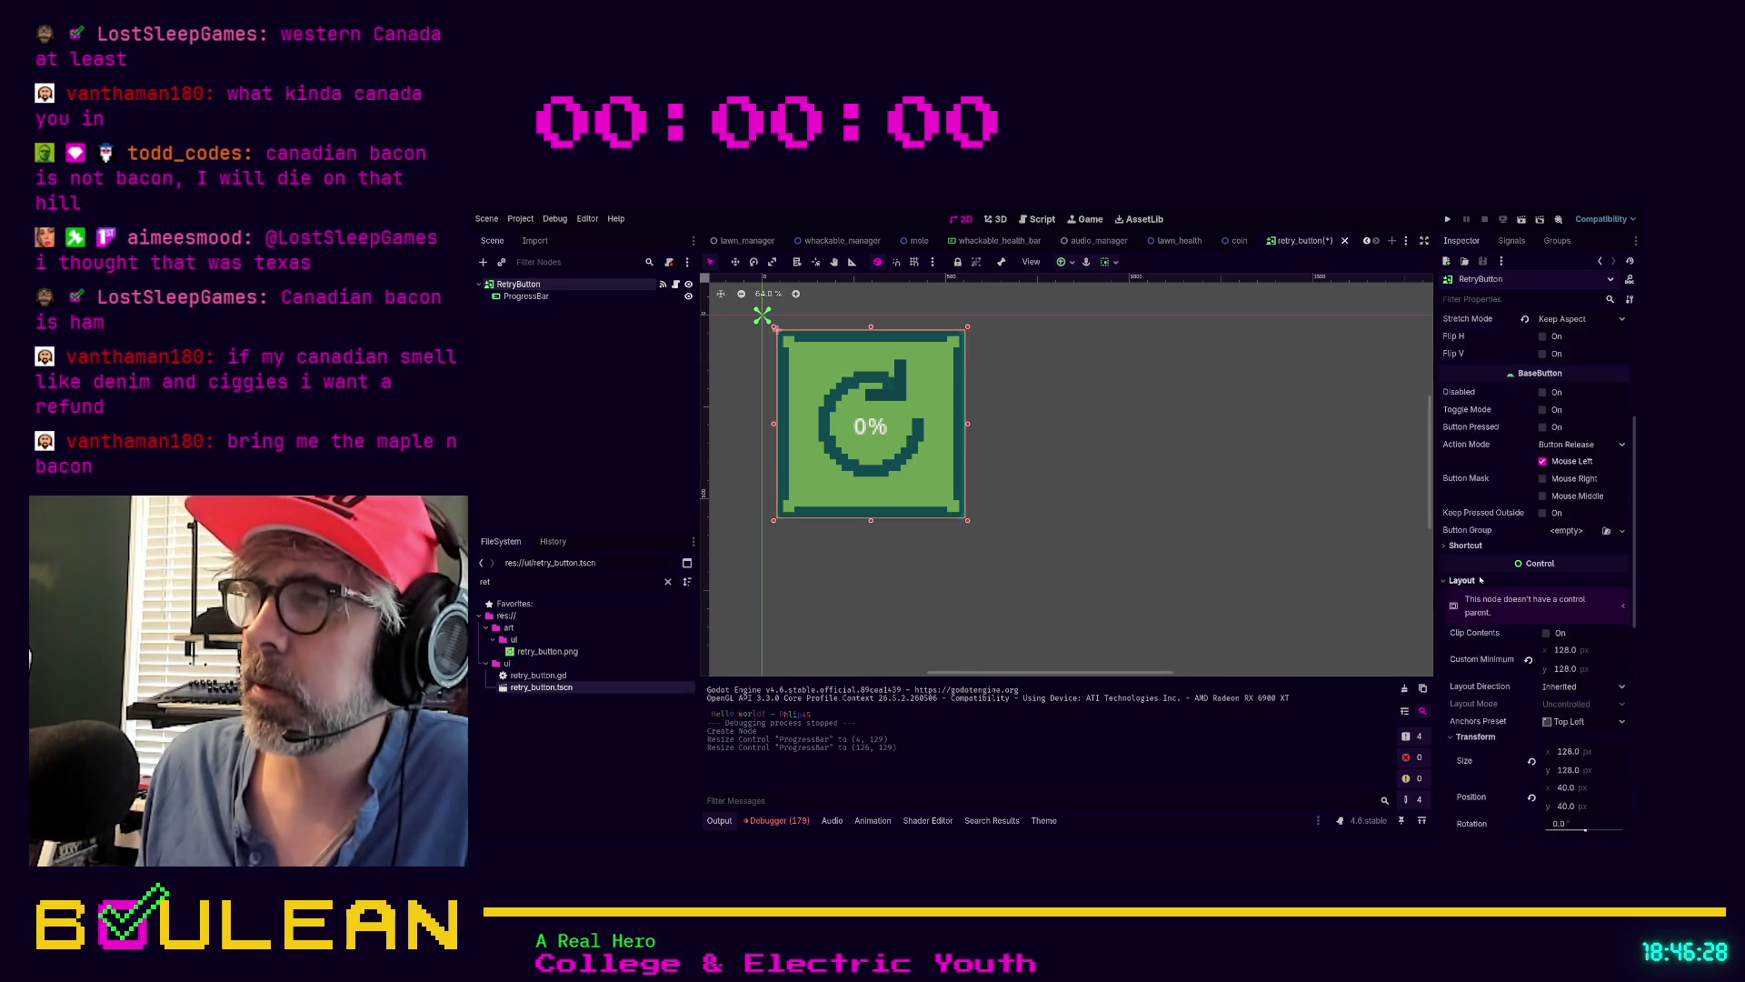
scroll(1481, 579, down, 2)
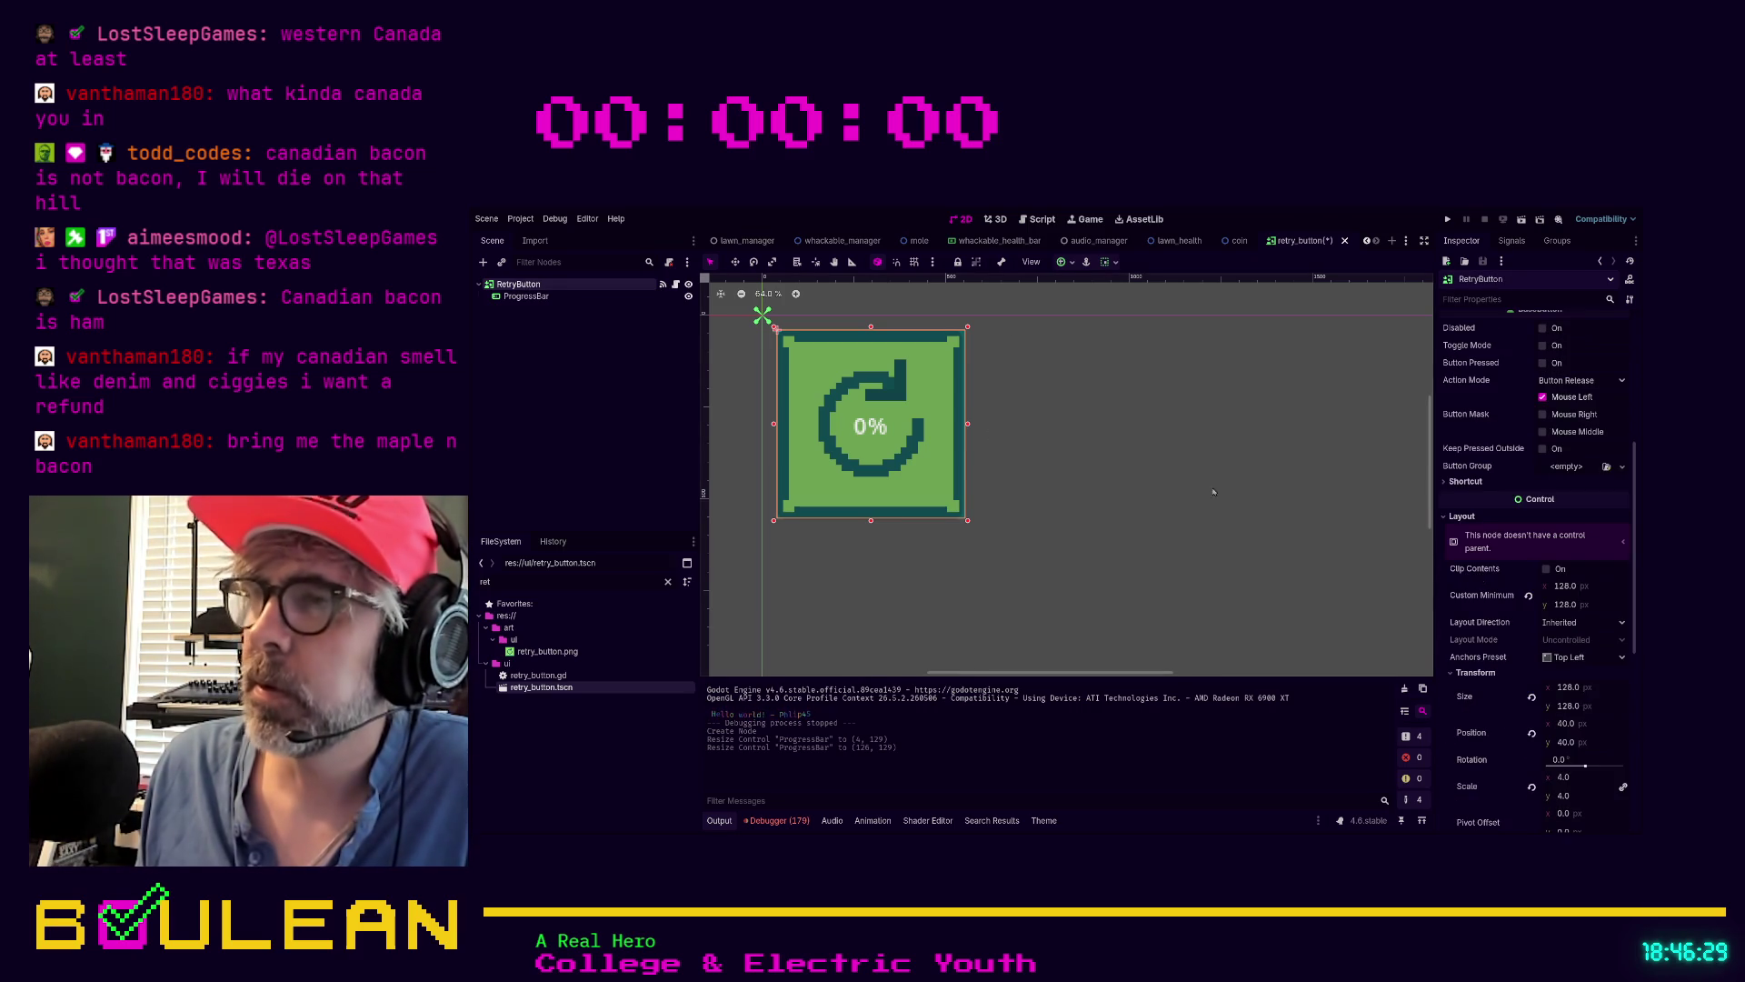
click(527, 296)
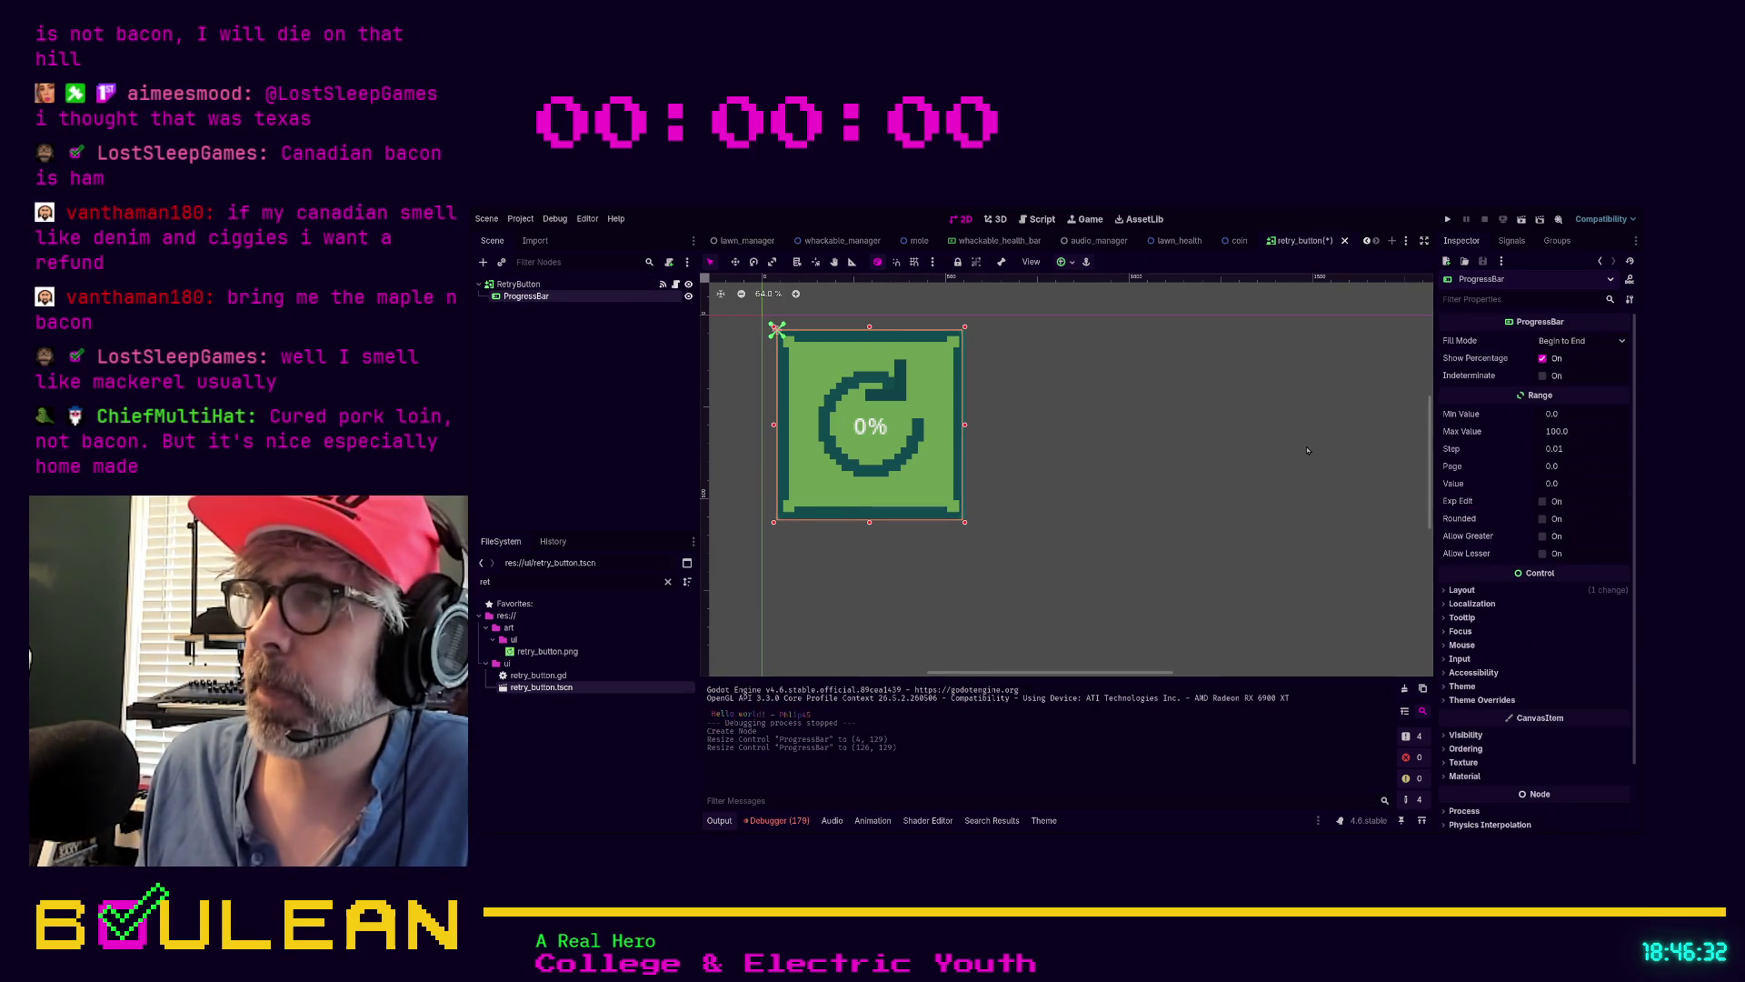
scroll(1478, 545, down, 2)
Set the ProgressBar's Transform Size to 128 × 128
click(1479, 525)
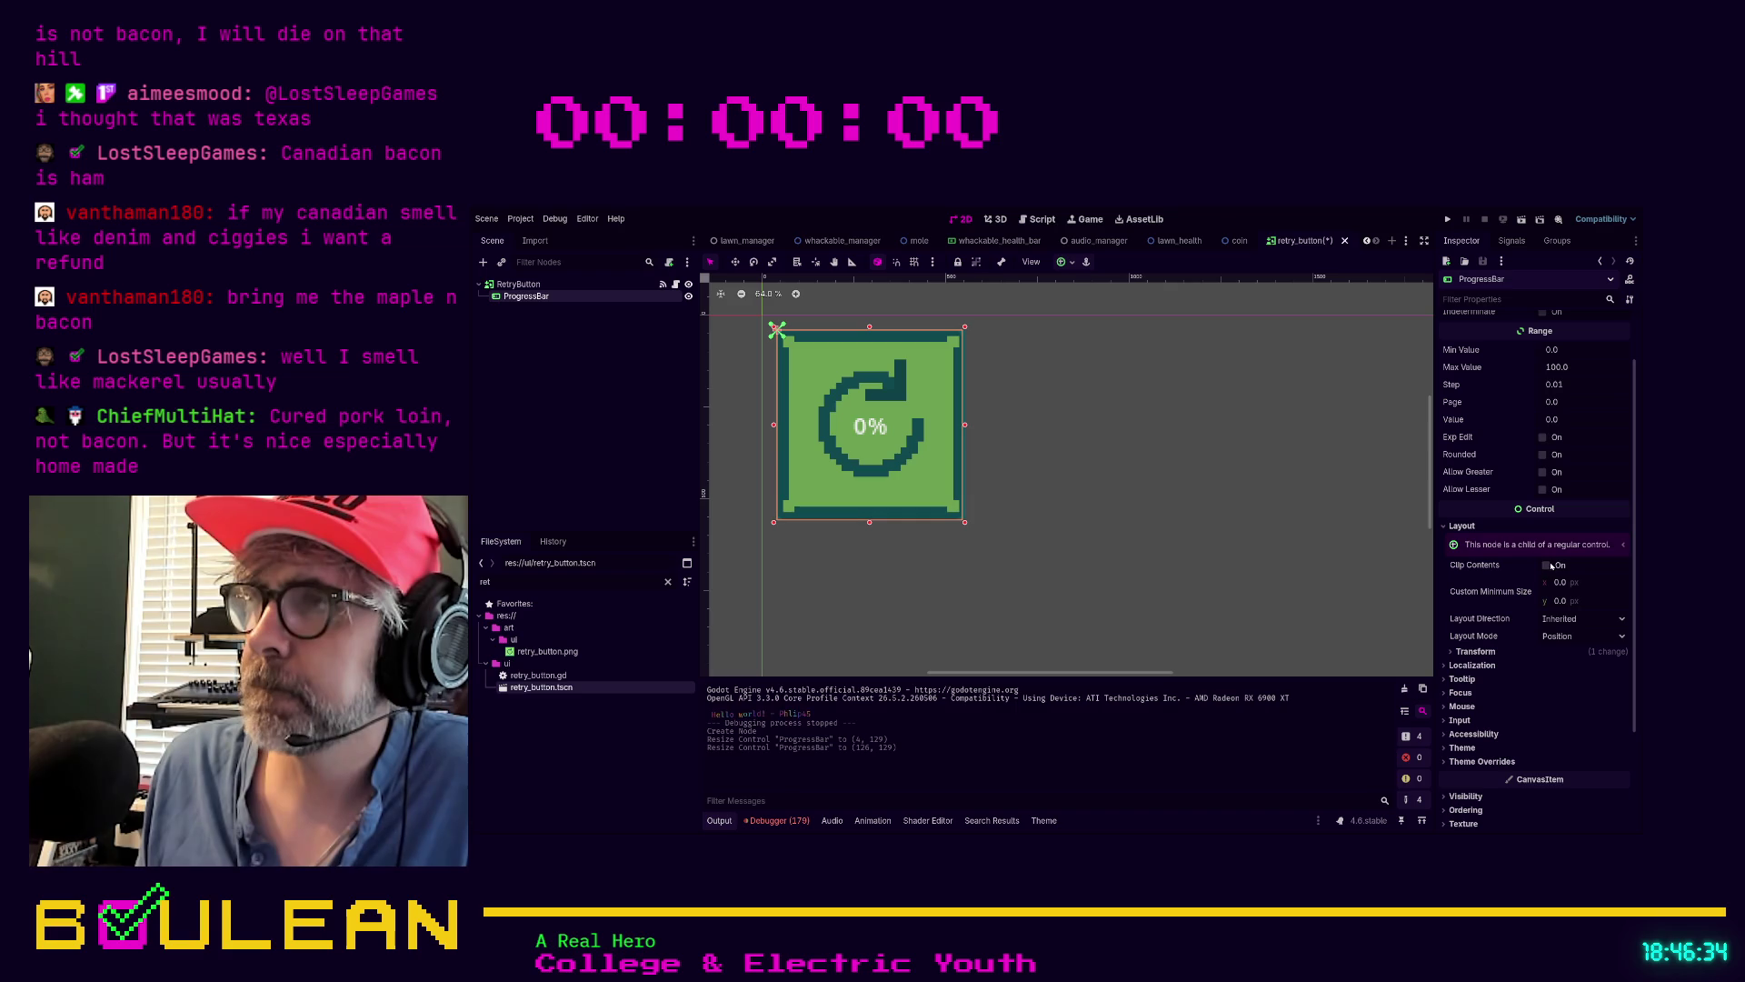
click(1476, 651)
click(1577, 667)
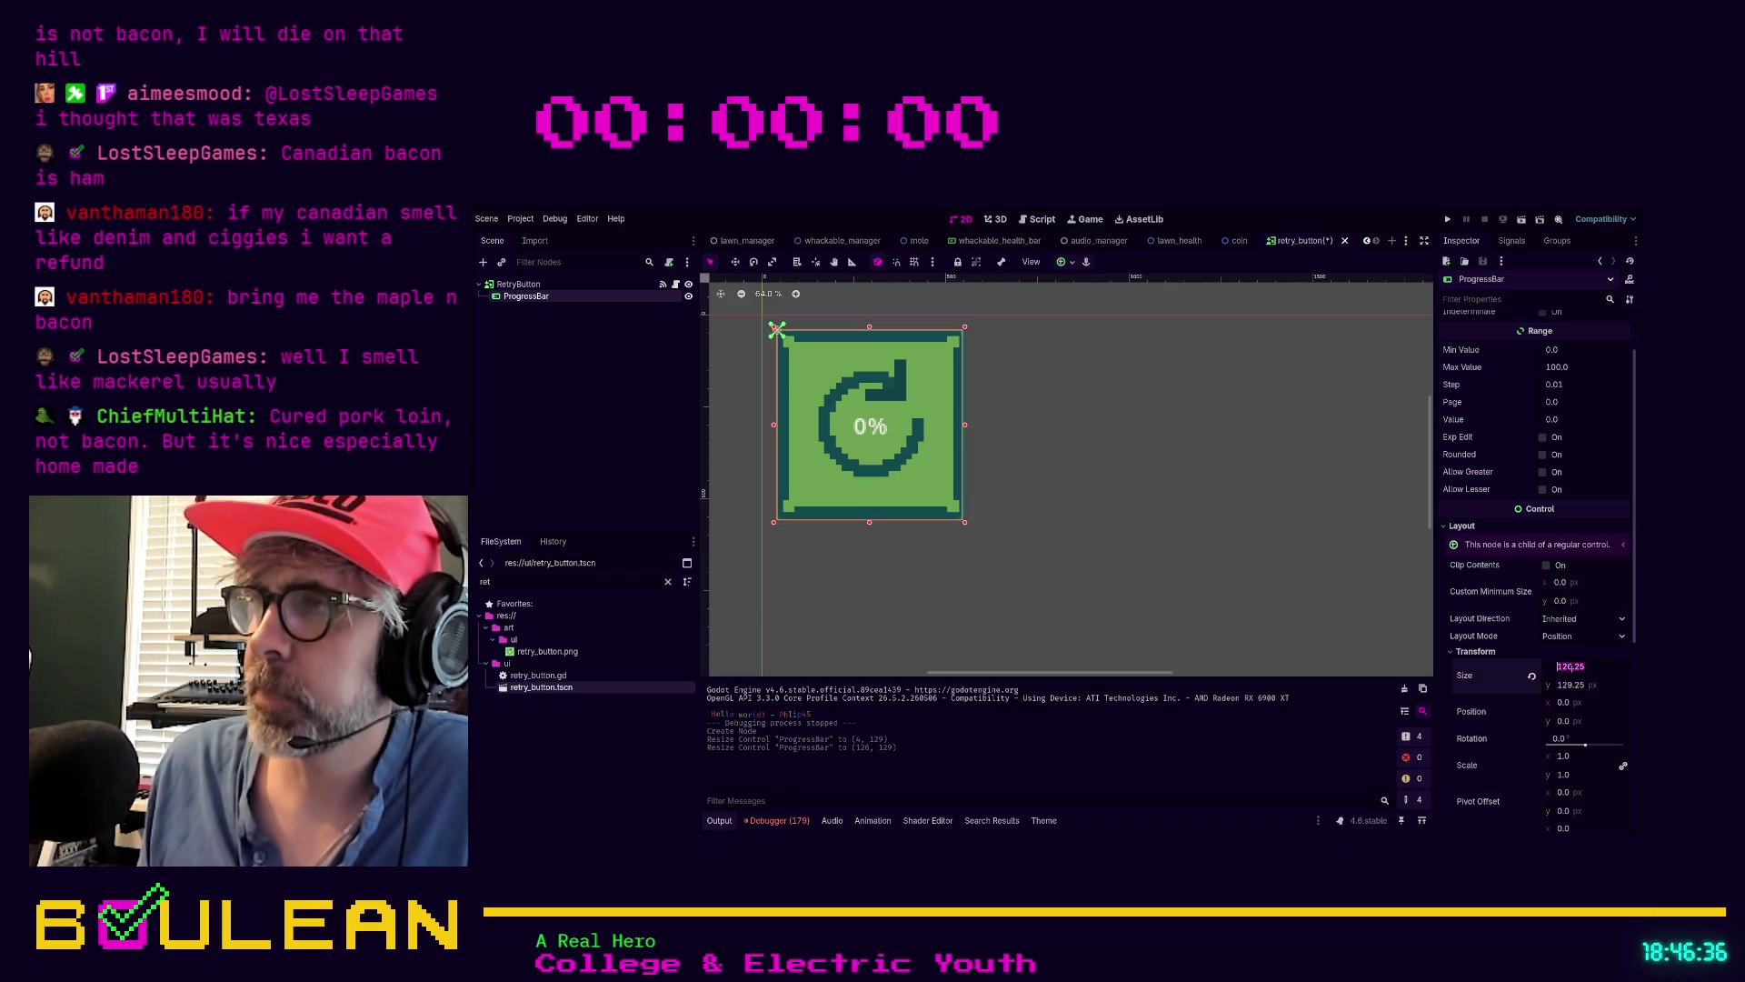
text(128)
key(Tab)
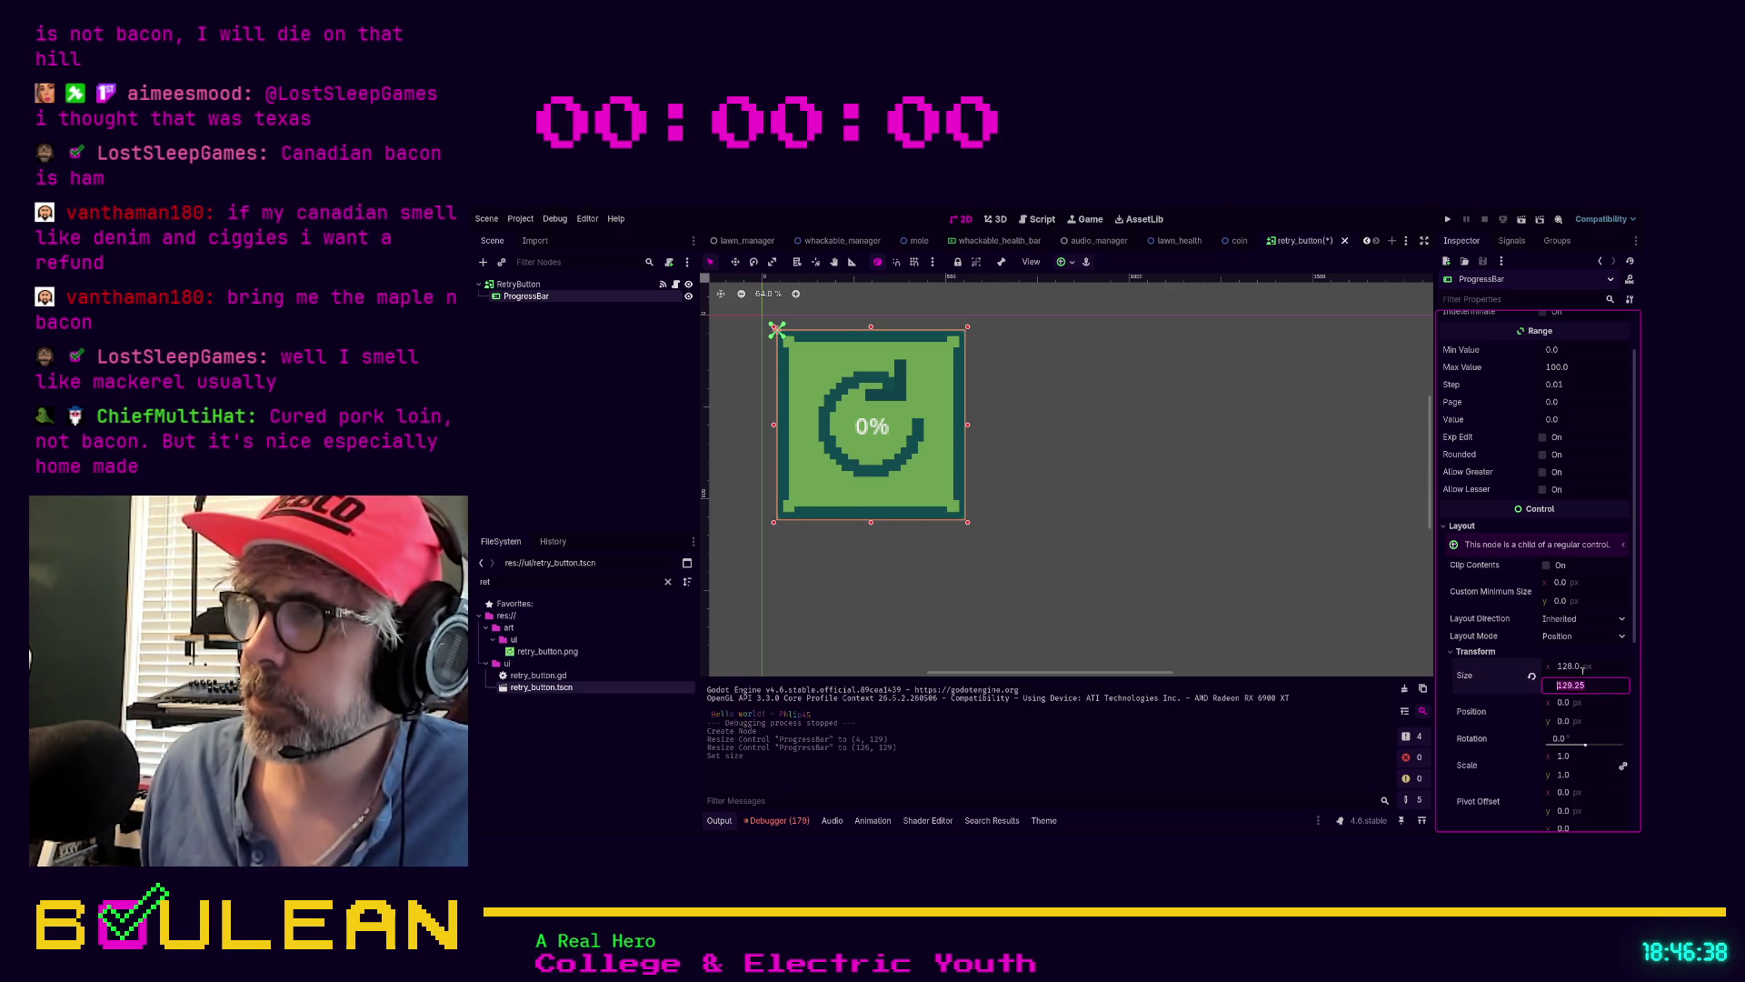
text(128)
key(Return)
scroll(1503, 571, up, 2)
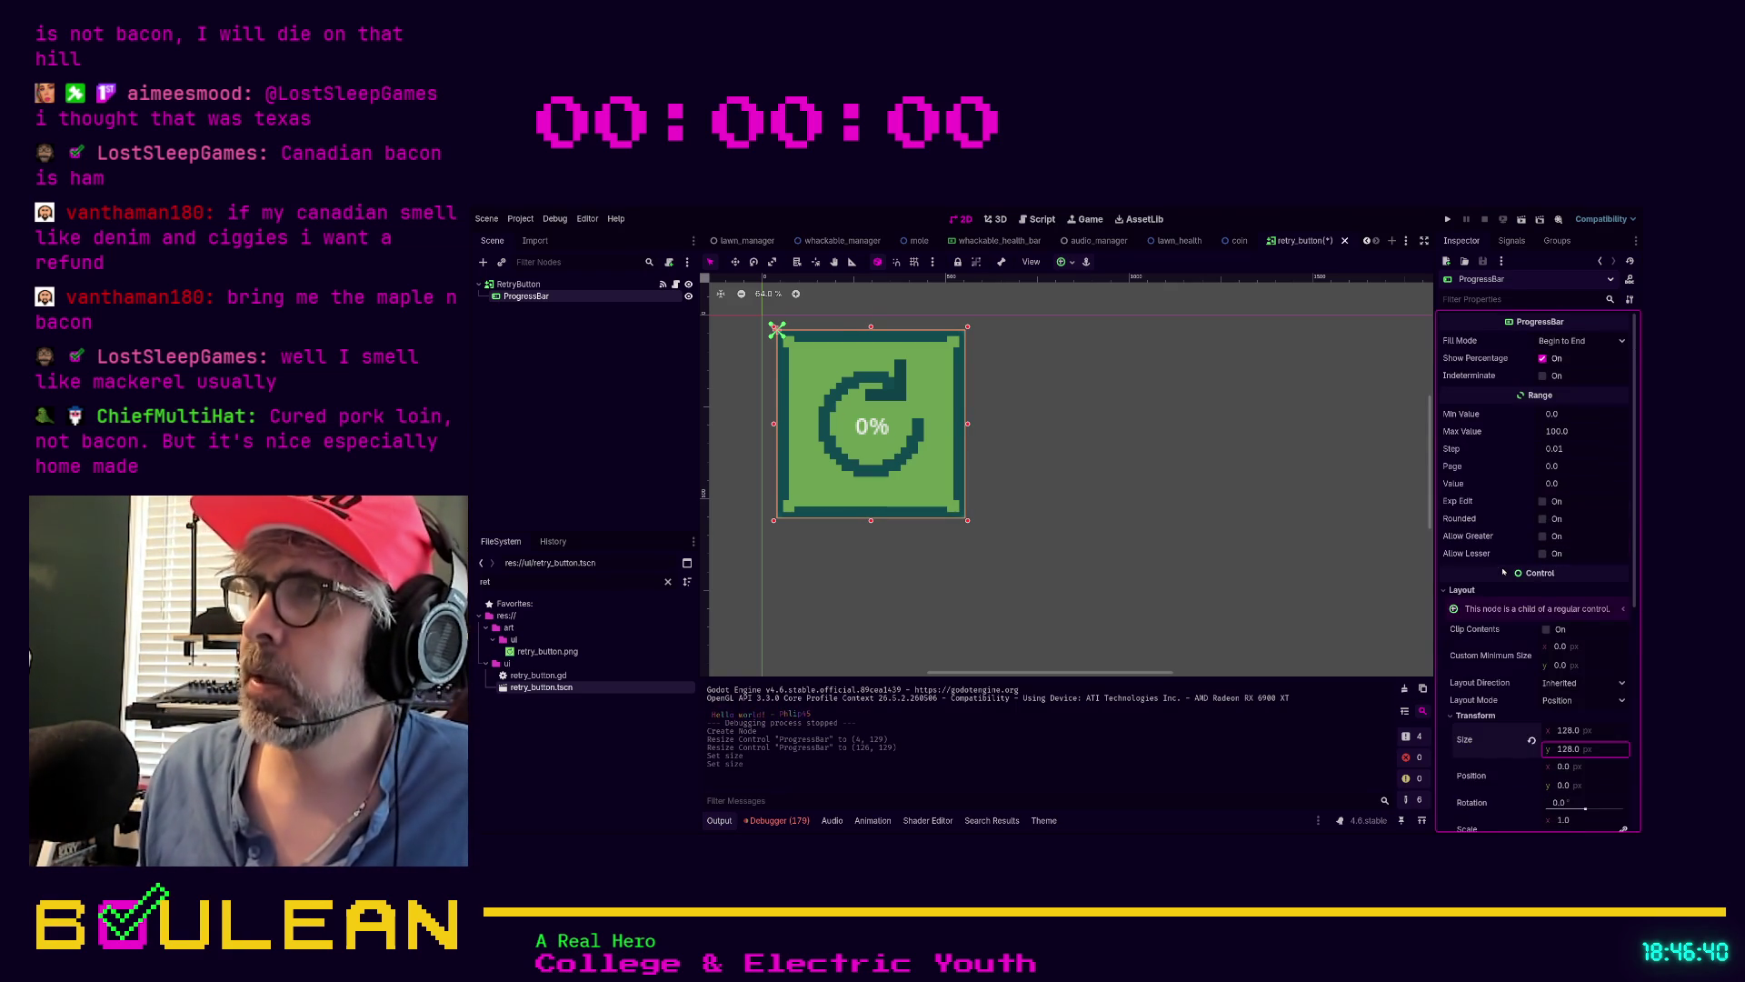
key(Escape)
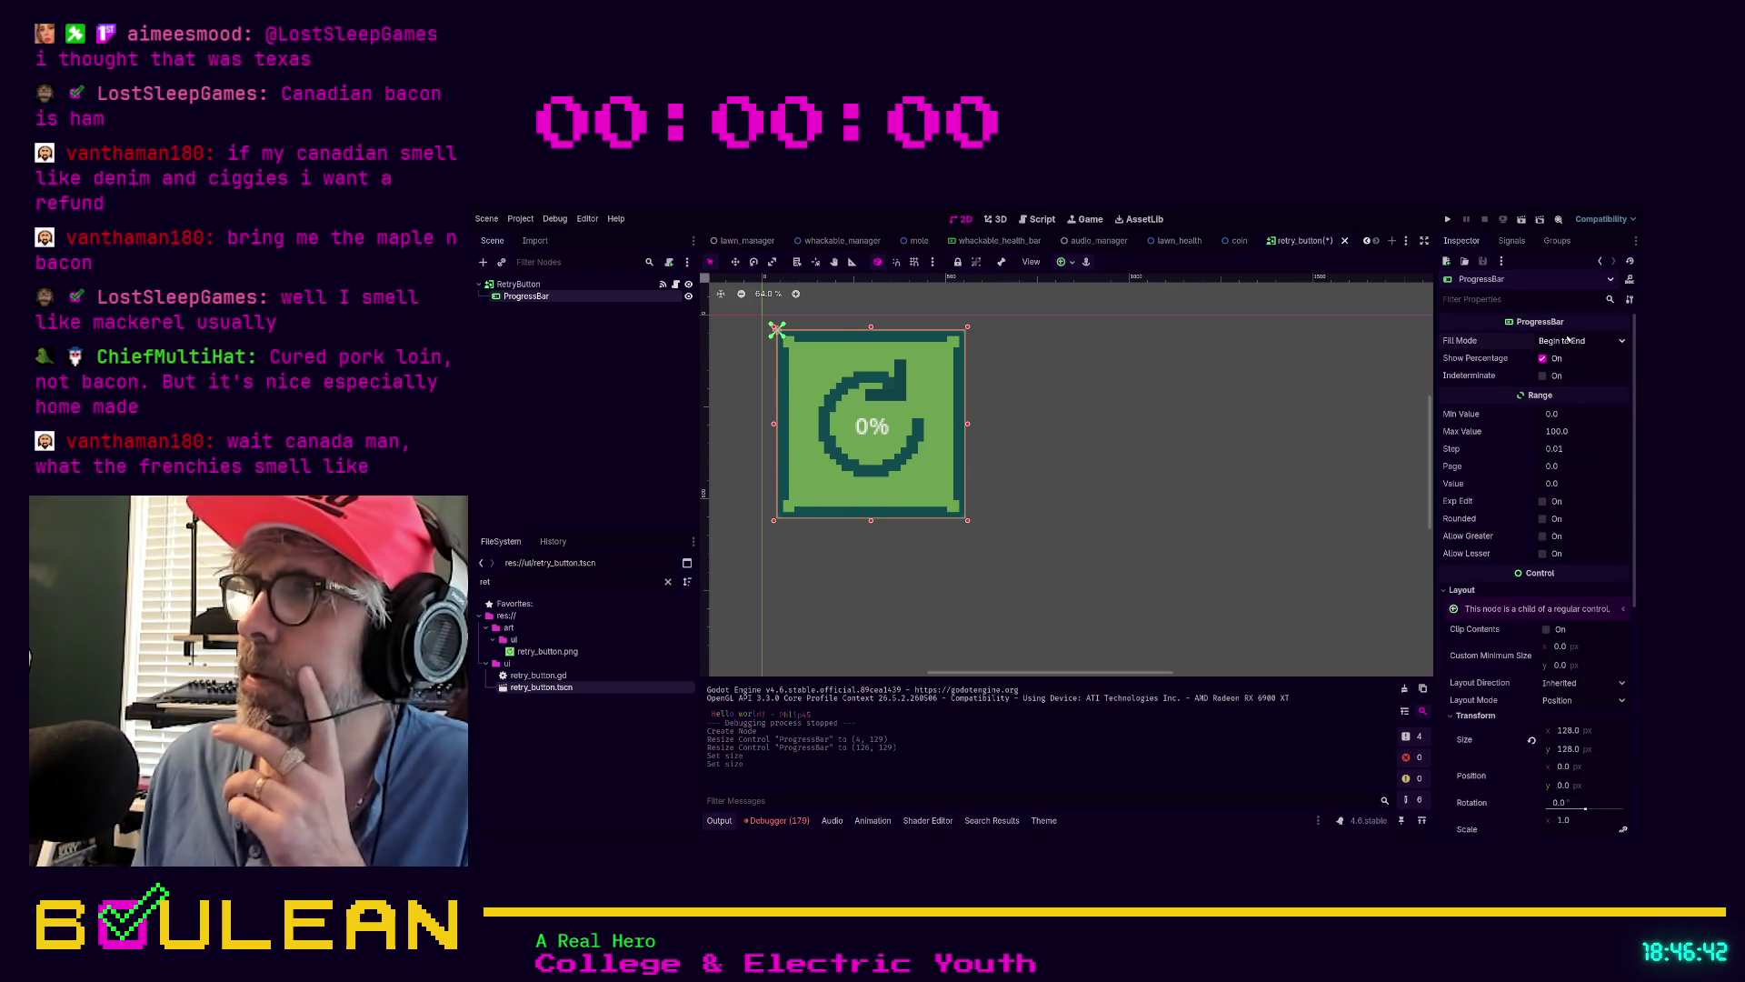
Set the ProgressBar's Fill Mode to Bottom to Top and its Value to 50
click(1582, 340)
click(1570, 400)
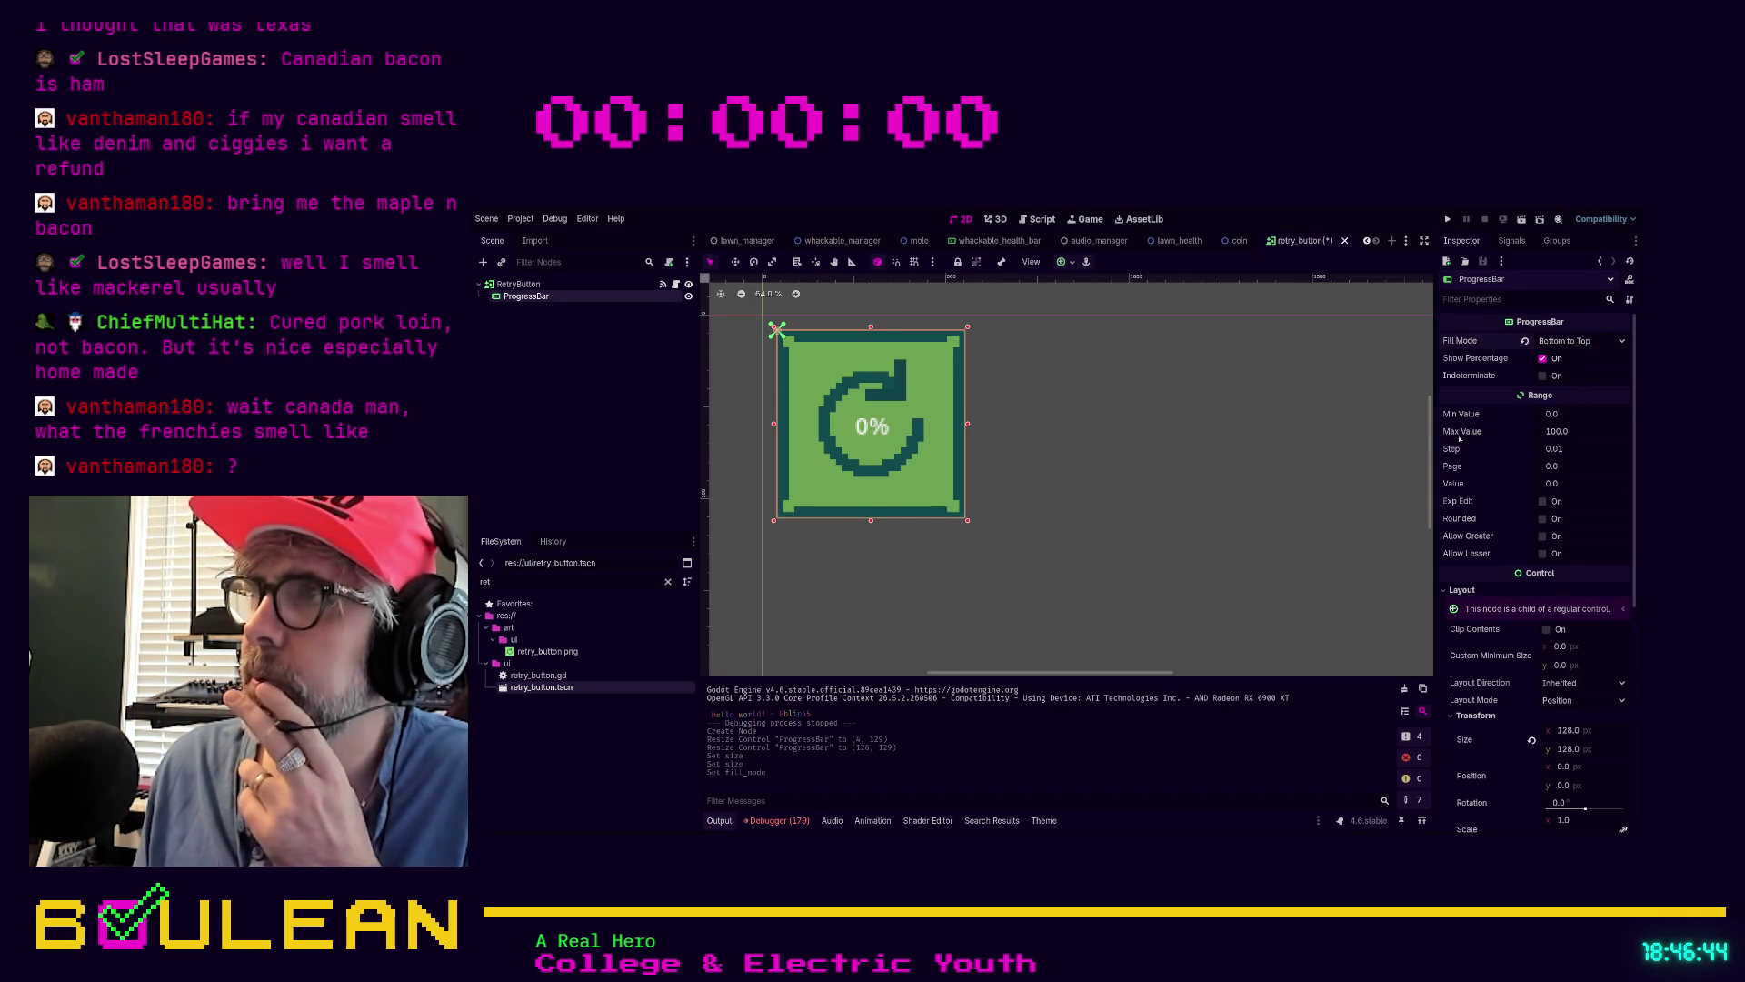
click(1586, 432)
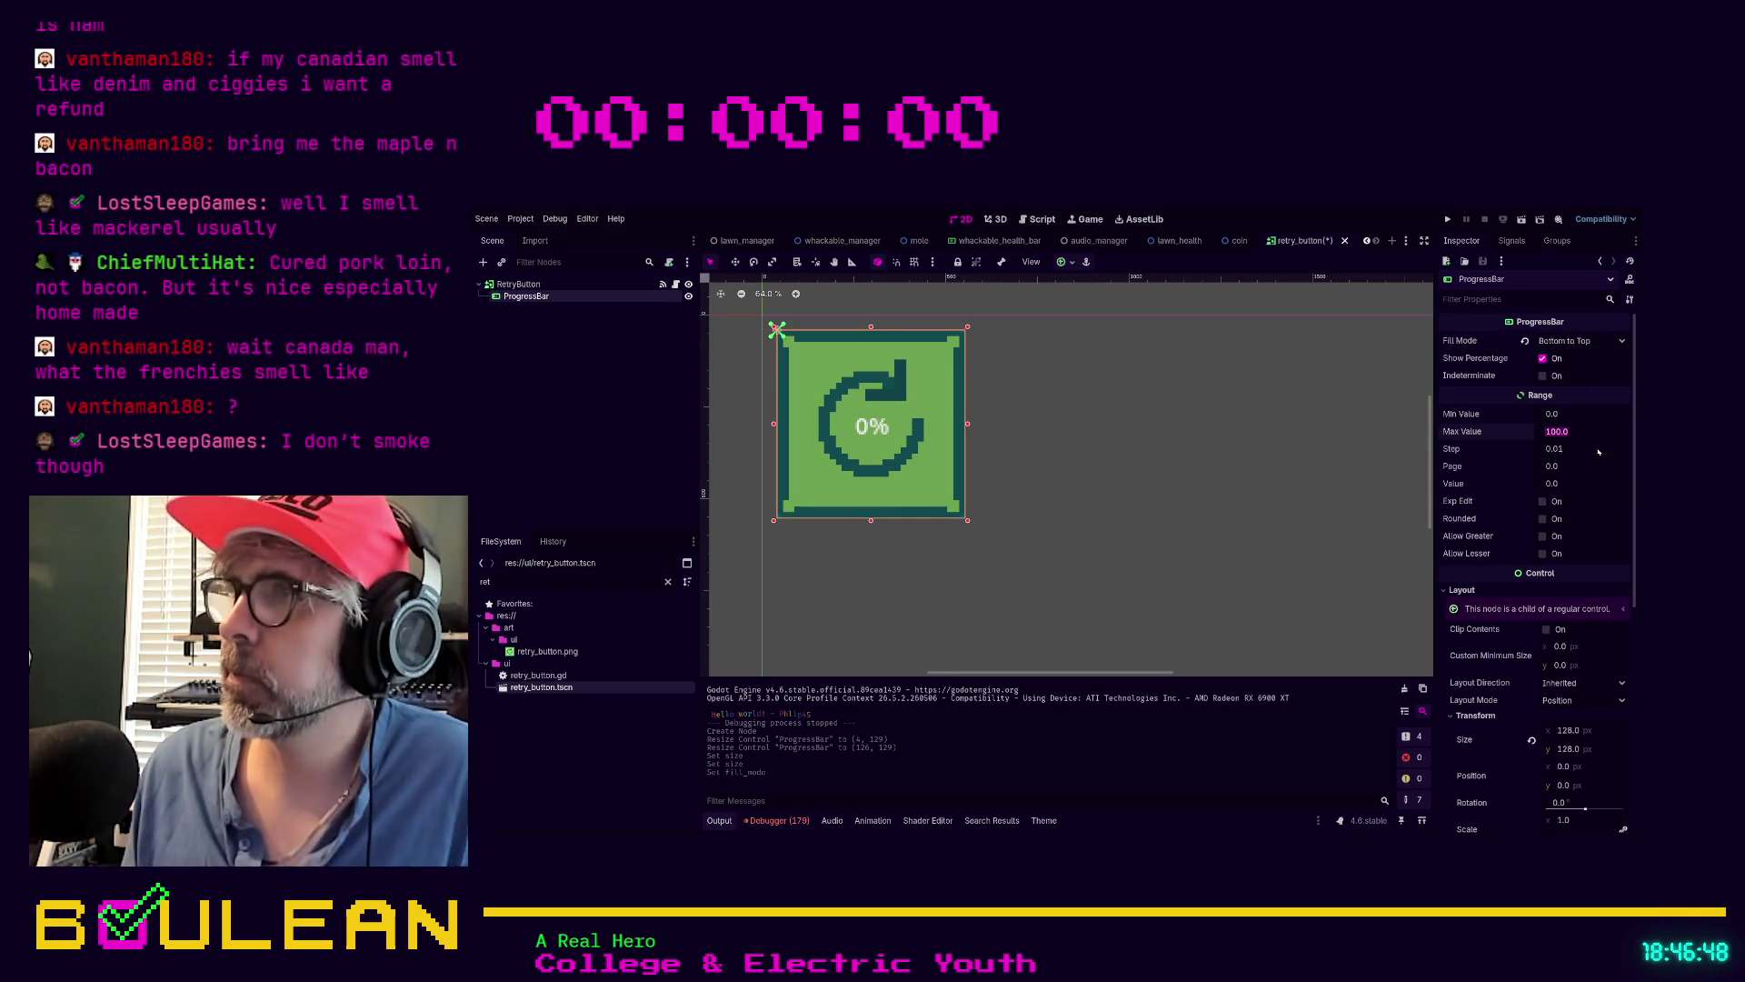
key(shift+Tab)
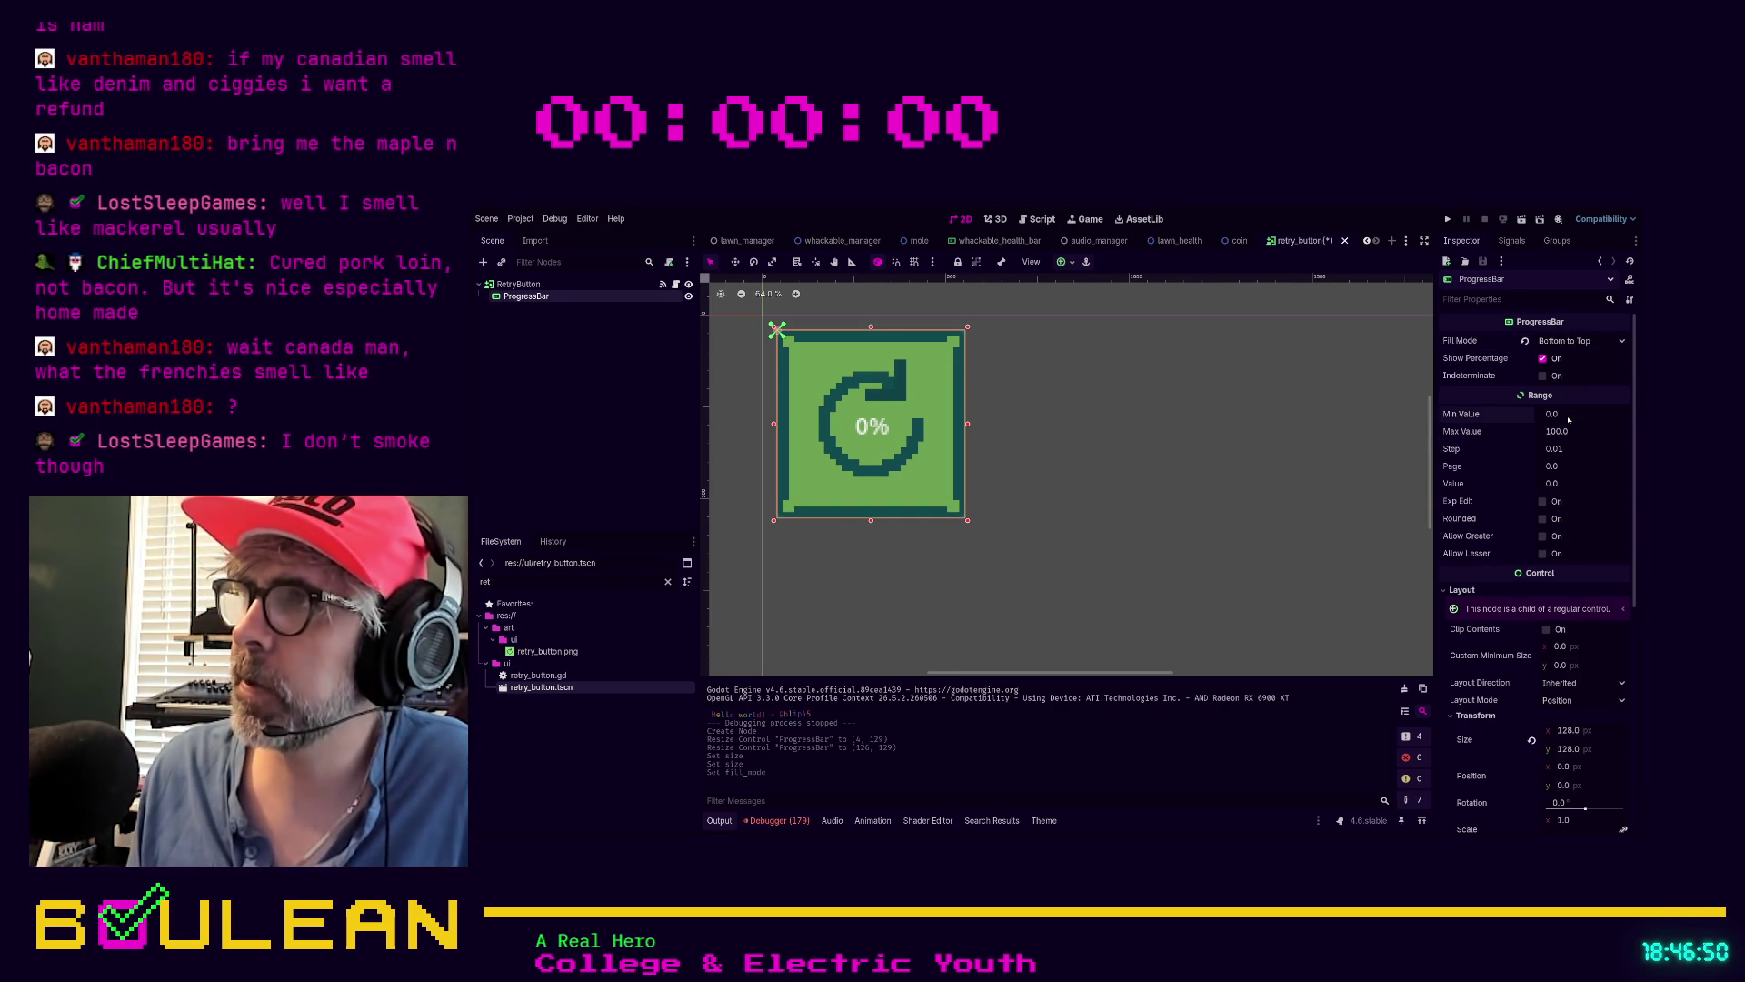
click(1564, 483)
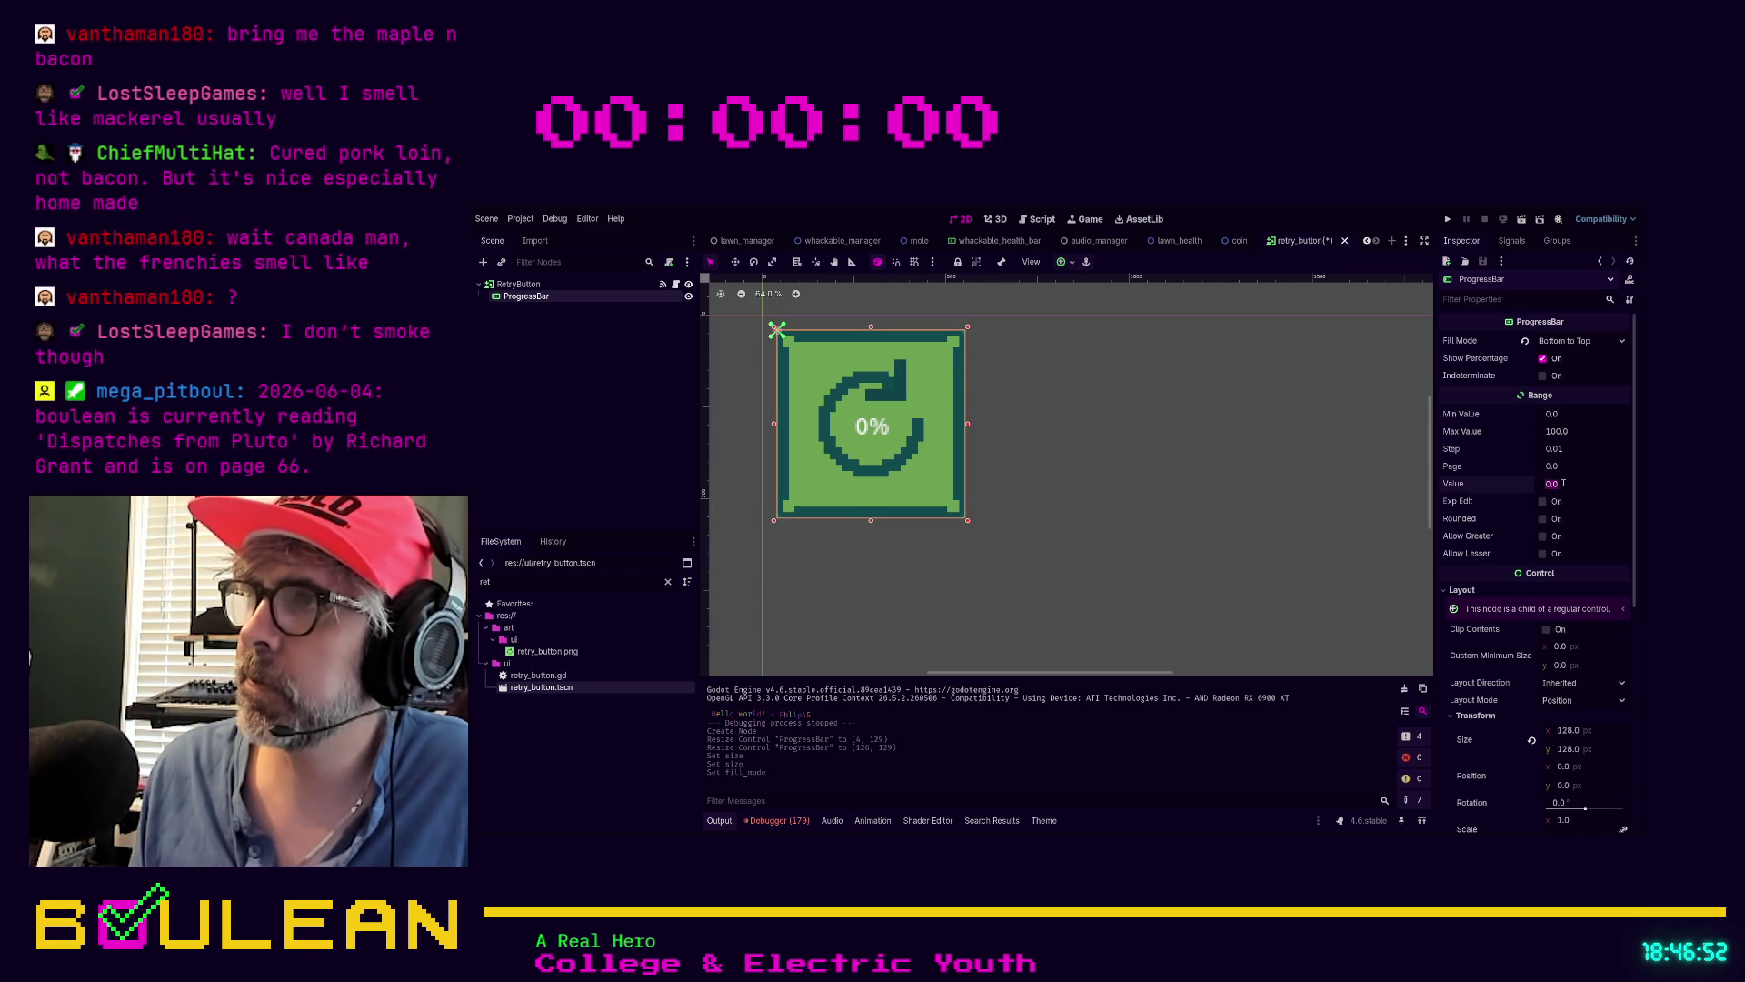
text(50)
key(Return)
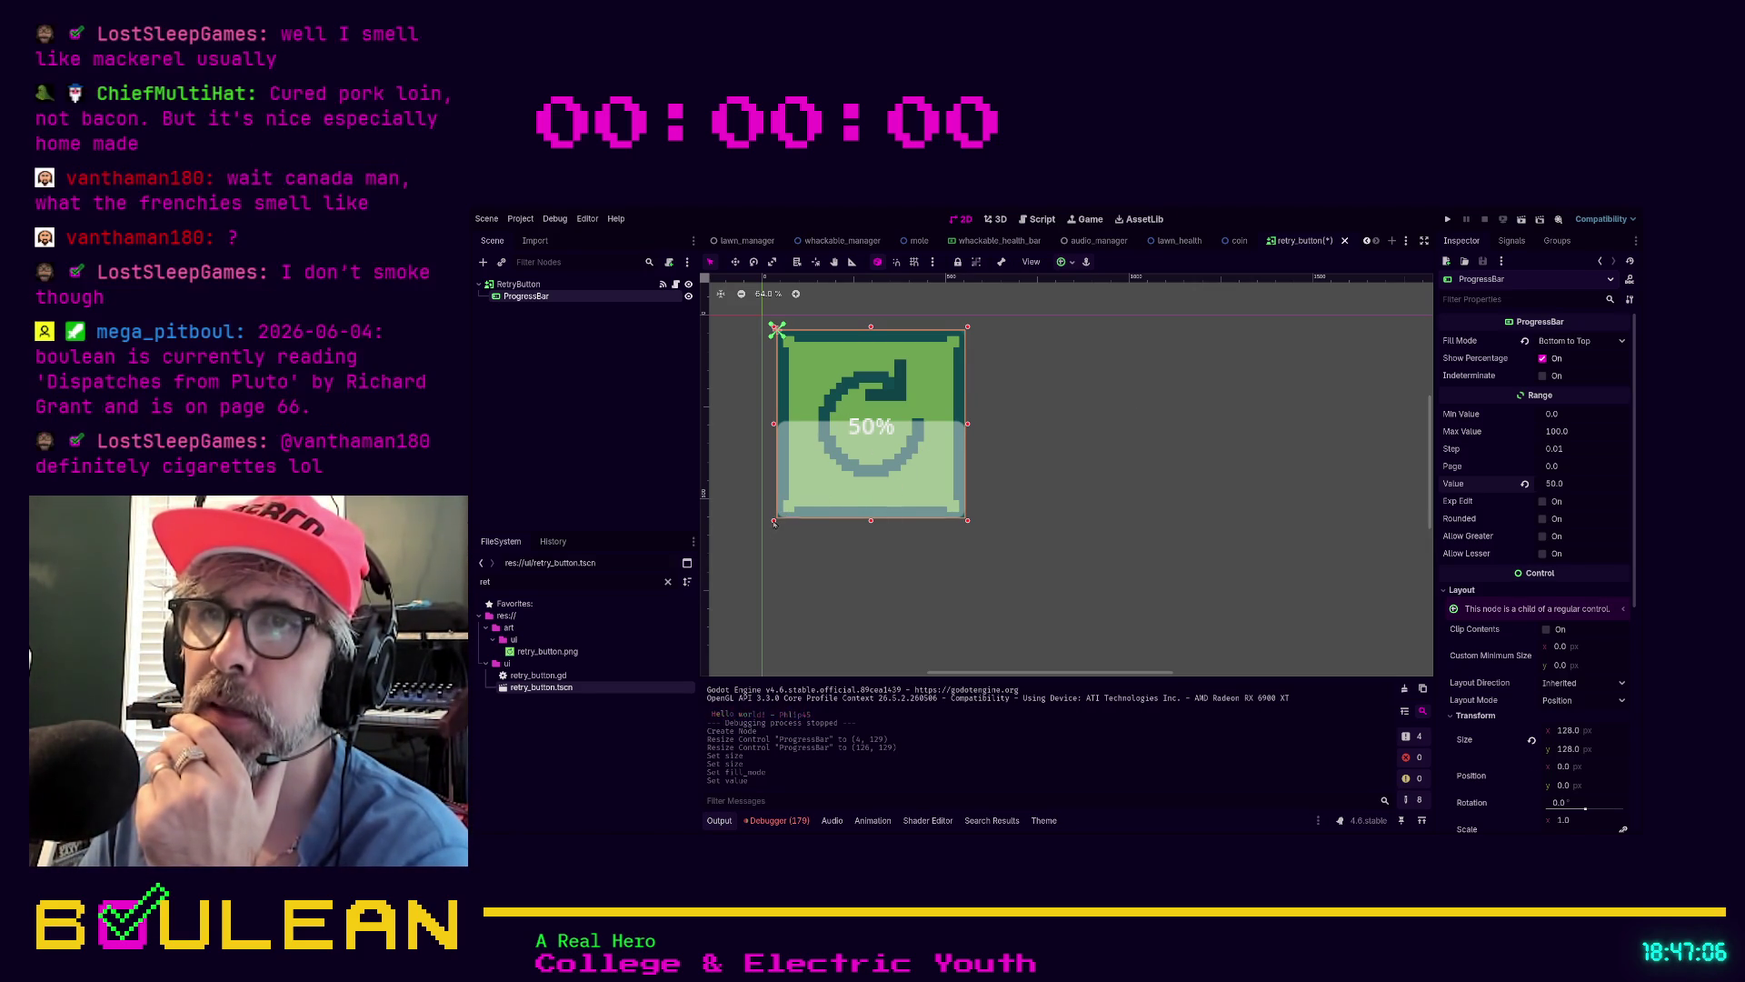
Drag the ProgressBar's edges to fit inside the retry button's border
drag(774, 522, 785, 512)
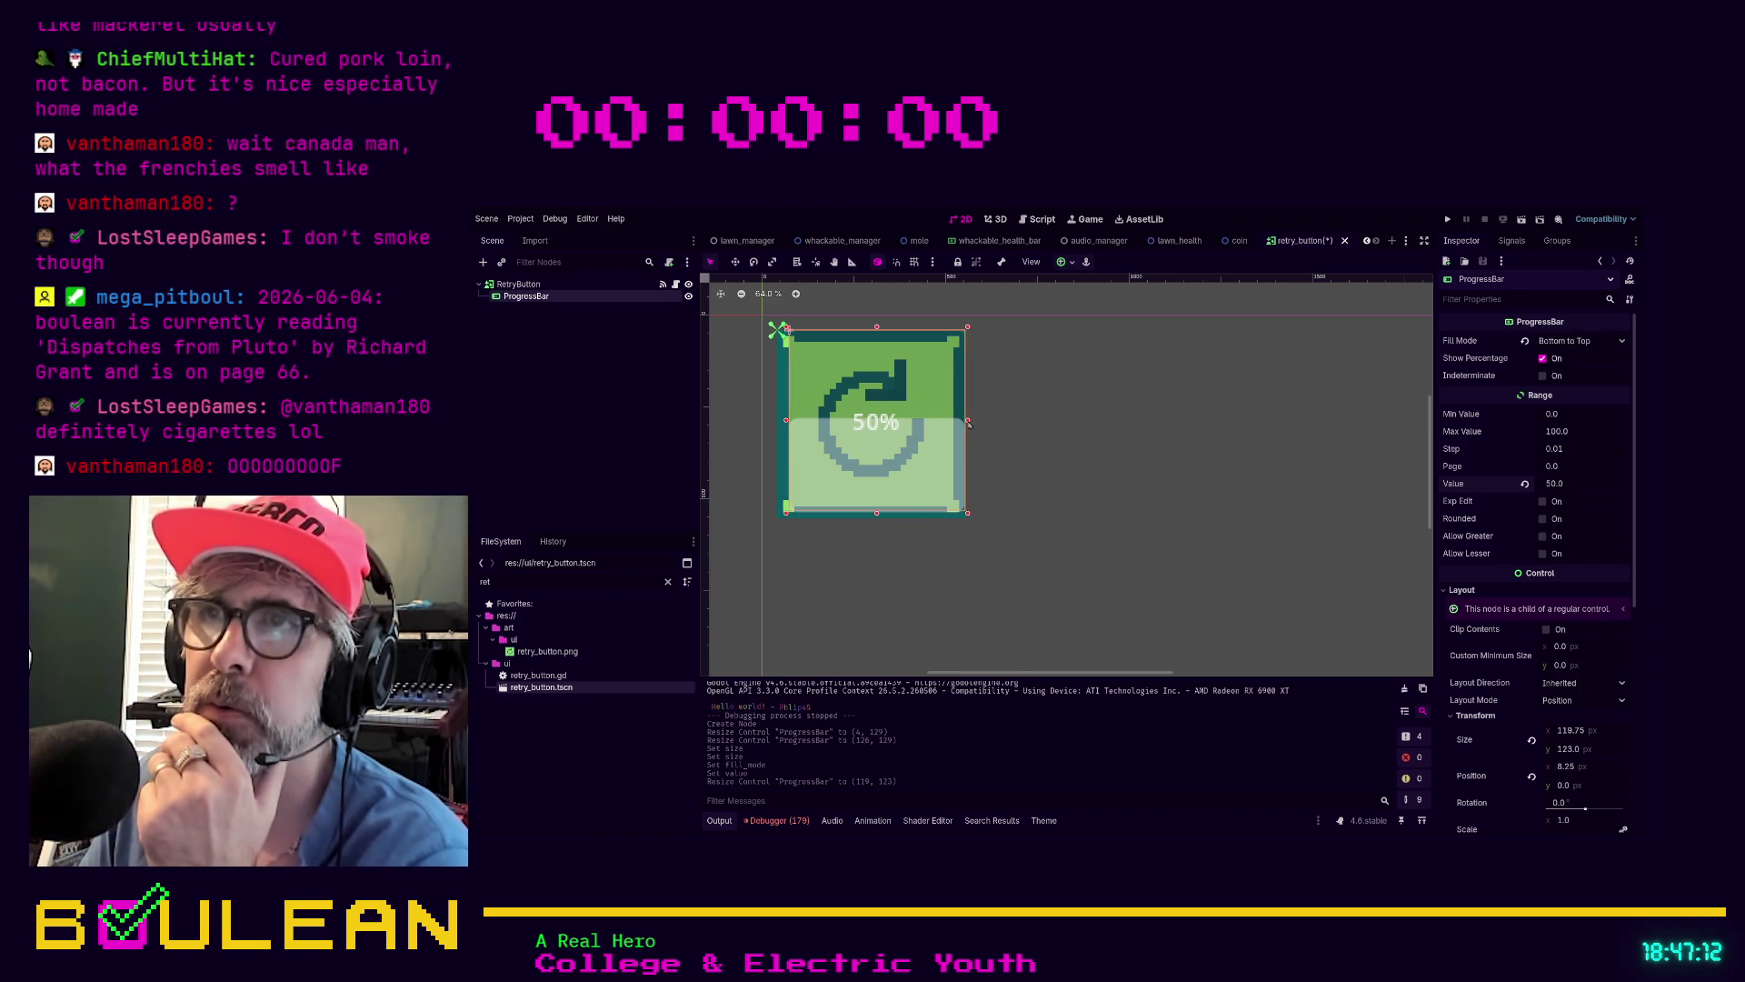
drag(969, 424, 956, 421)
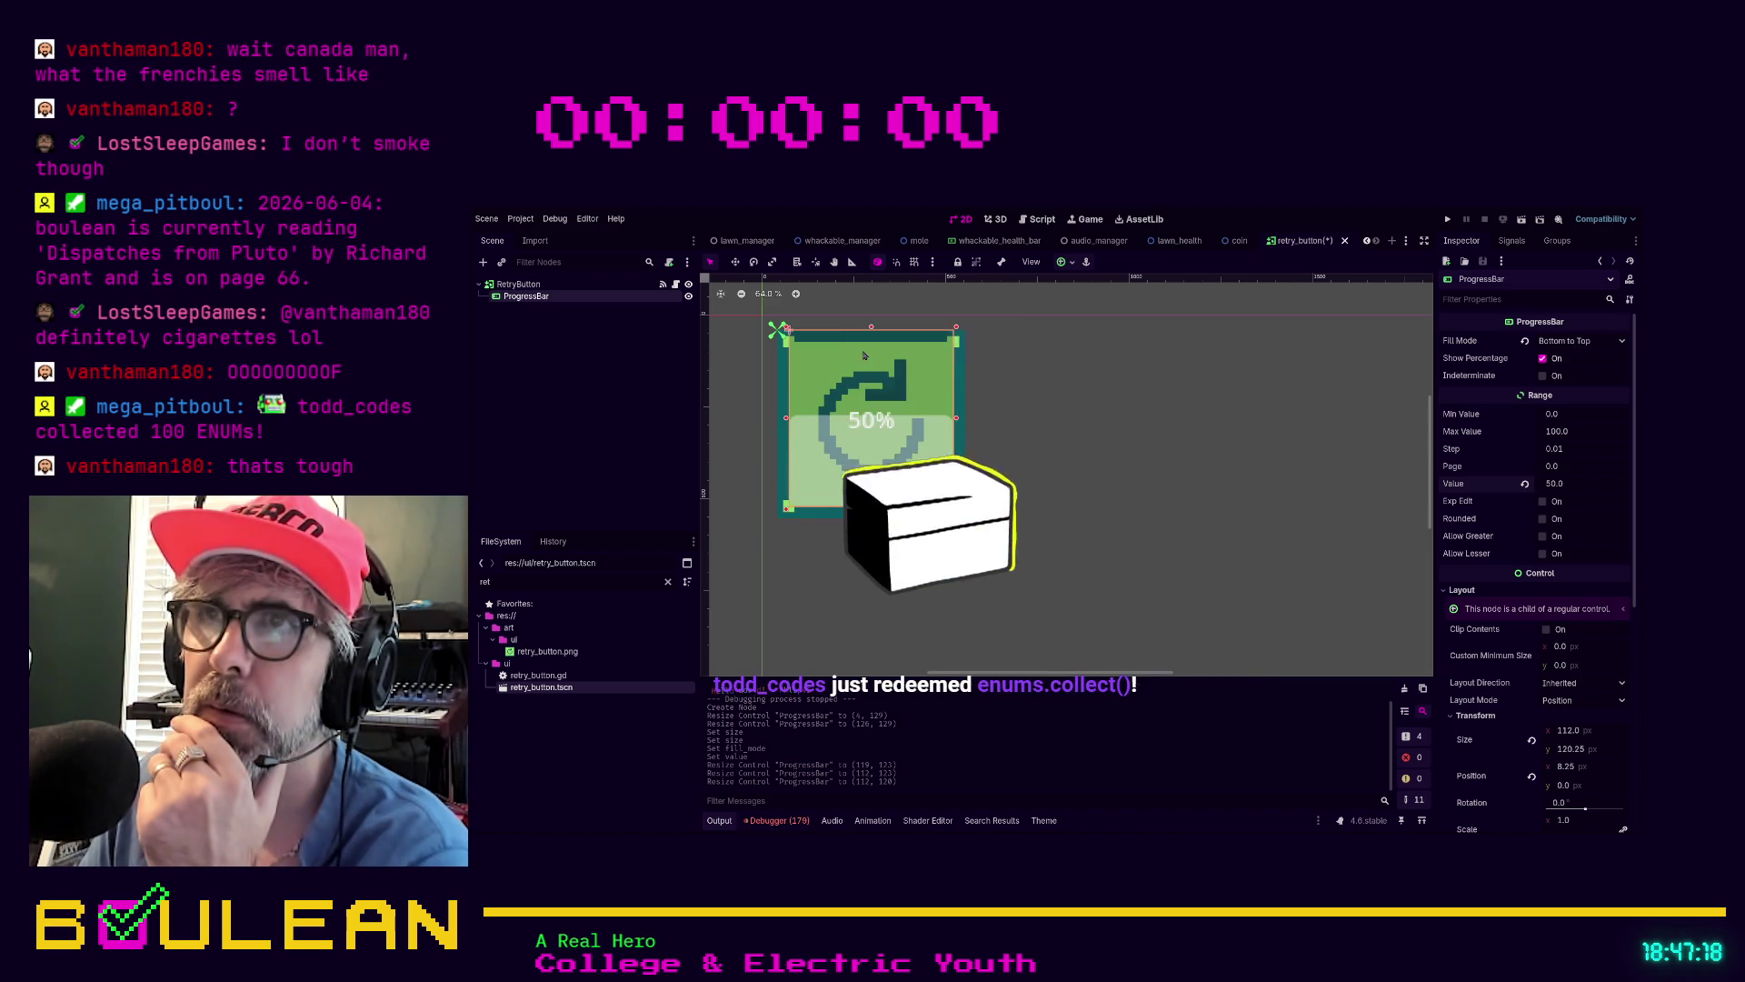
drag(871, 327, 962, 332)
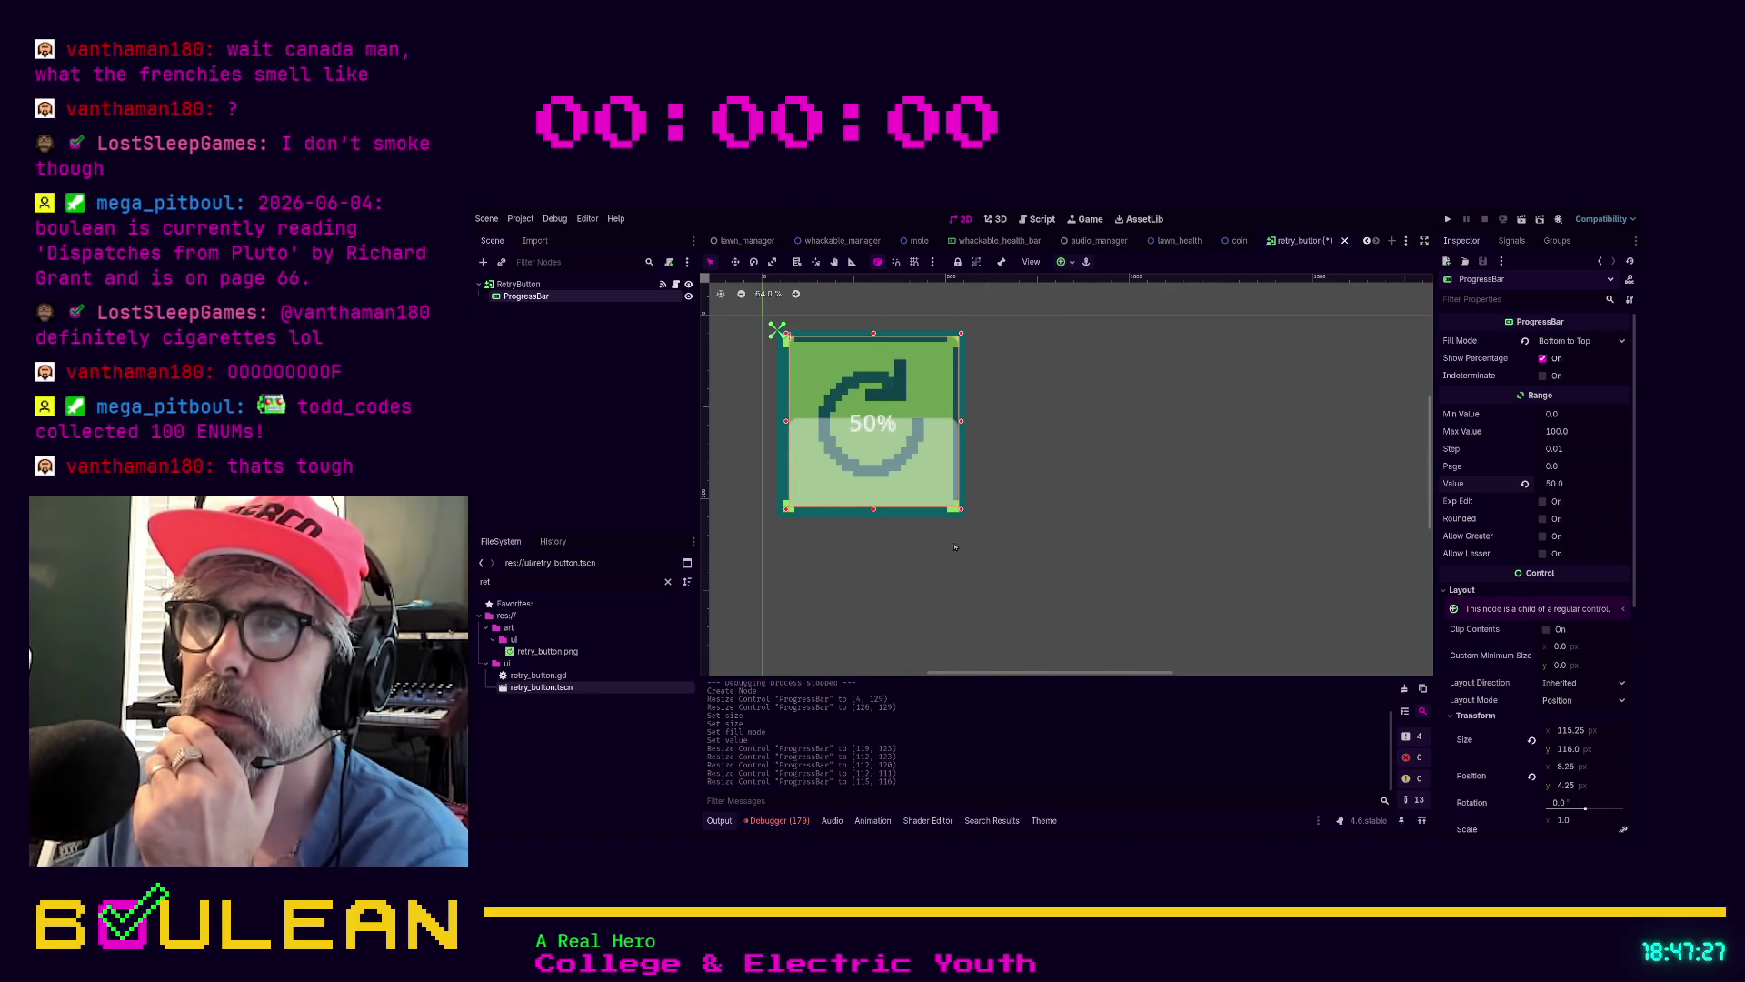
drag(963, 514, 960, 514)
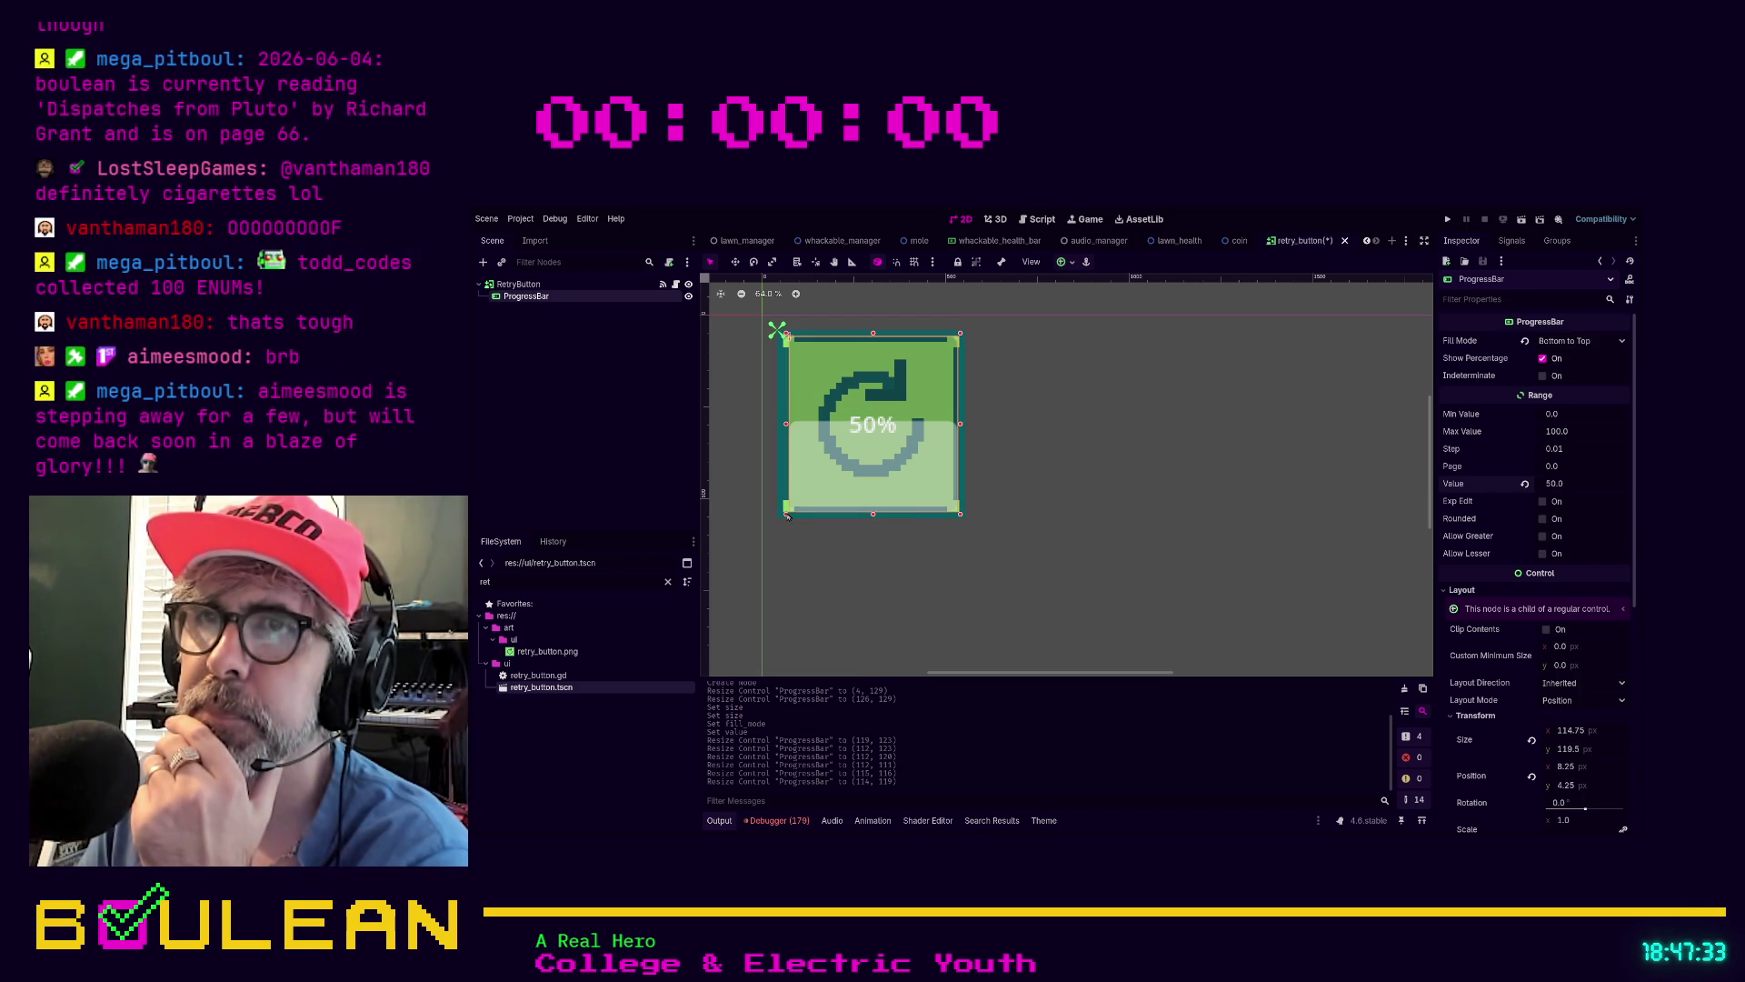
drag(787, 515, 781, 513)
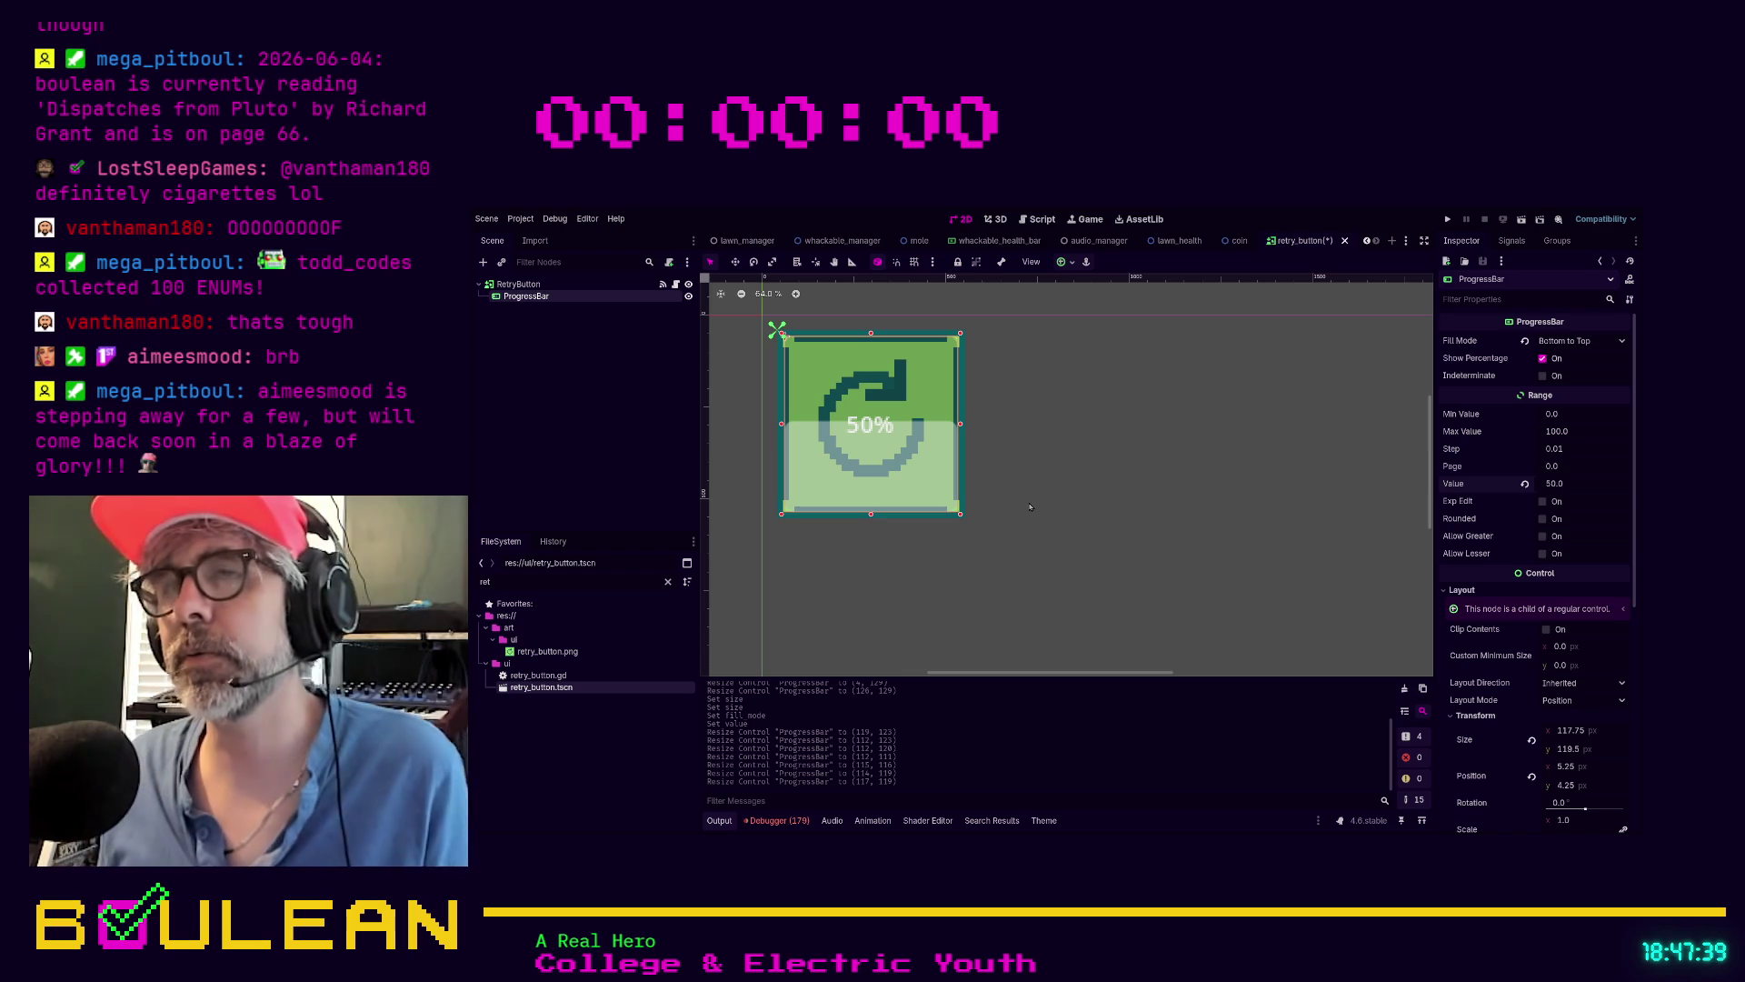
Compare against RetryButton's bounds, then type 128 × 128 into the ProgressBar's Size fields
click(534, 286)
click(538, 297)
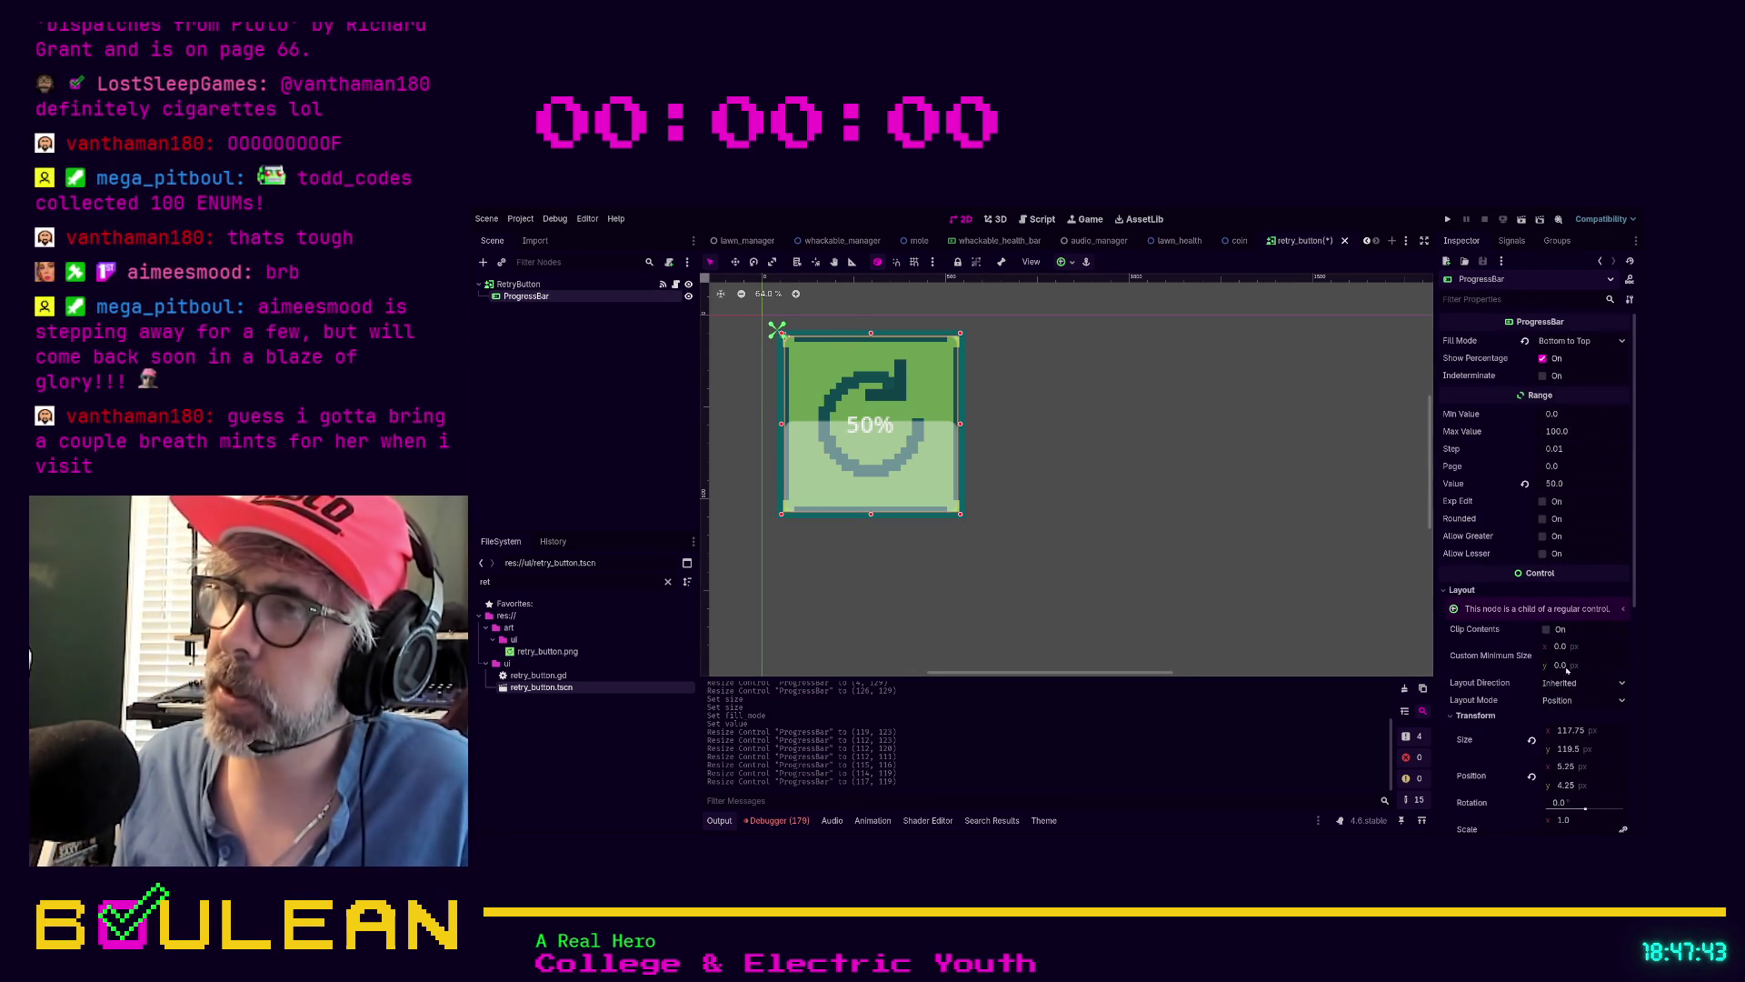
click(1566, 735)
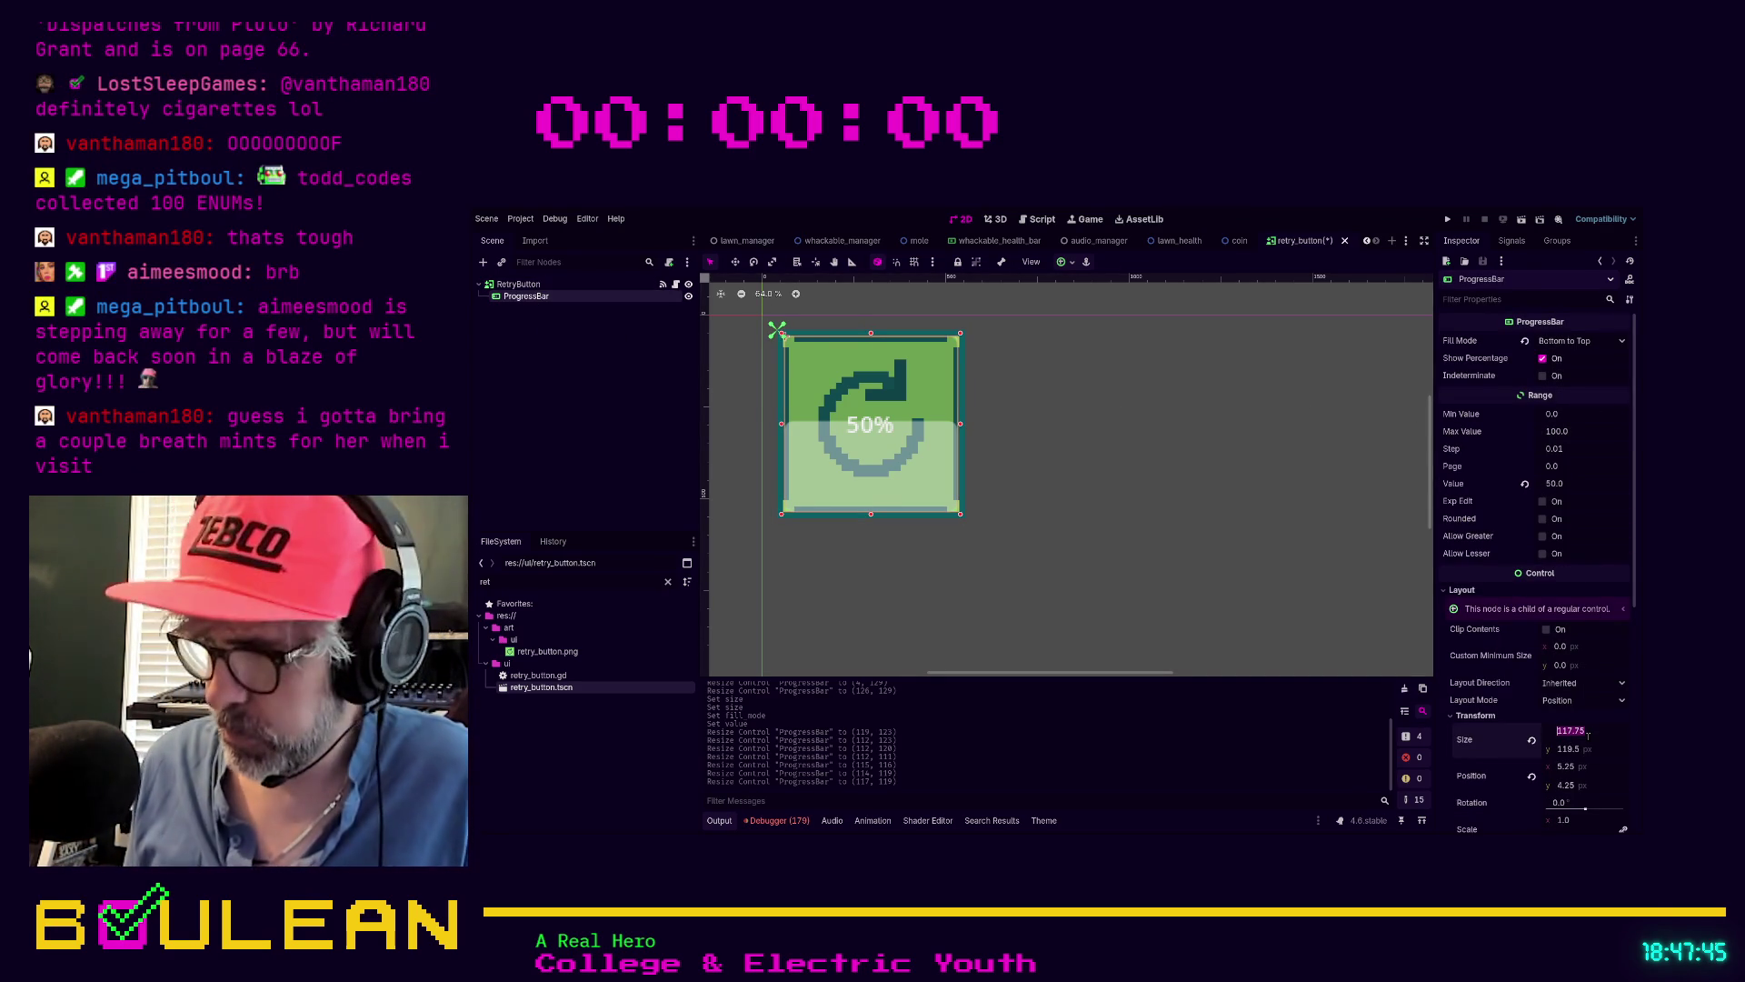
text(128)
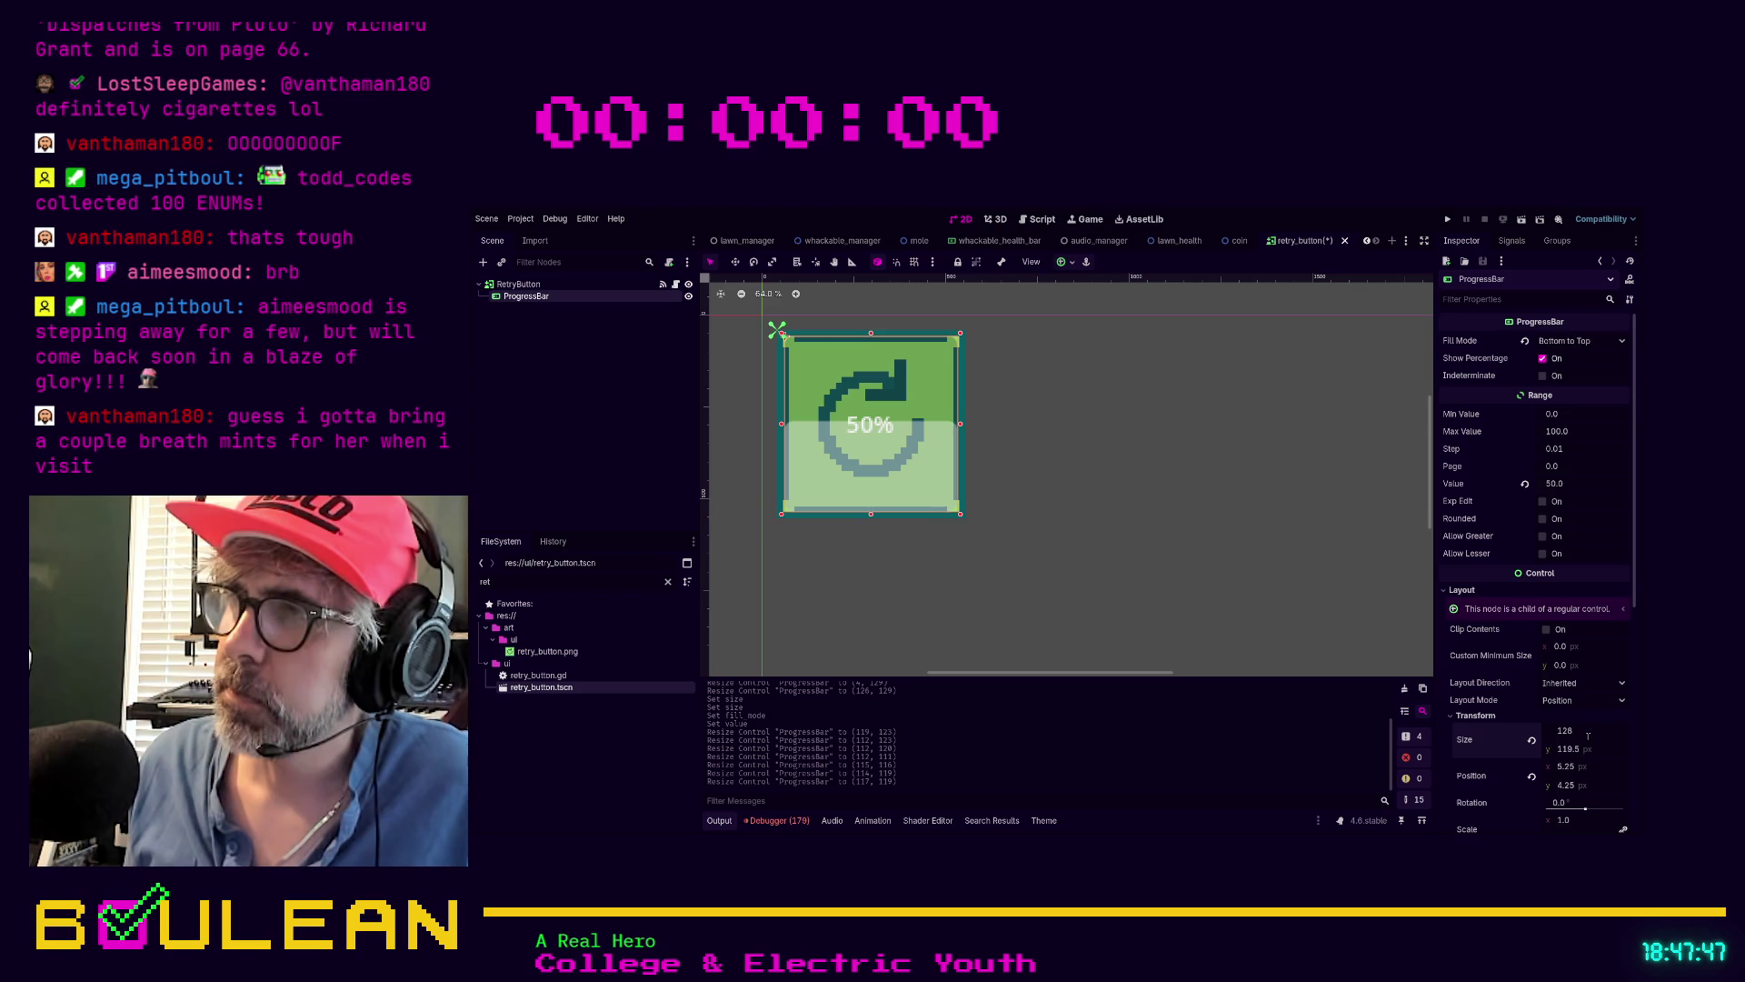
key(Tab)
text(128)
key(Return)
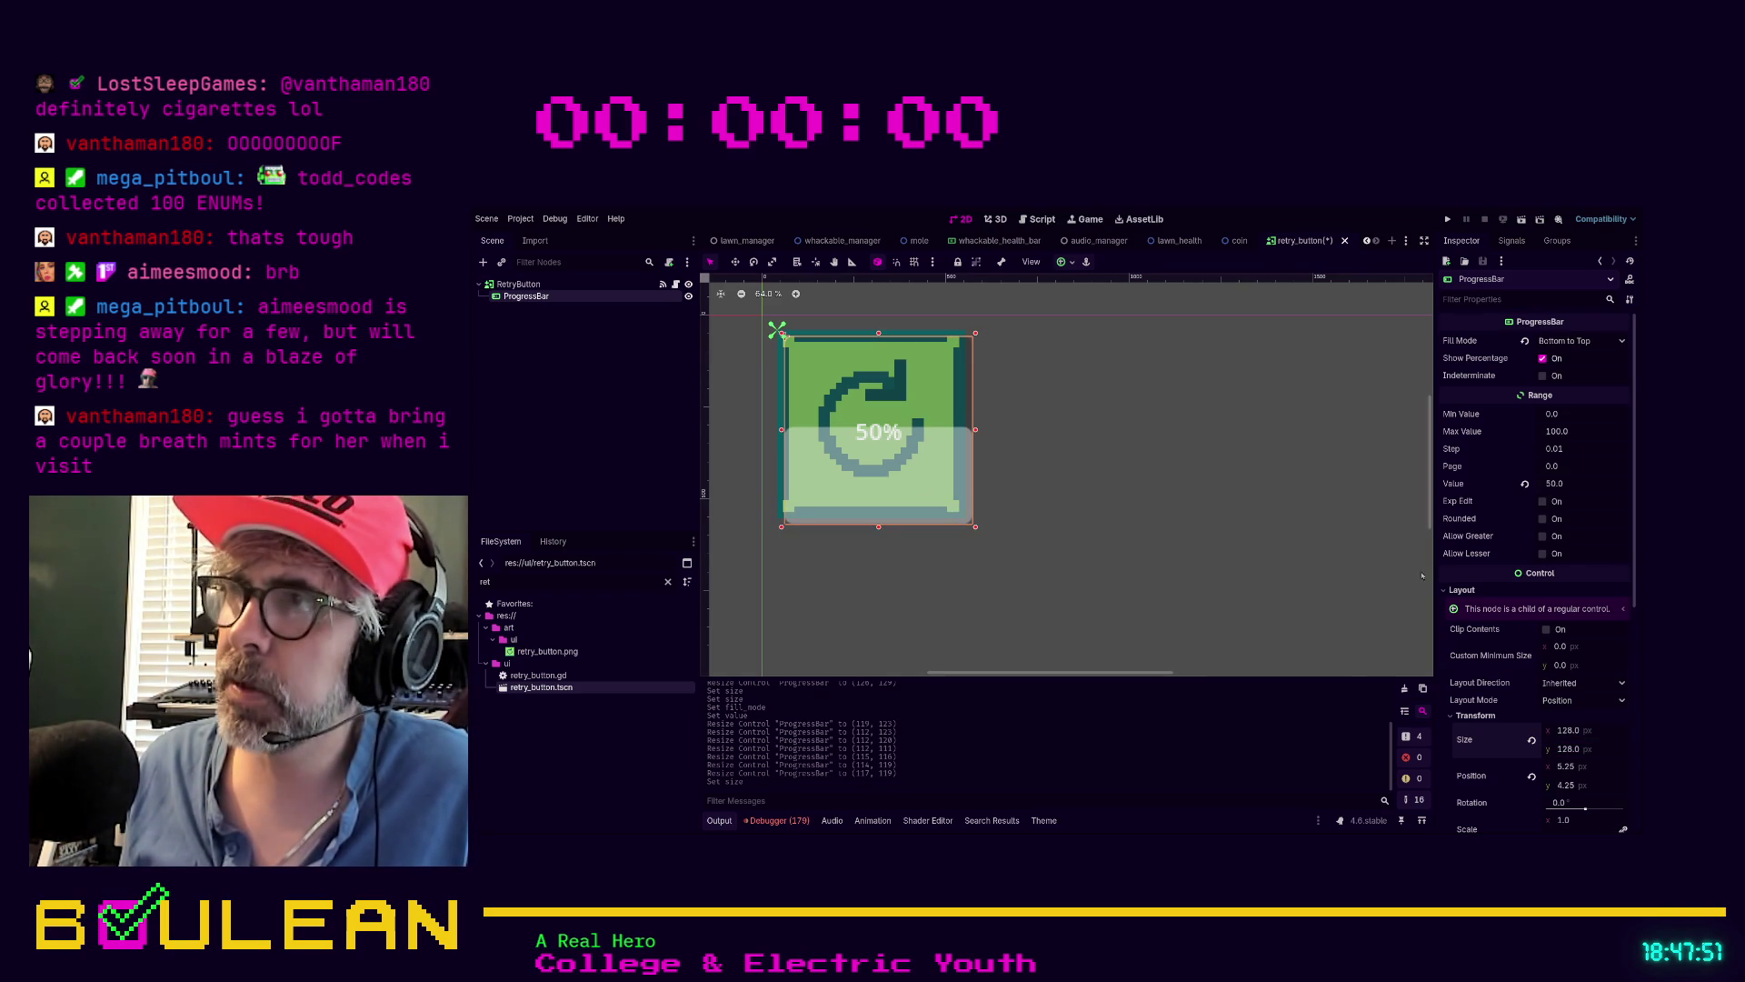
Revert the ProgressBar's Position to 0, 0
click(1533, 777)
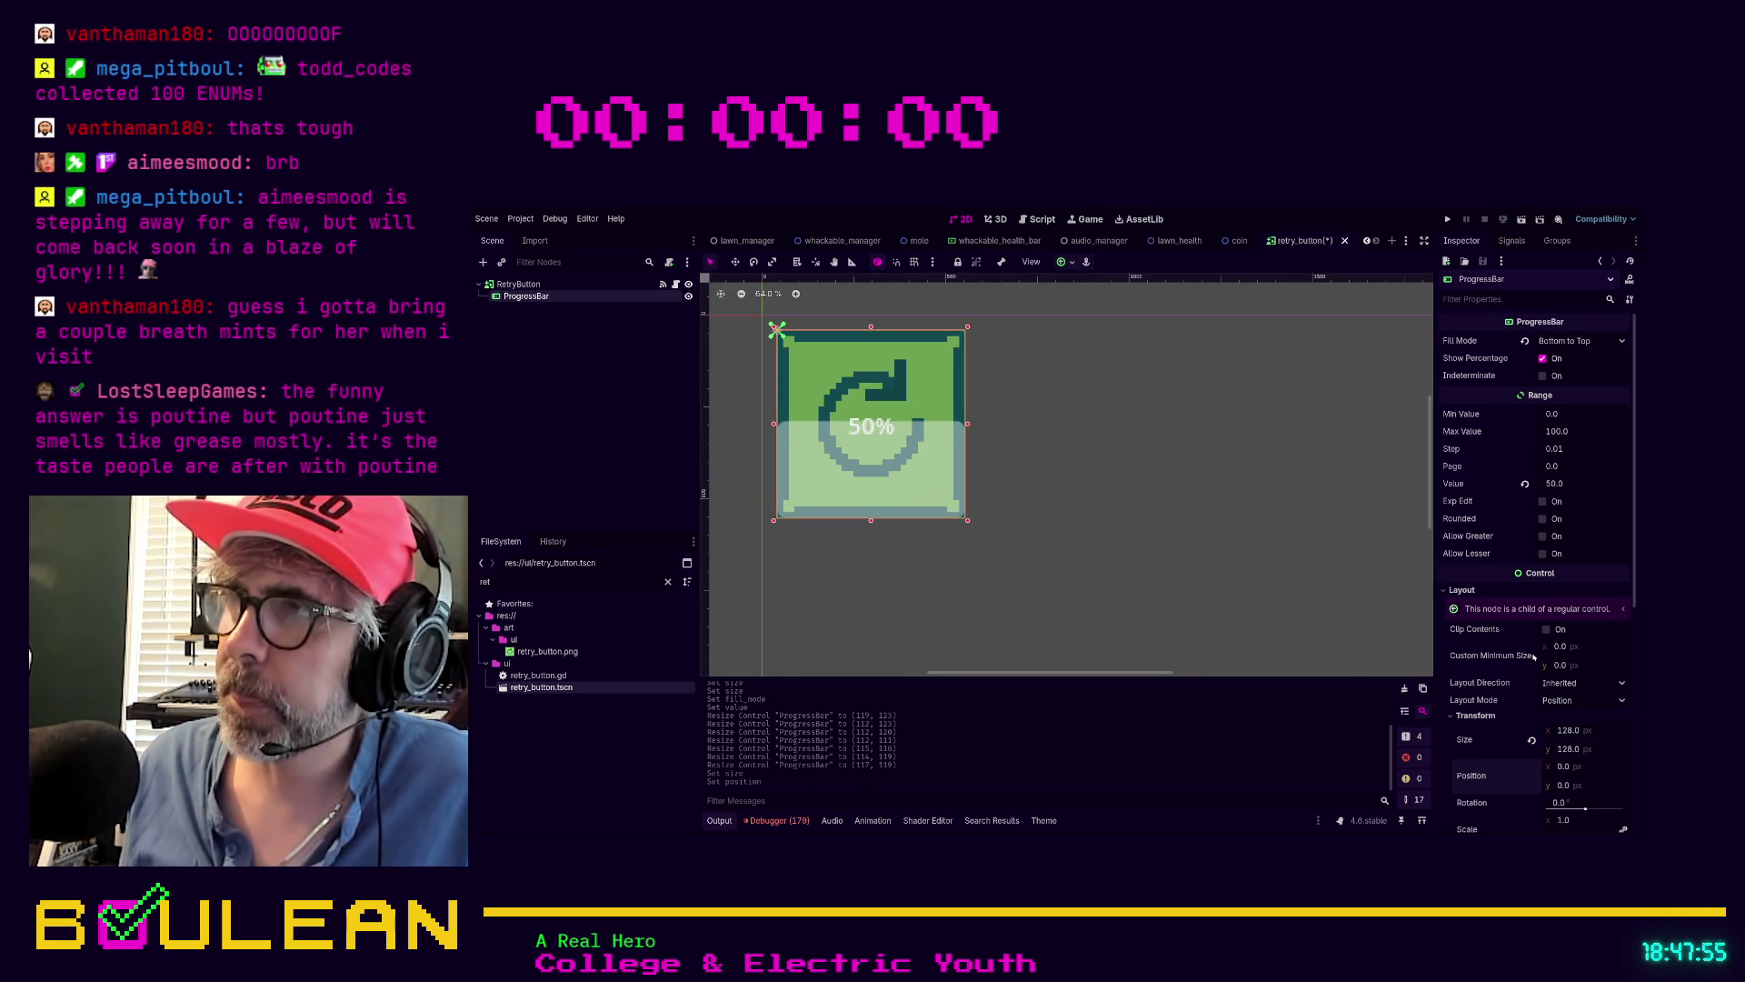
scroll(1534, 656, down, 5)
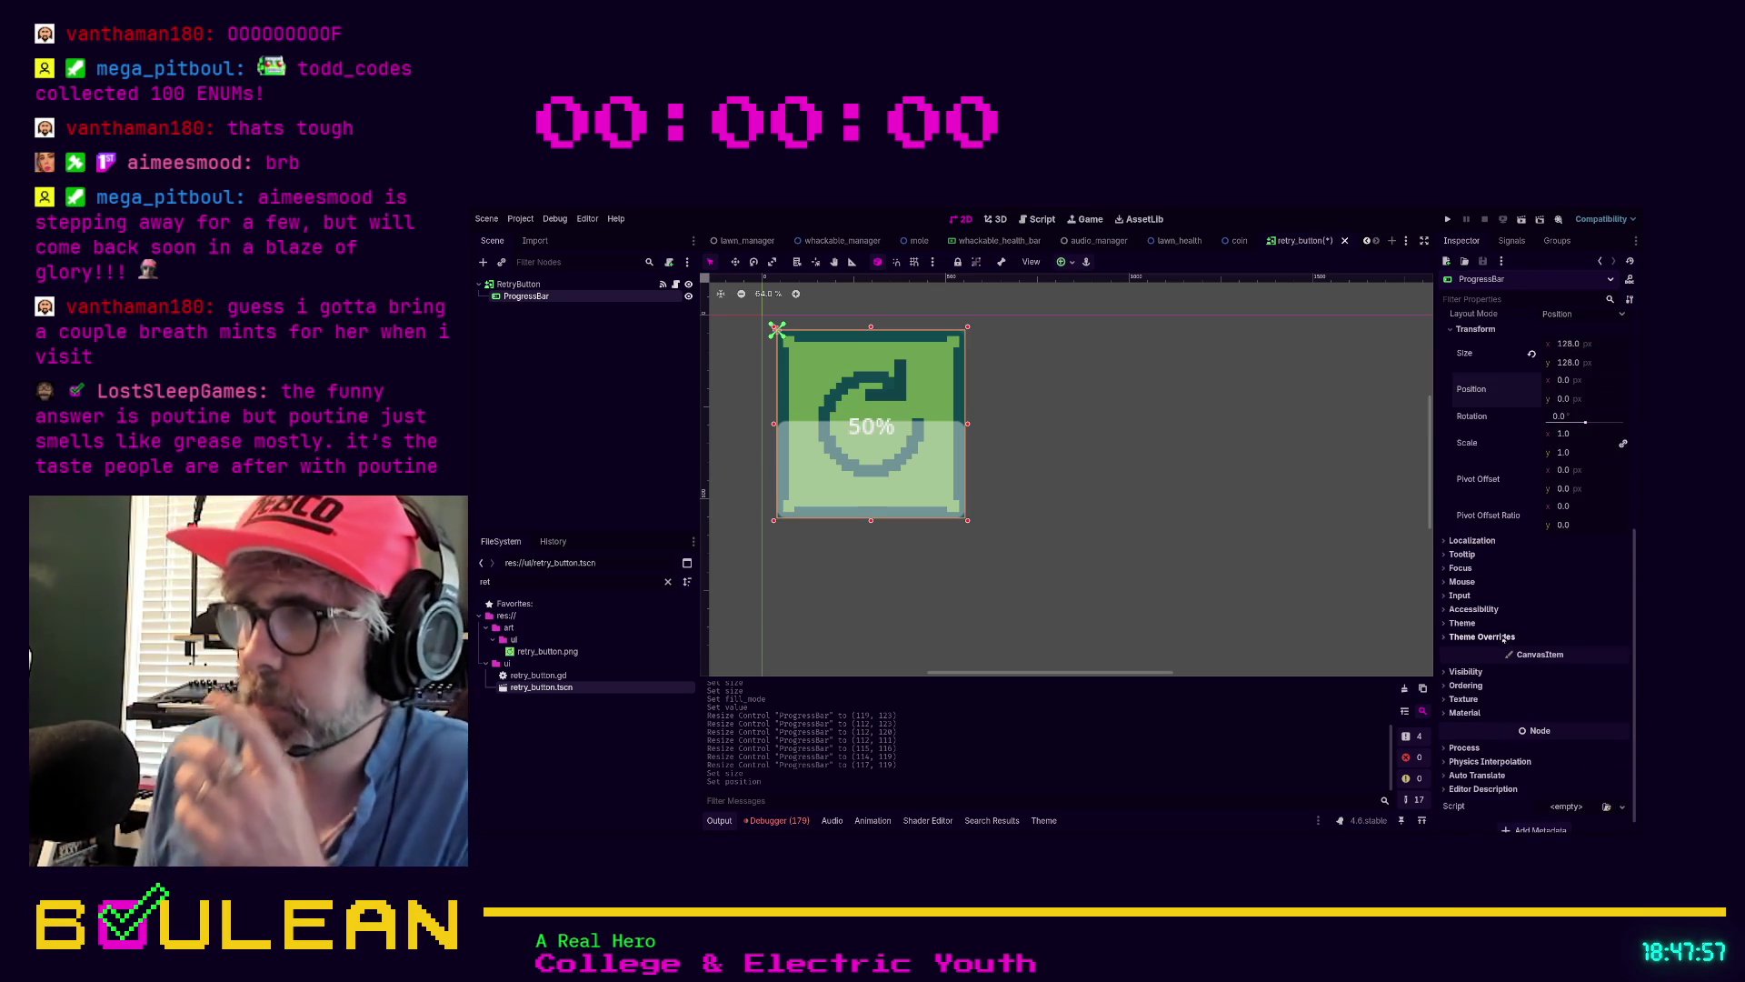
scroll(1500, 639, down, 1)
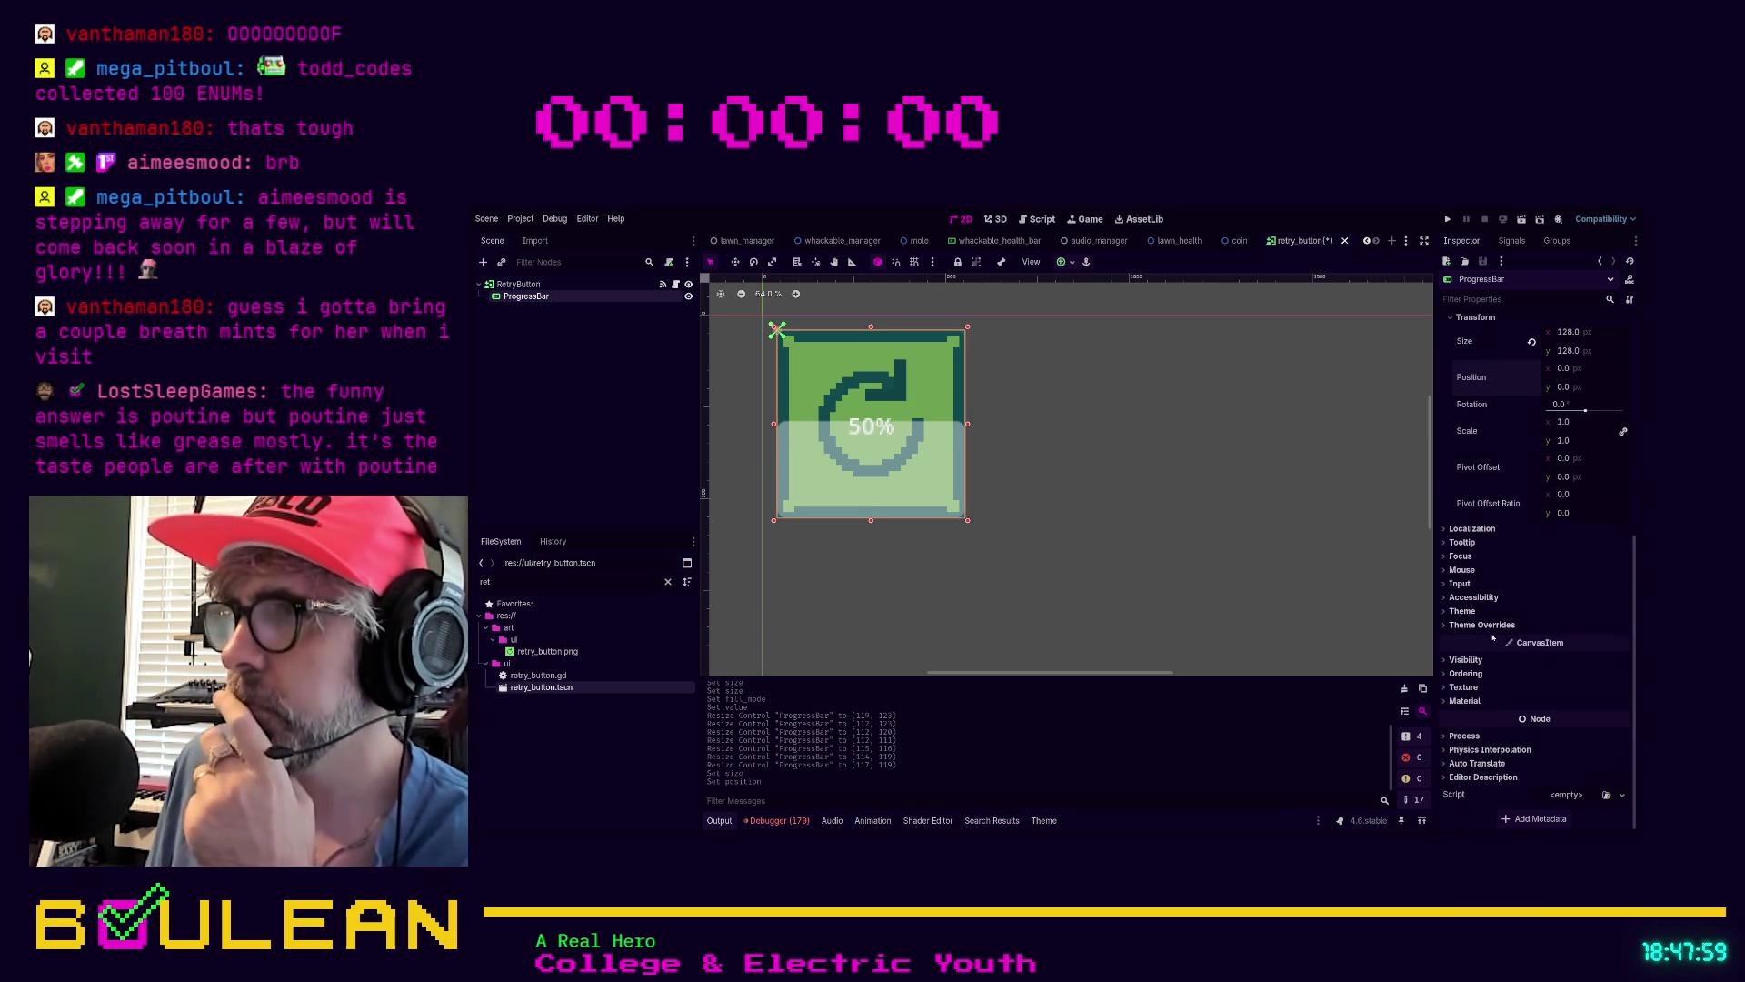
Under Theme Overrides > Styles, assign a new StyleBoxFlat to the Fill override
click(1459, 626)
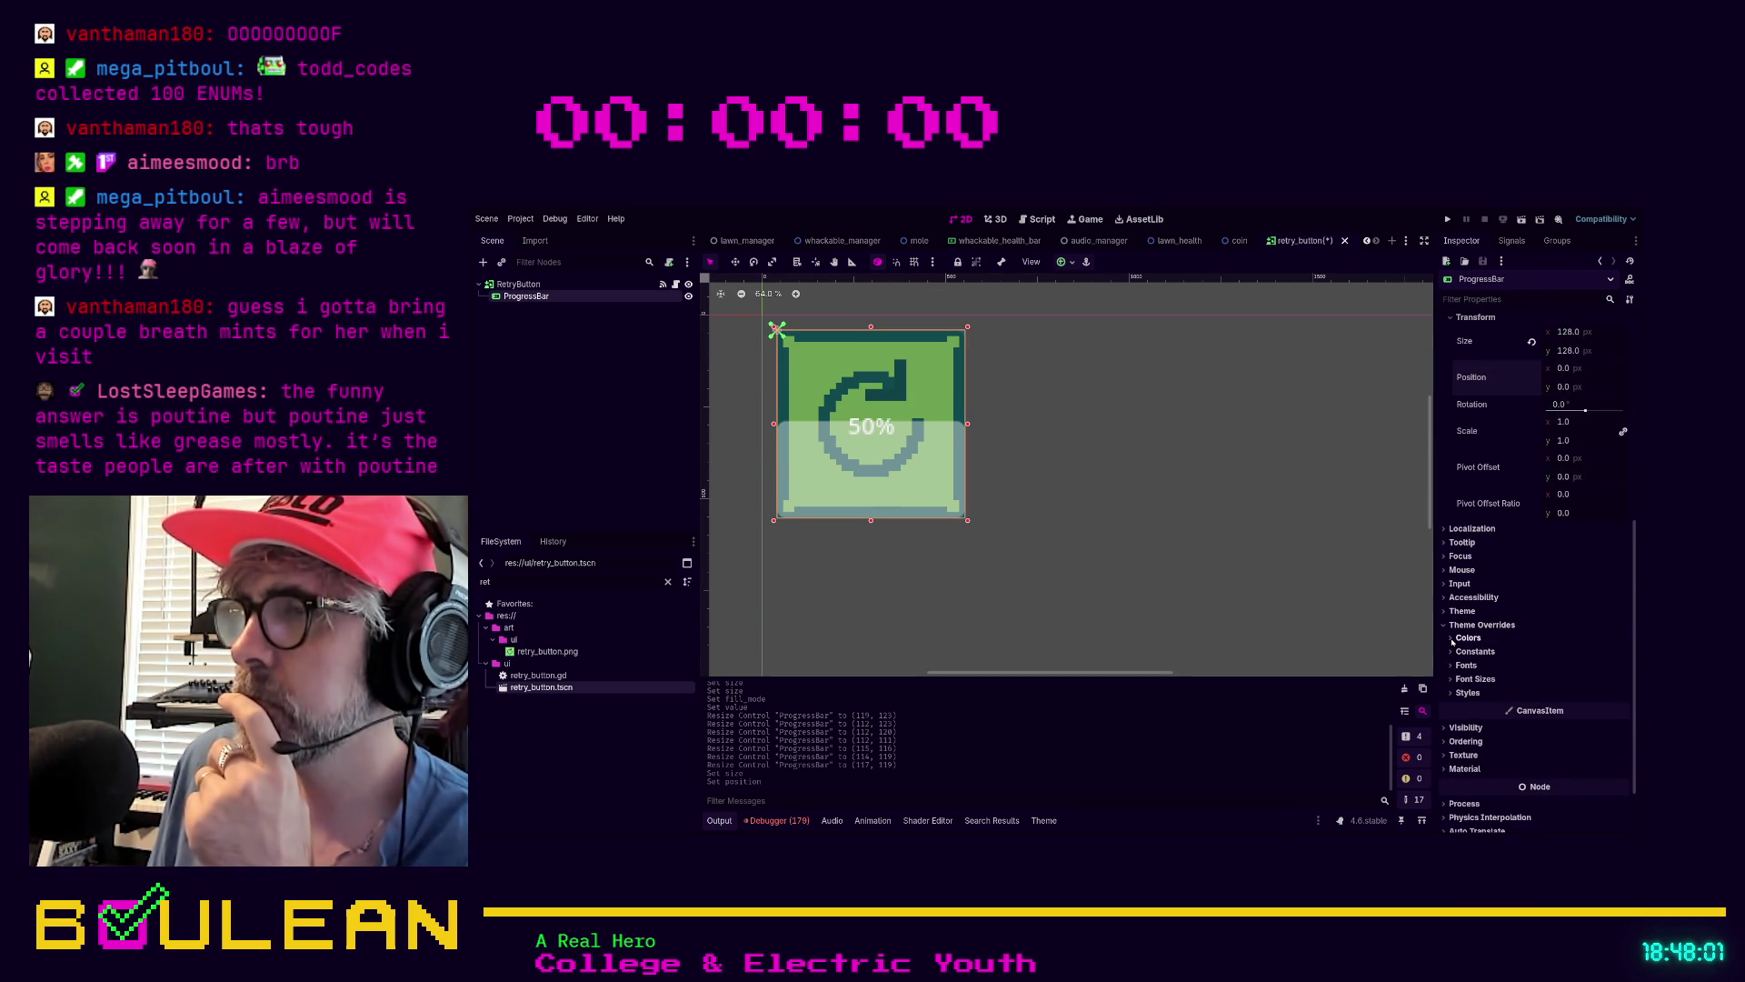
click(1452, 639)
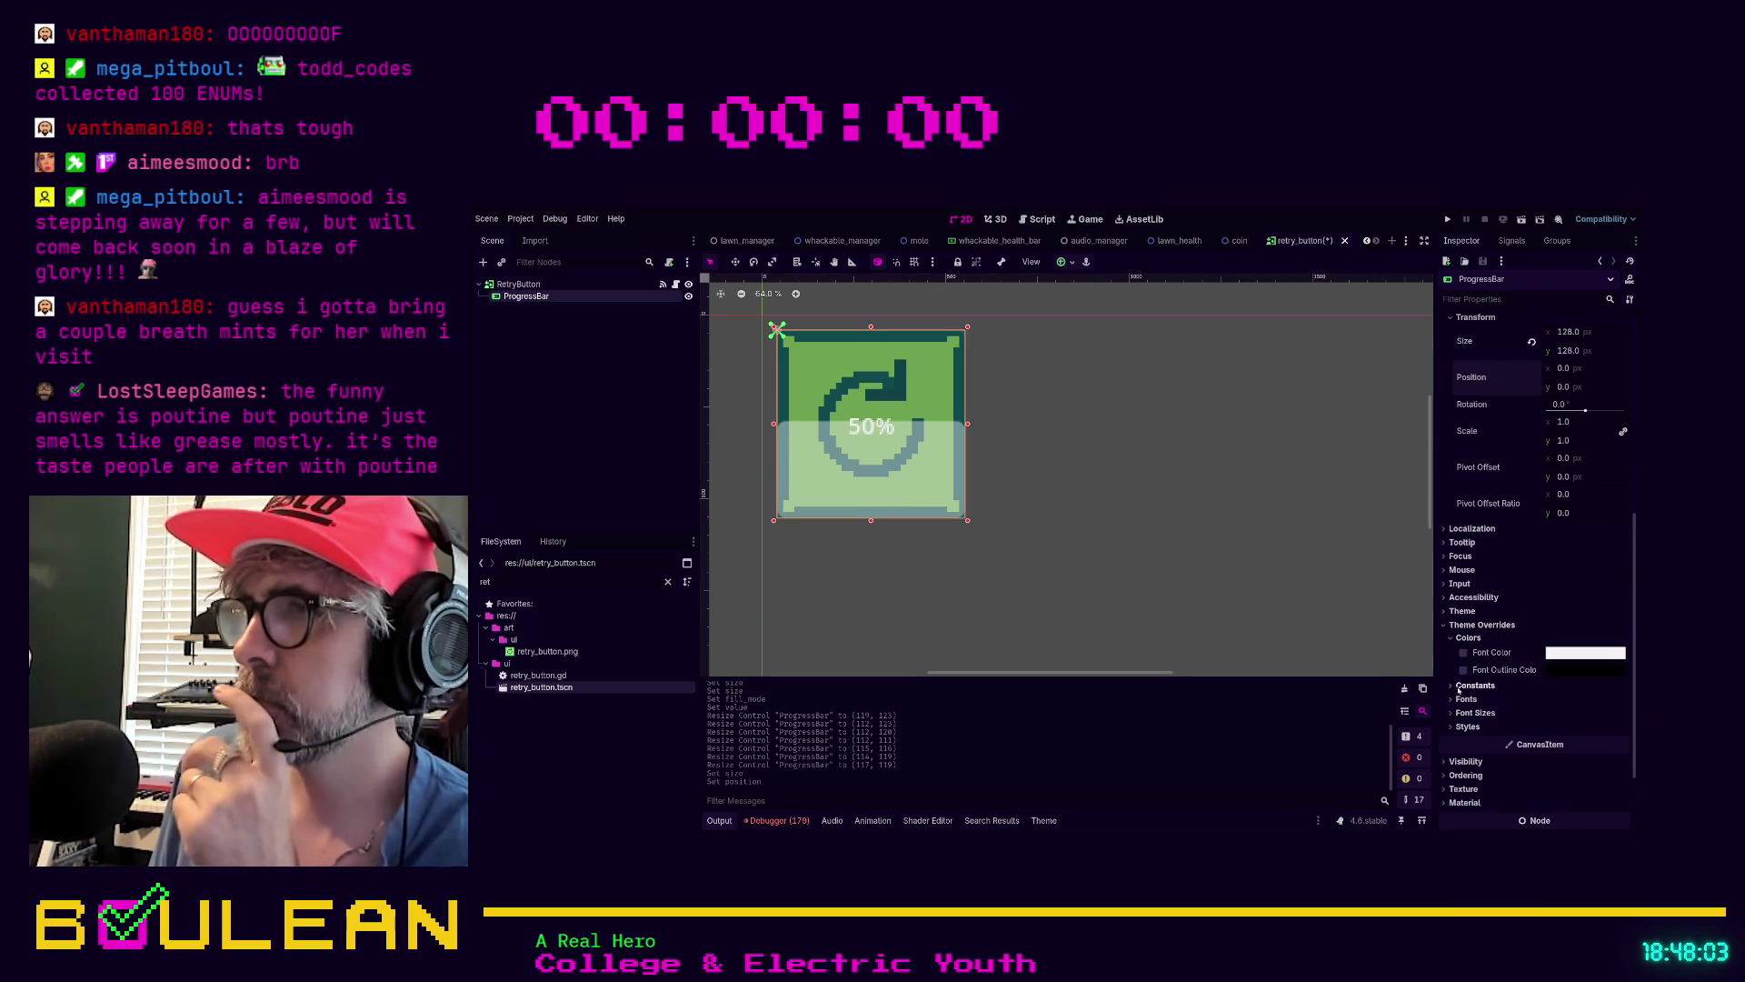
click(1461, 611)
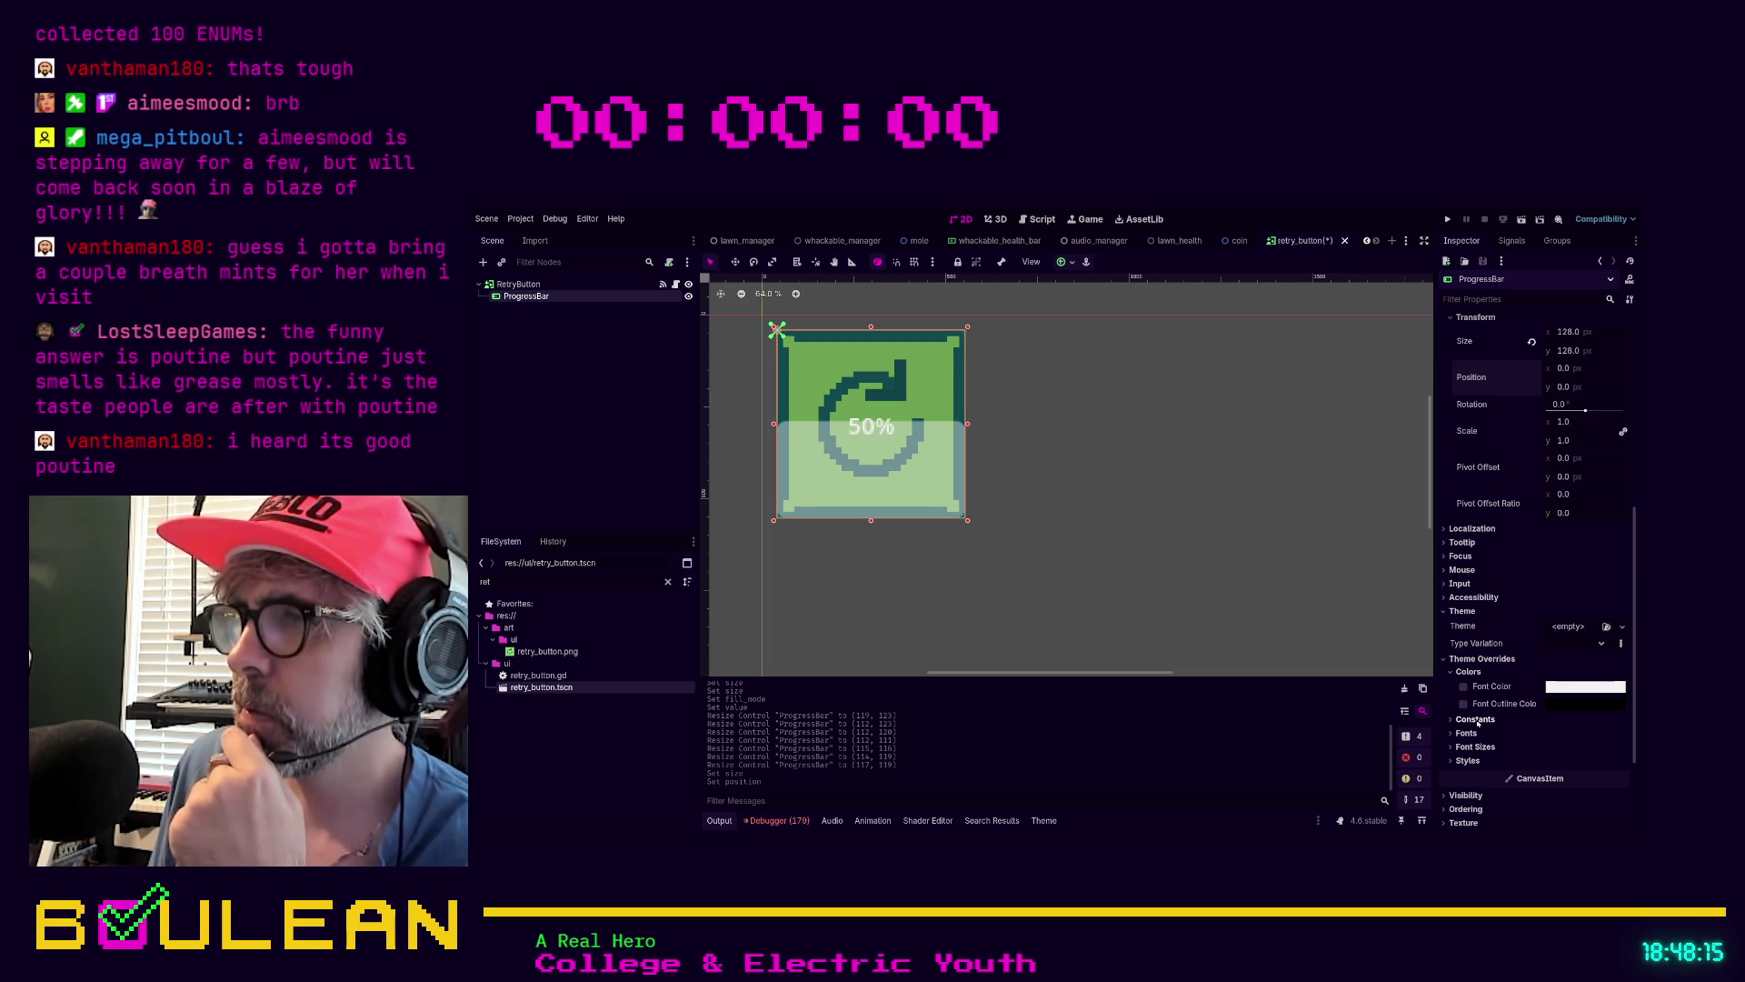
click(1466, 760)
scroll(1461, 728, down, 1)
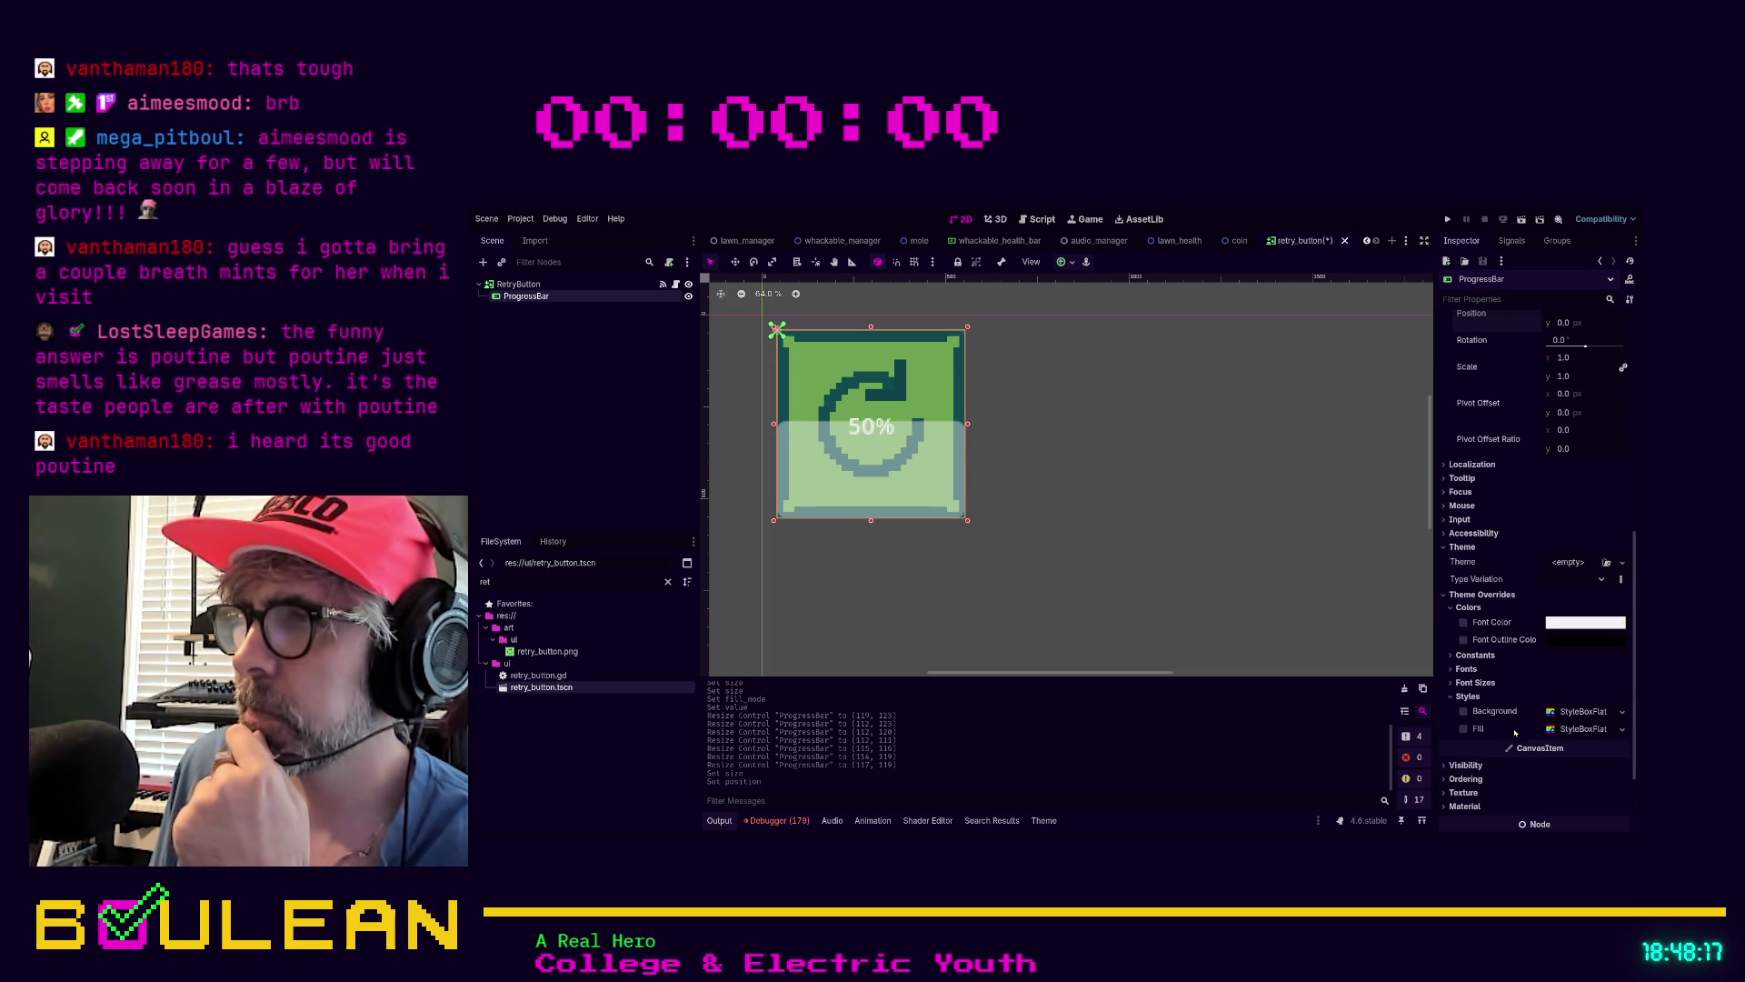
click(1462, 728)
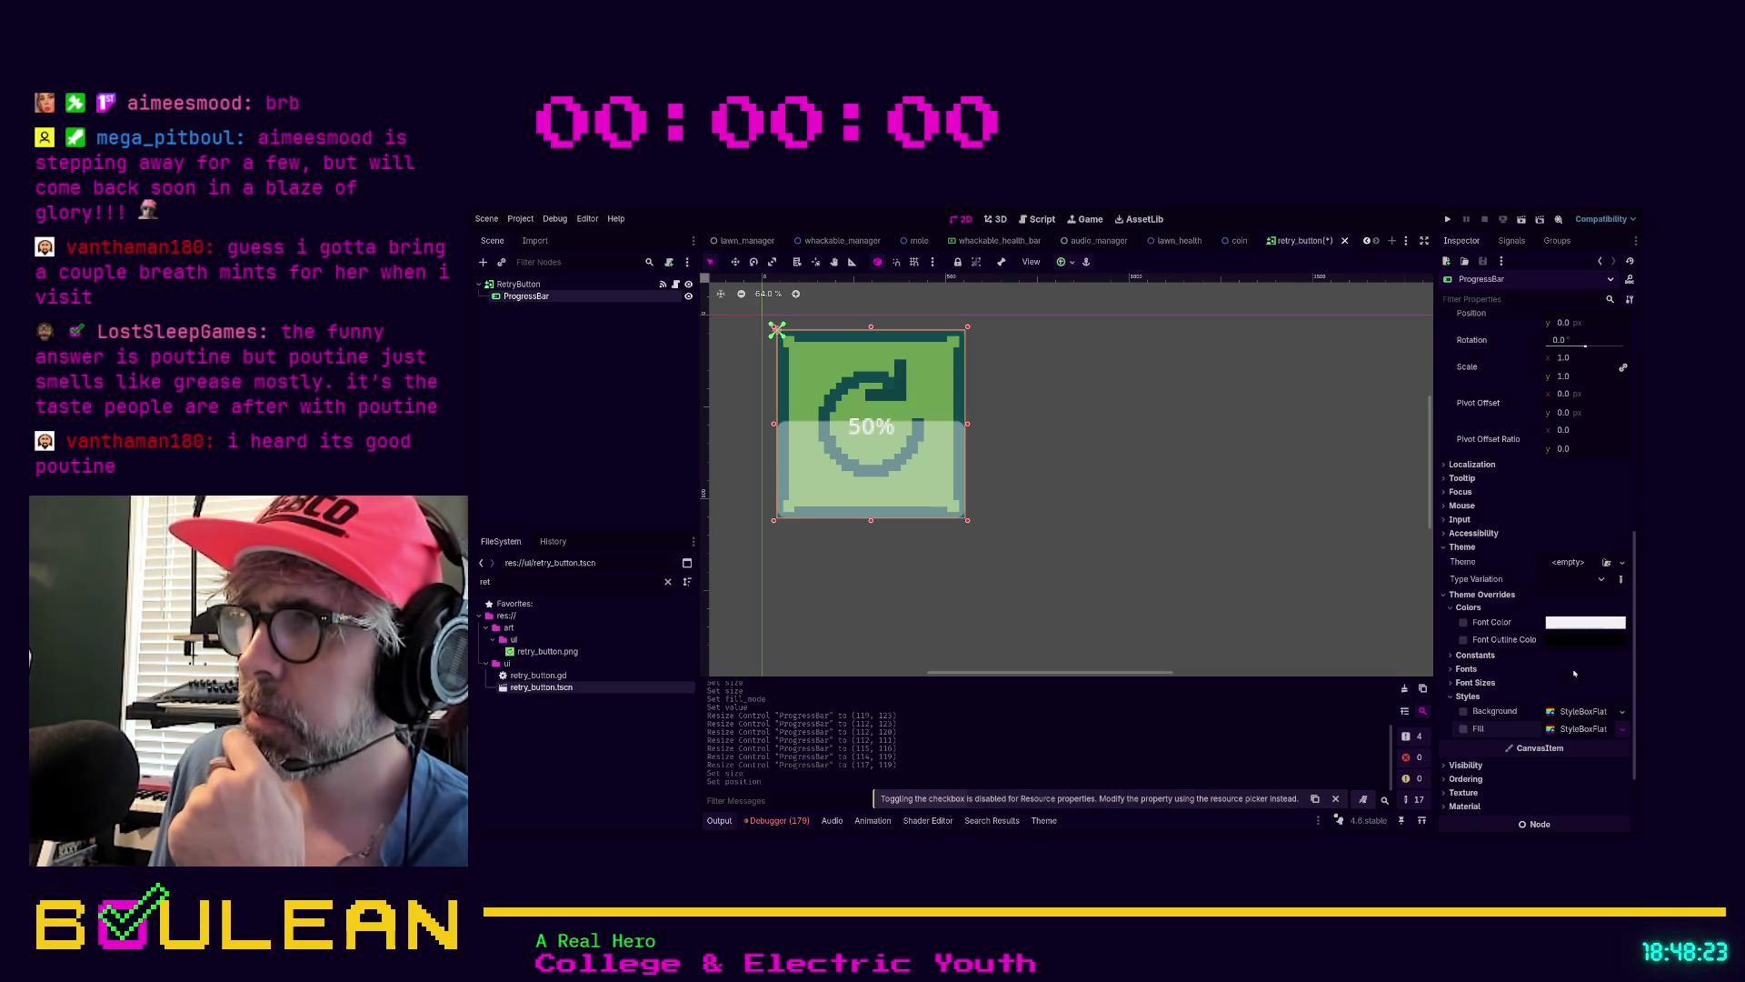
click(1582, 728)
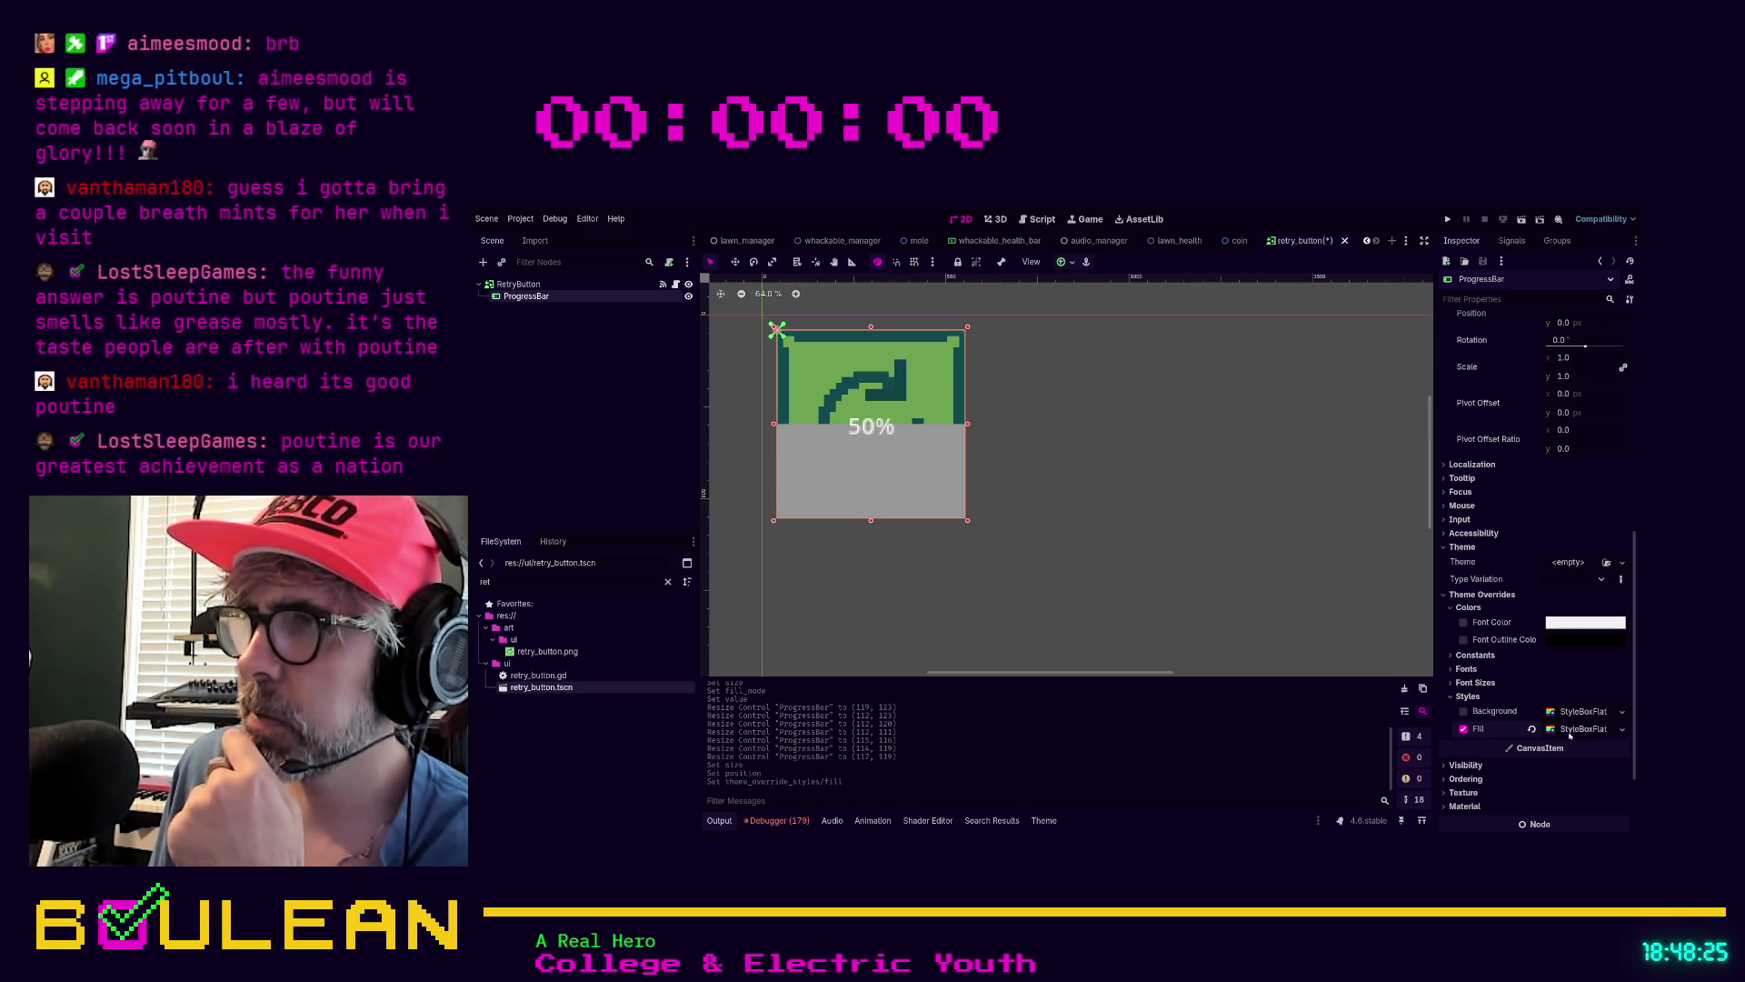
Paste a fully transparent, then a light translucent BG Color into the Fill StyleBoxFlat
click(1583, 729)
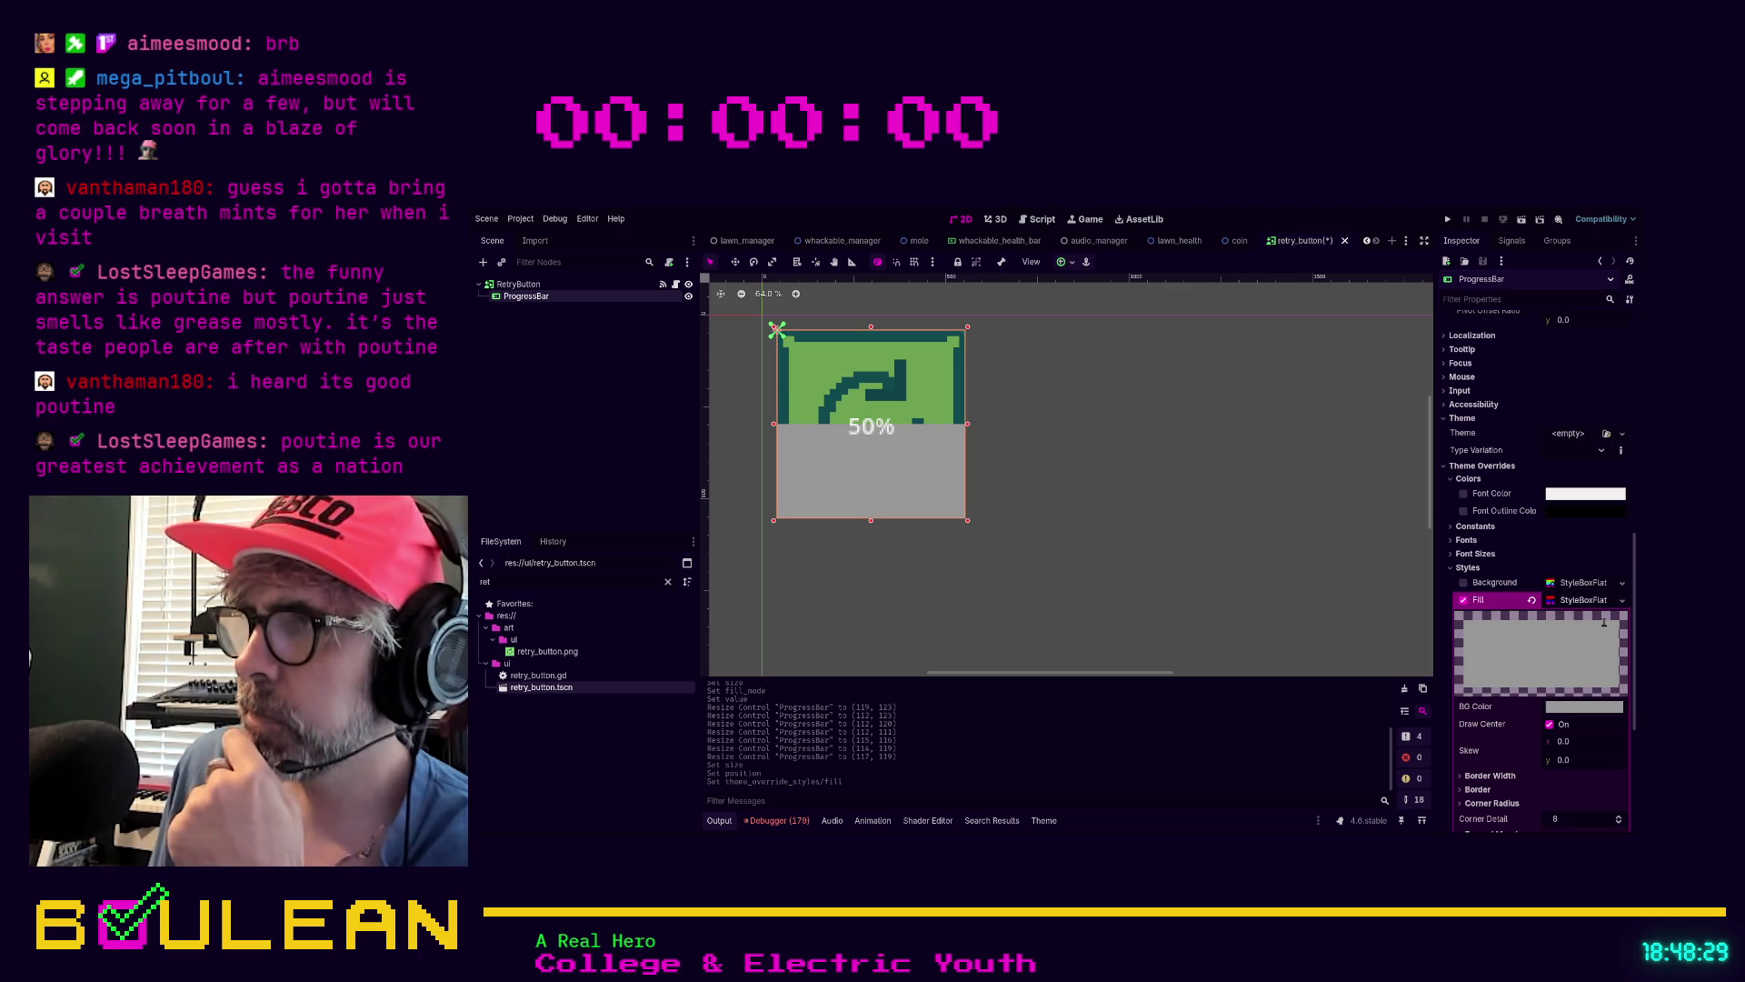
key(ctrl+v)
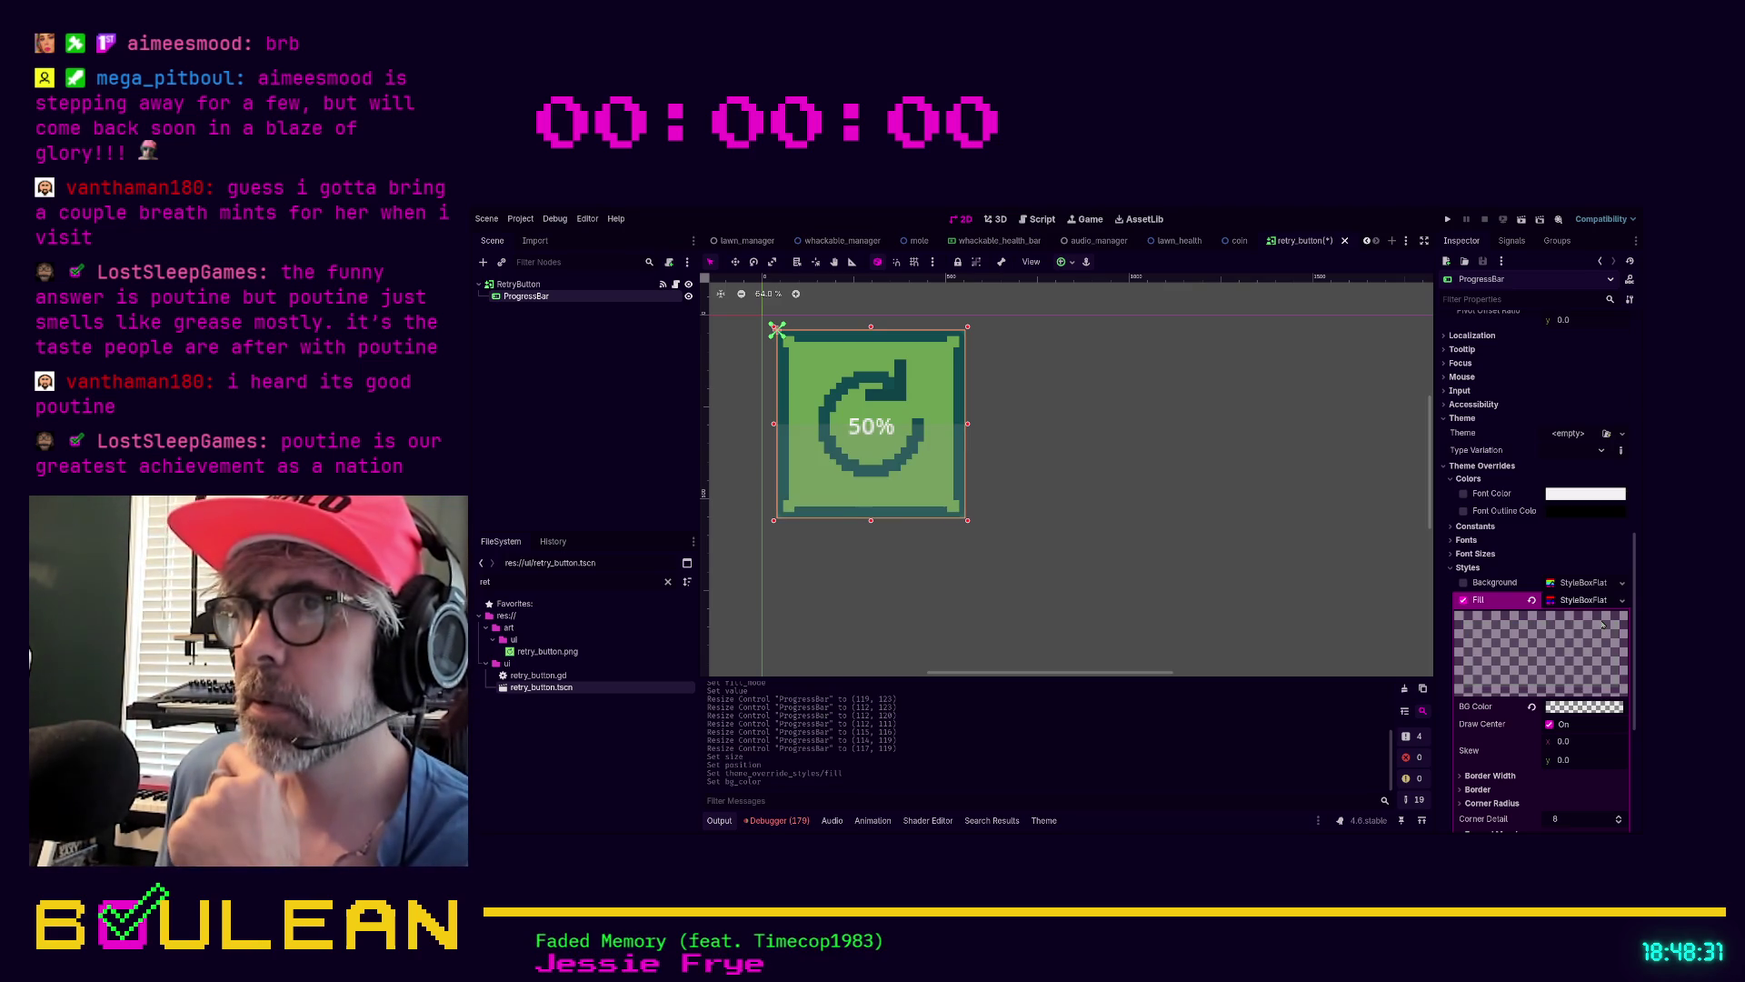
scroll(1590, 717, down, 2)
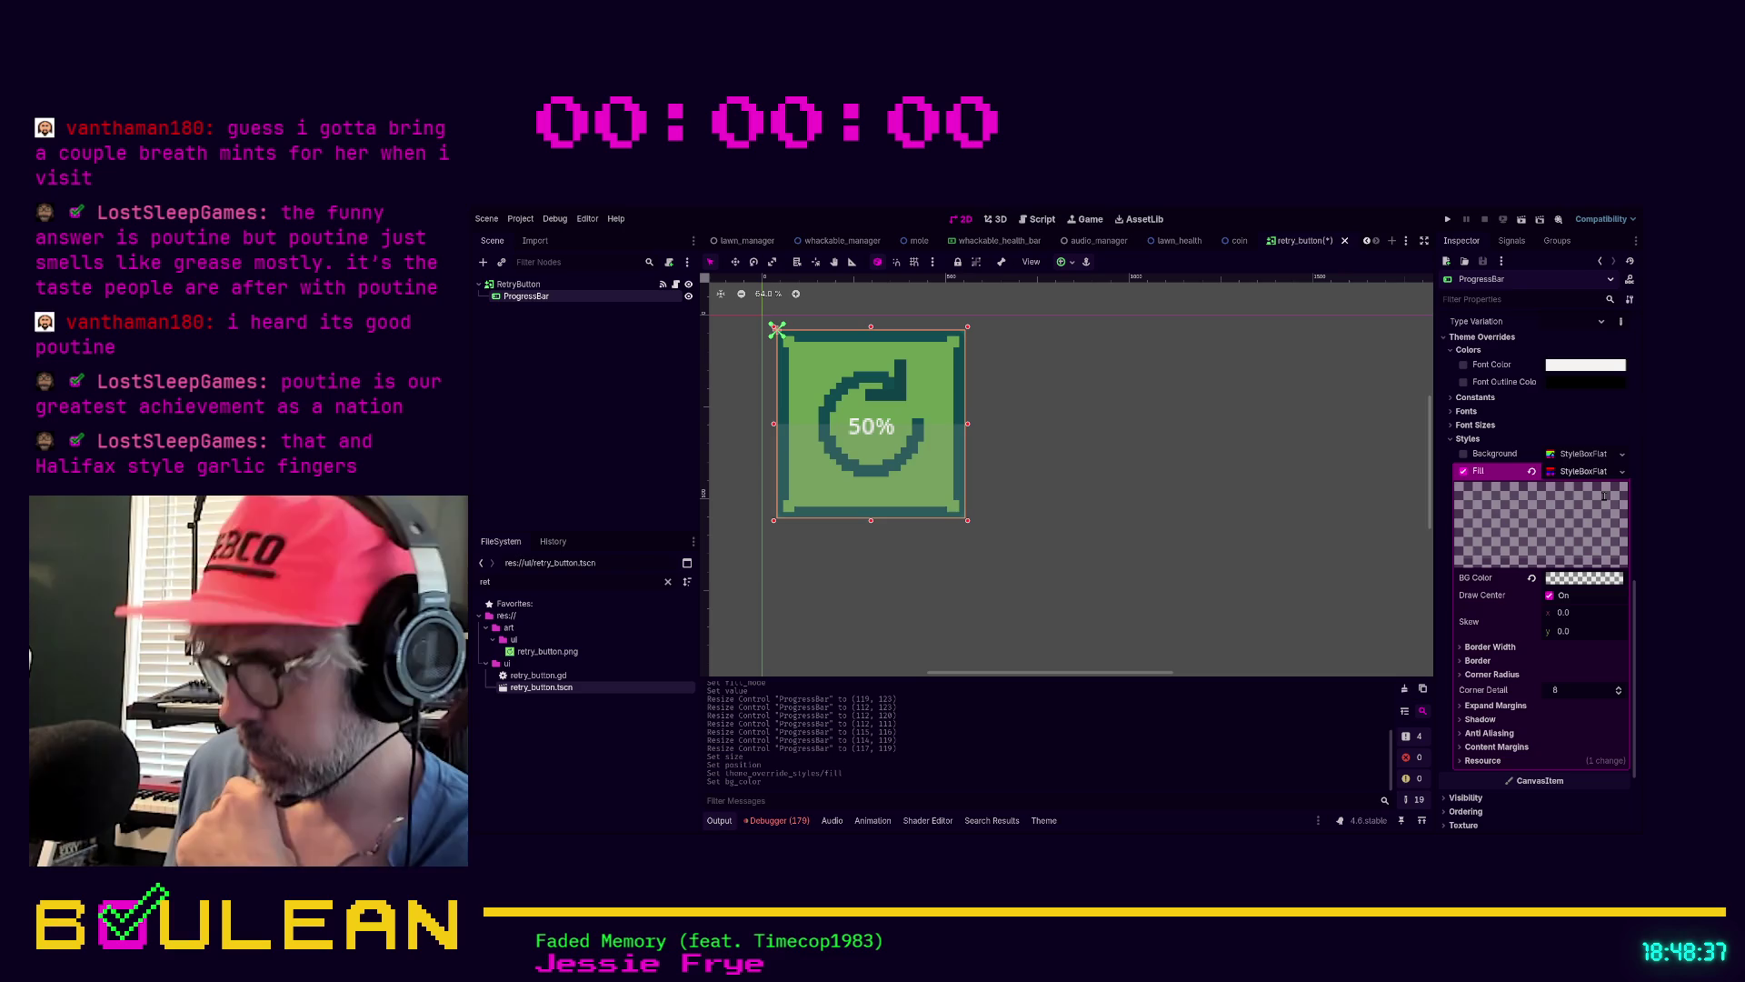
key(ctrl+v)
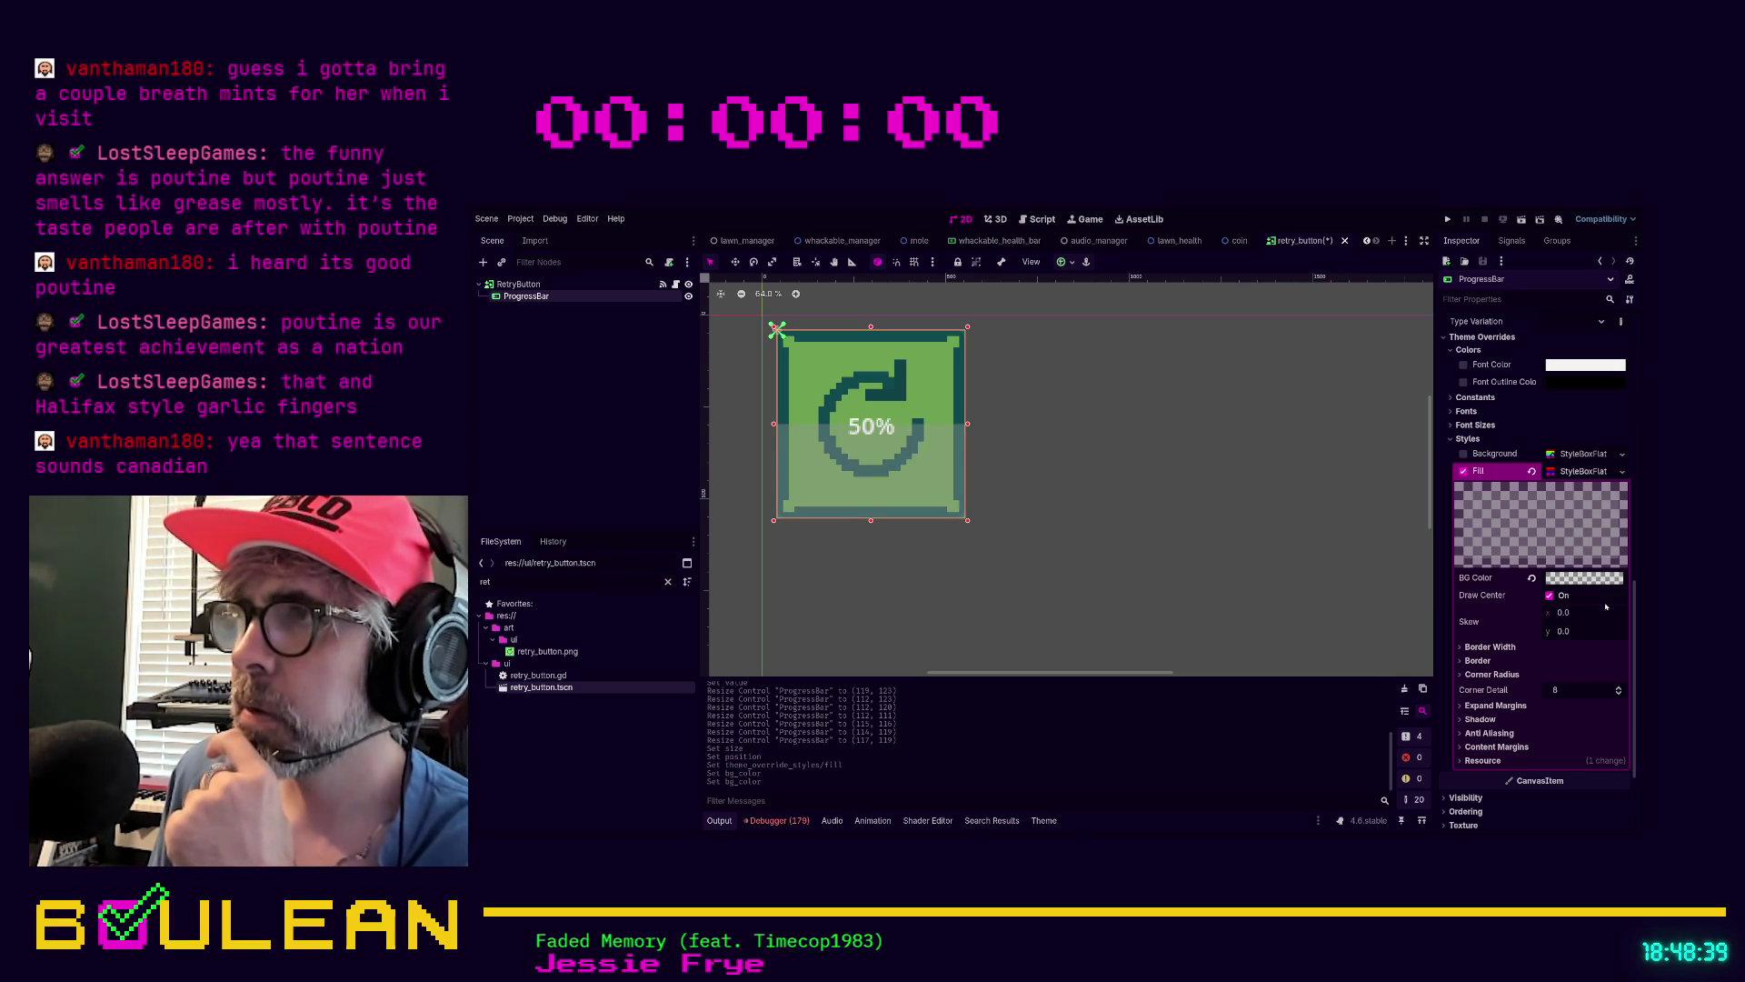
scroll(1586, 545, down, 1)
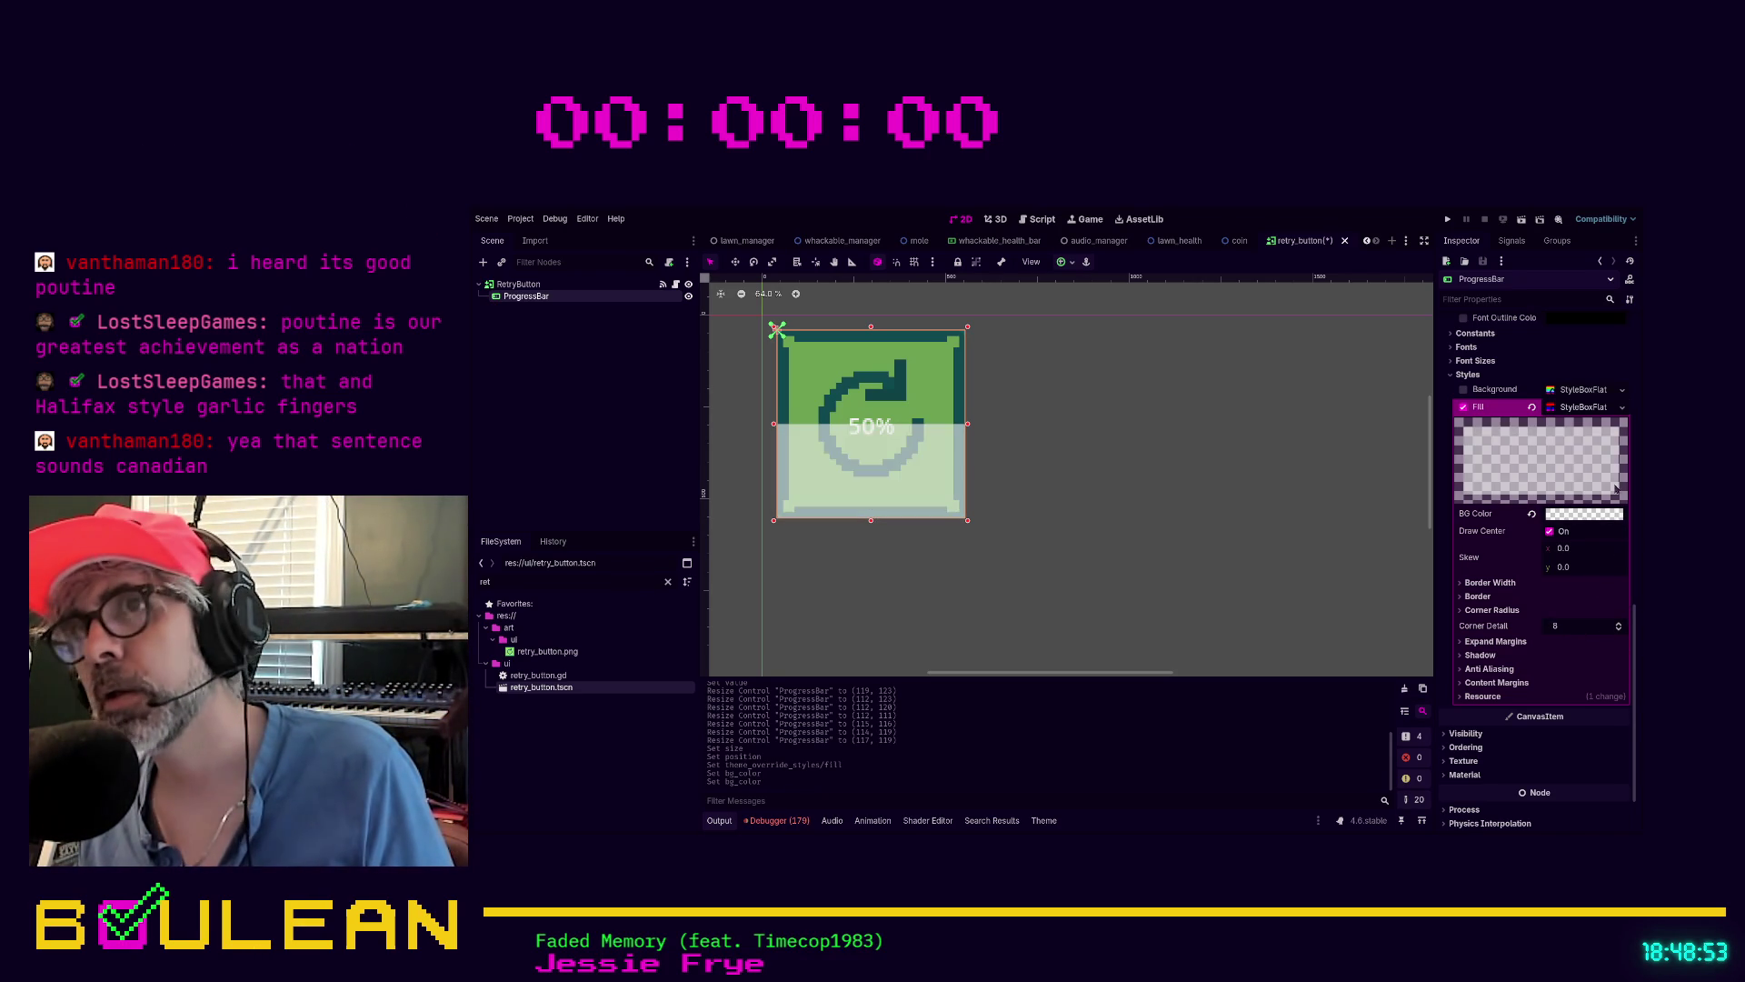
Darken the Fill StyleBoxFlat's BG Color, then bring it back to a pale translucent white
mouse_move(1615, 477)
mouse_down()
mouse_move(1626, 636)
mouse_move(1615, 466)
mouse_up()
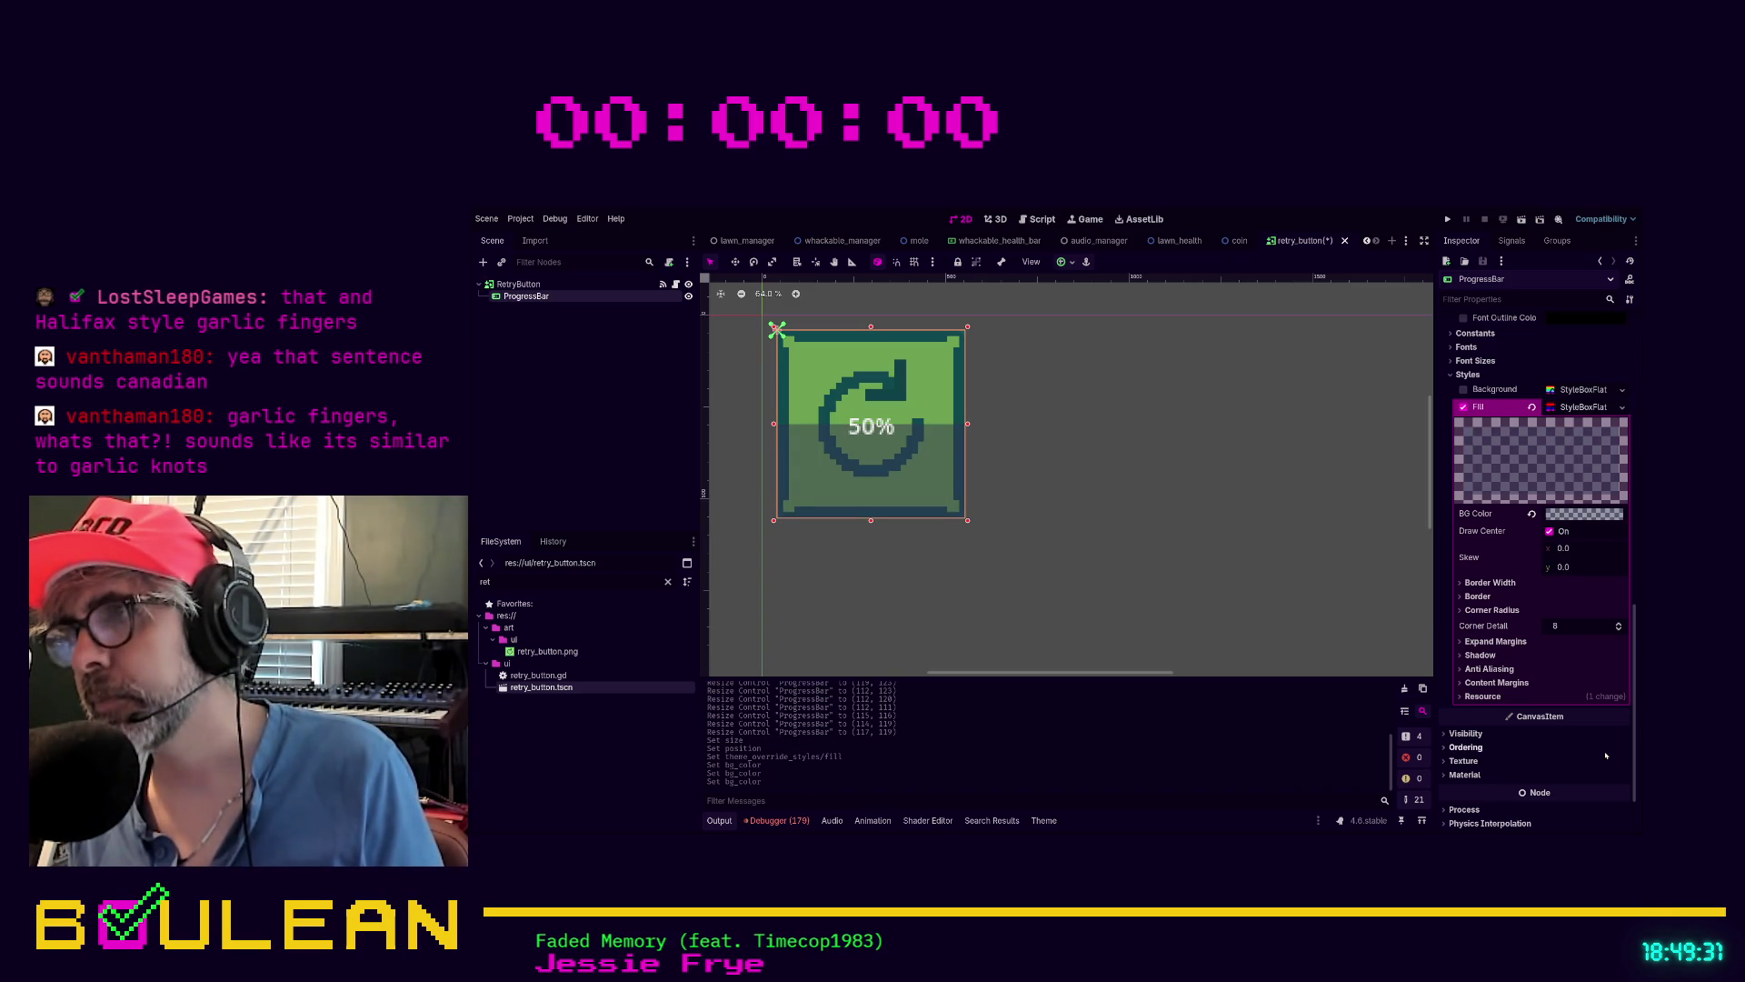
scroll(1605, 756, down, 2)
scroll(1599, 751, up, 5)
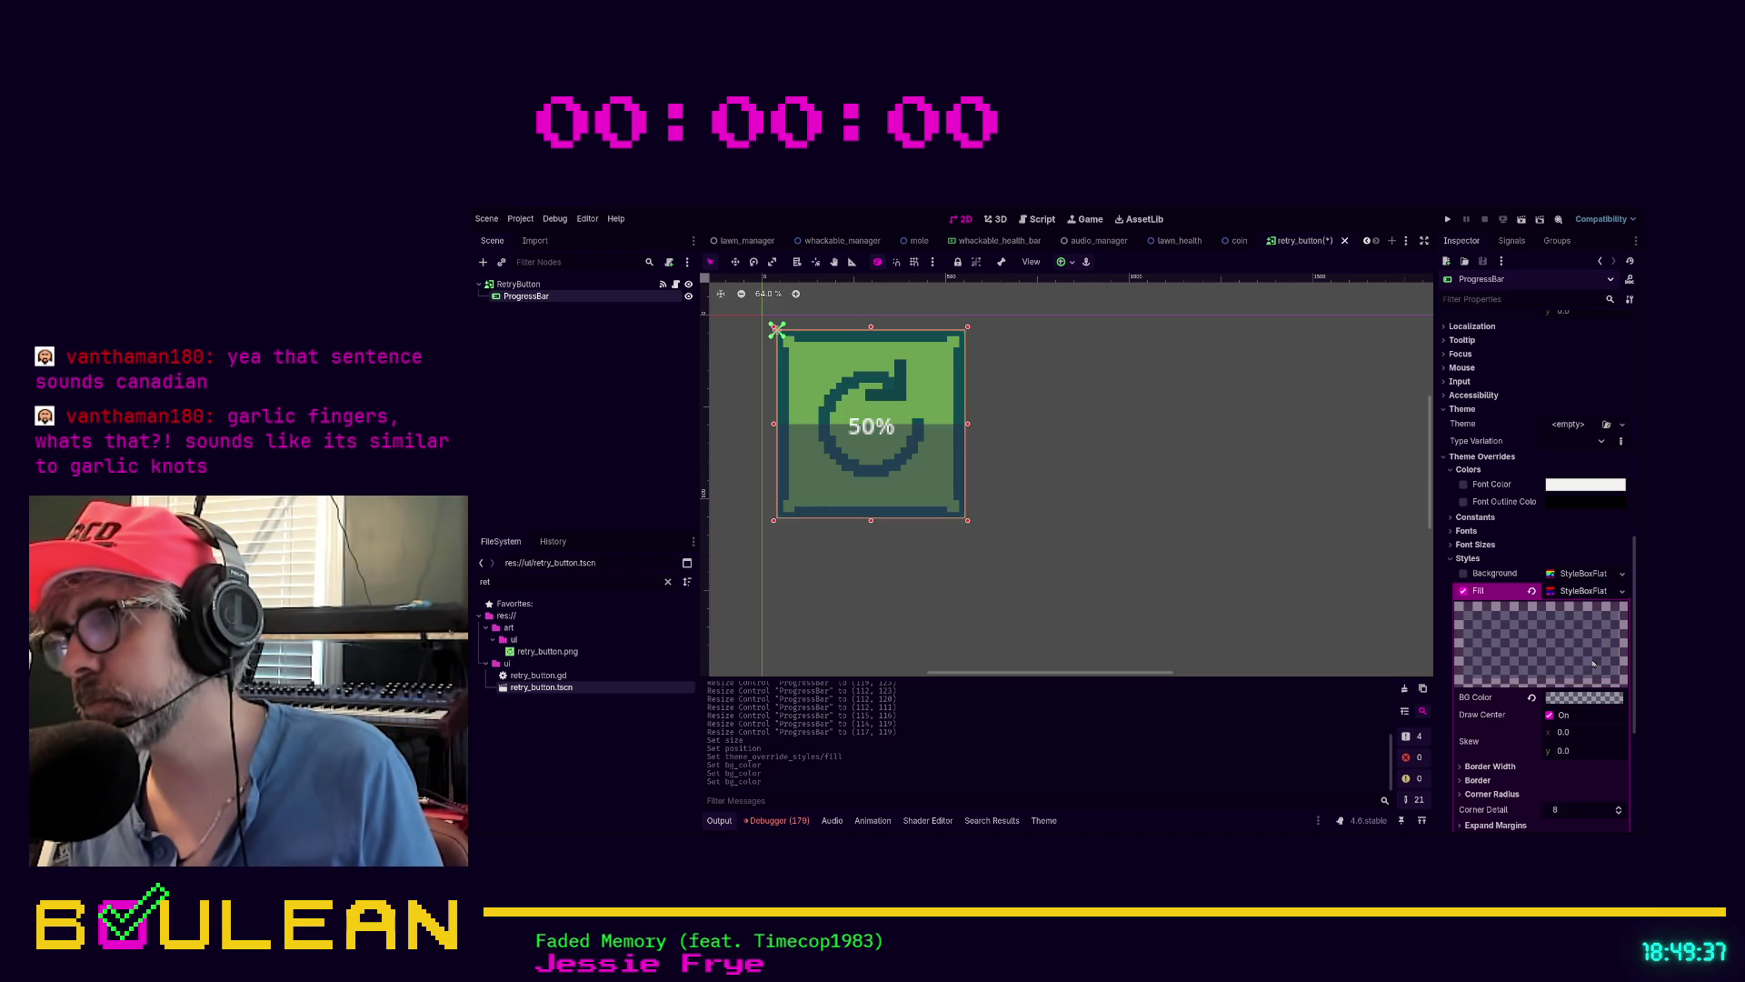
drag(1603, 607, 1613, 300)
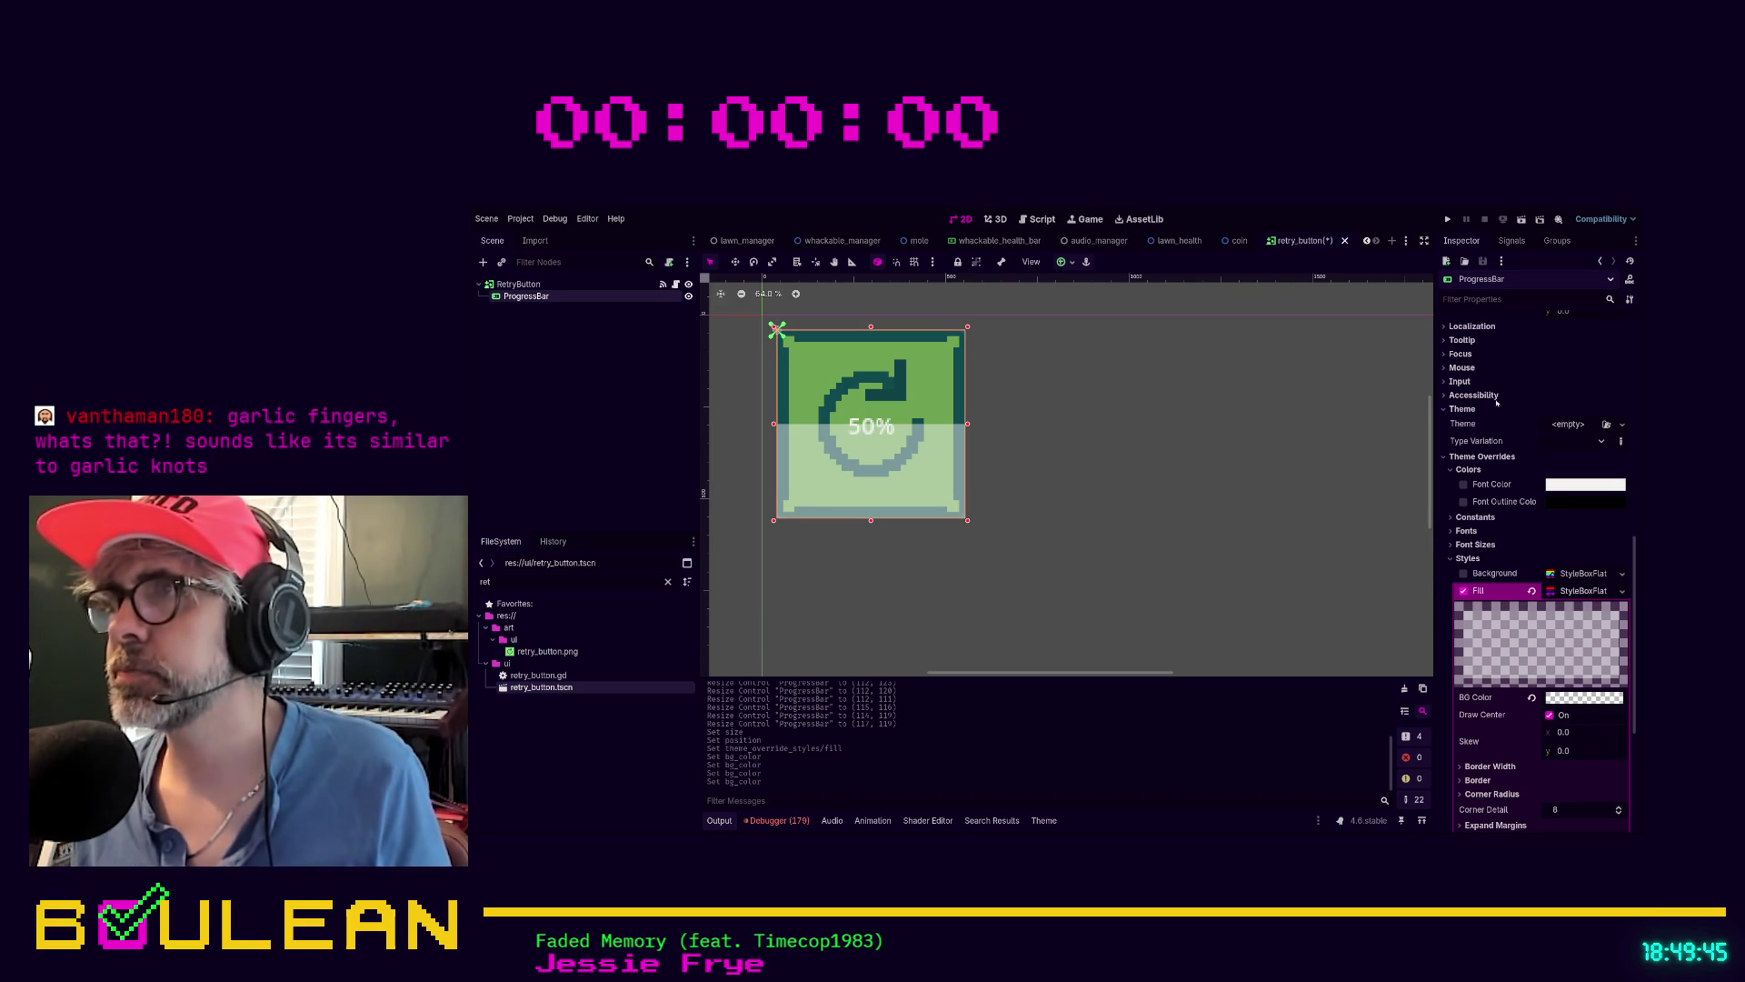
scroll(1452, 346, up, 5)
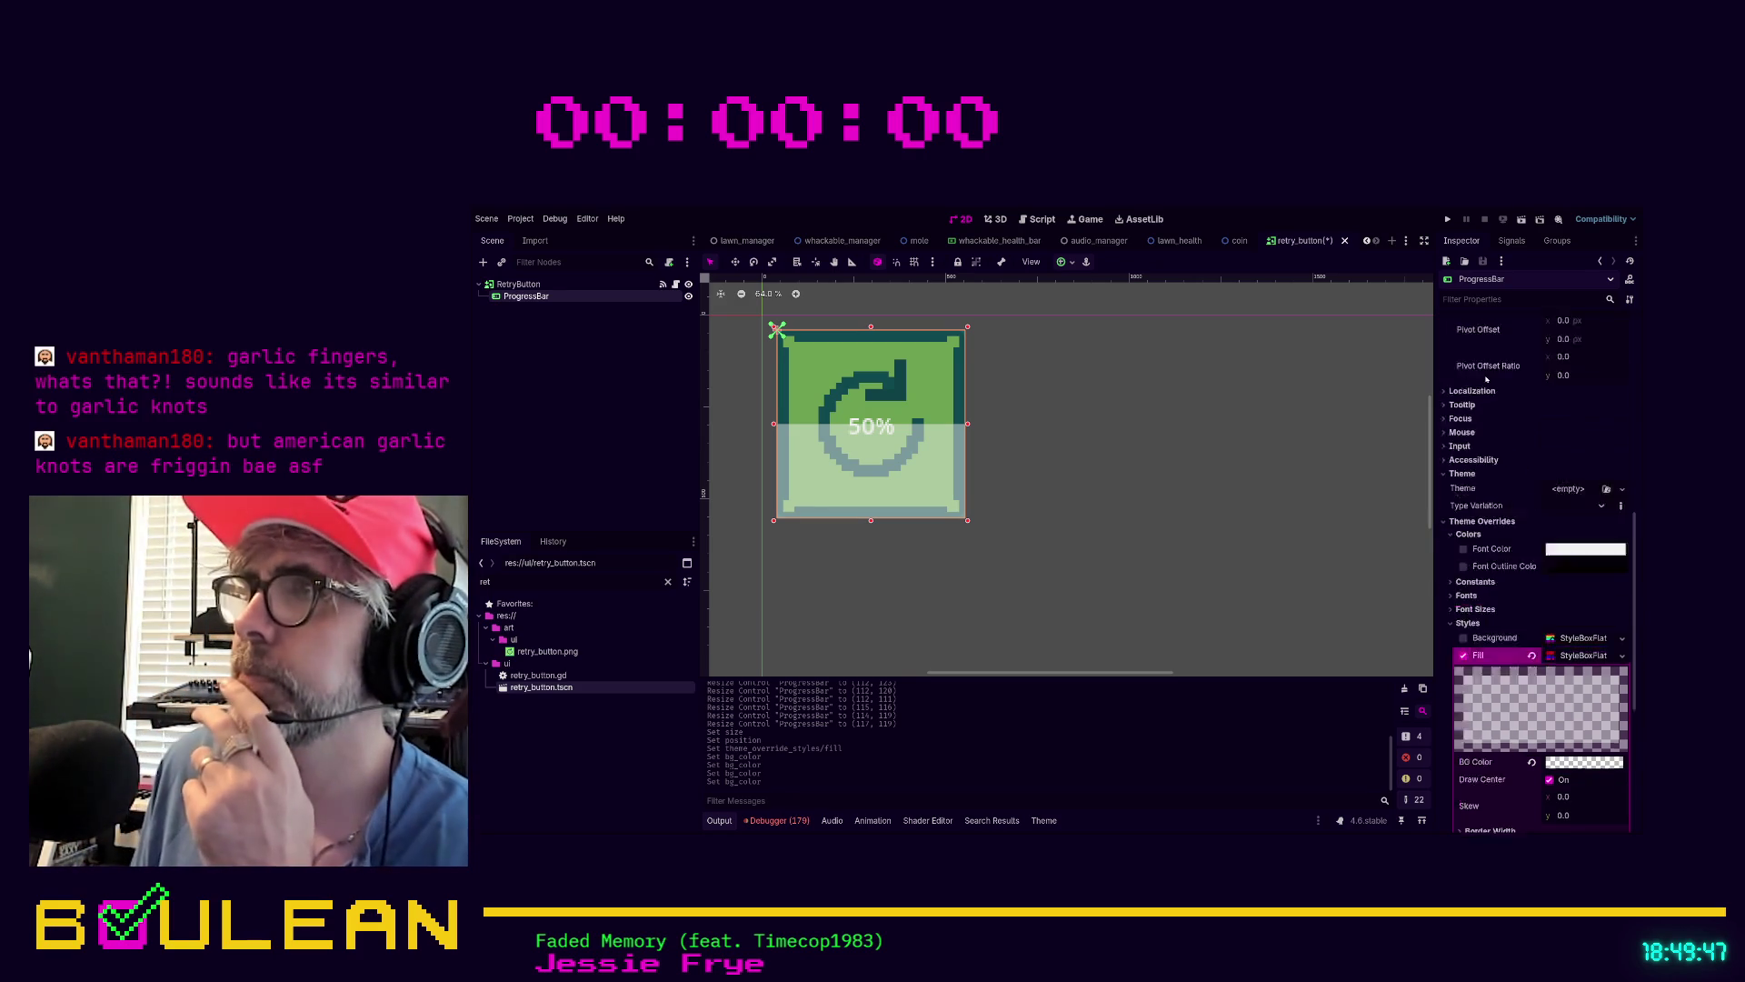
scroll(1487, 378, down, 4)
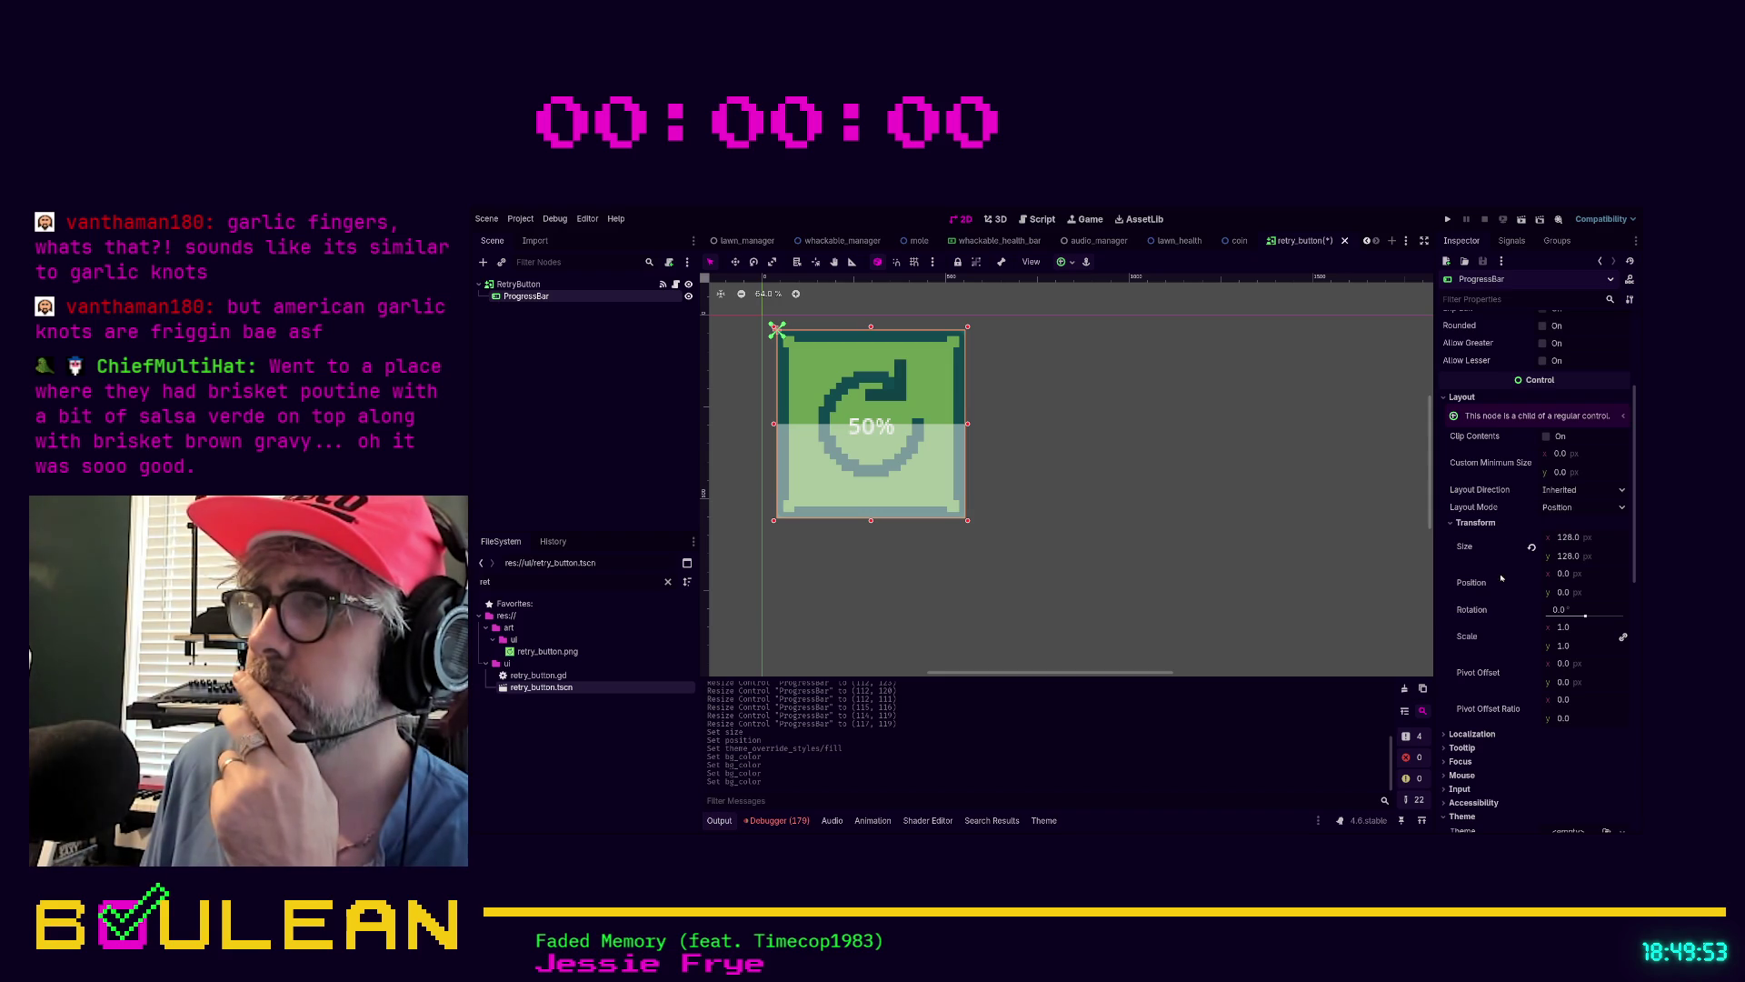
Set the Range Step to 1 and adjust the progress bar's Value back to 50
scroll(1502, 627, up, 4)
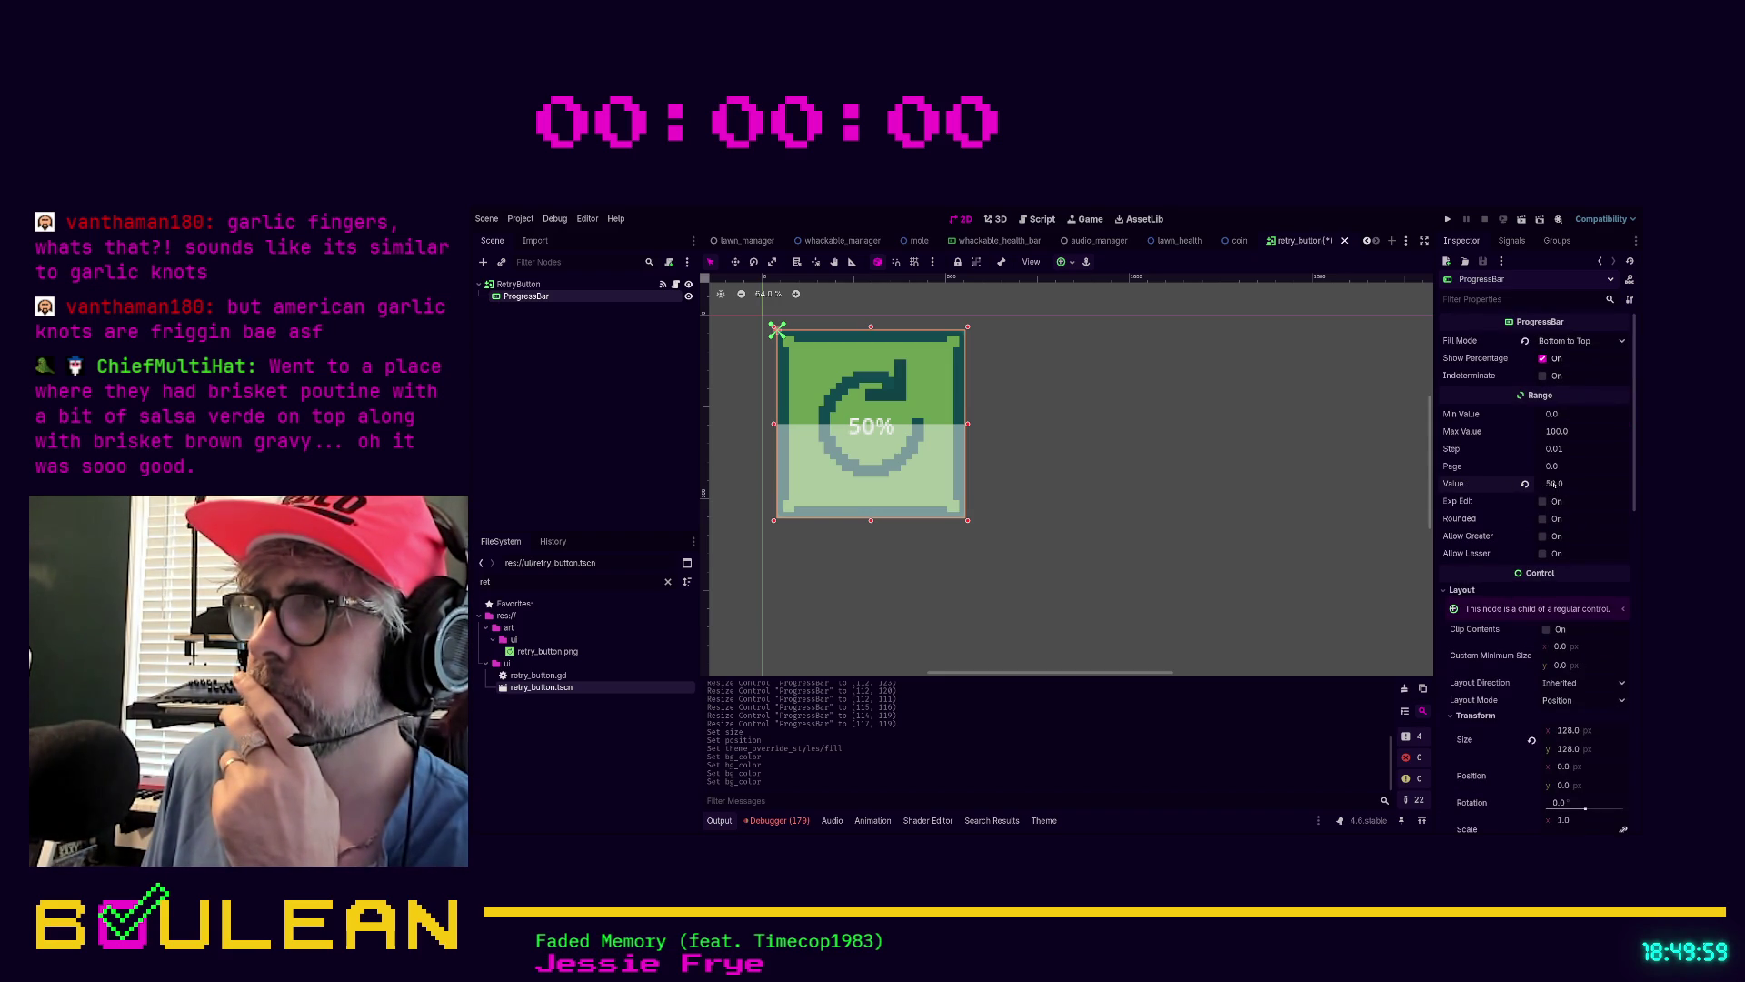
drag(1553, 484, 1569, 484)
drag(1582, 483, 1563, 483)
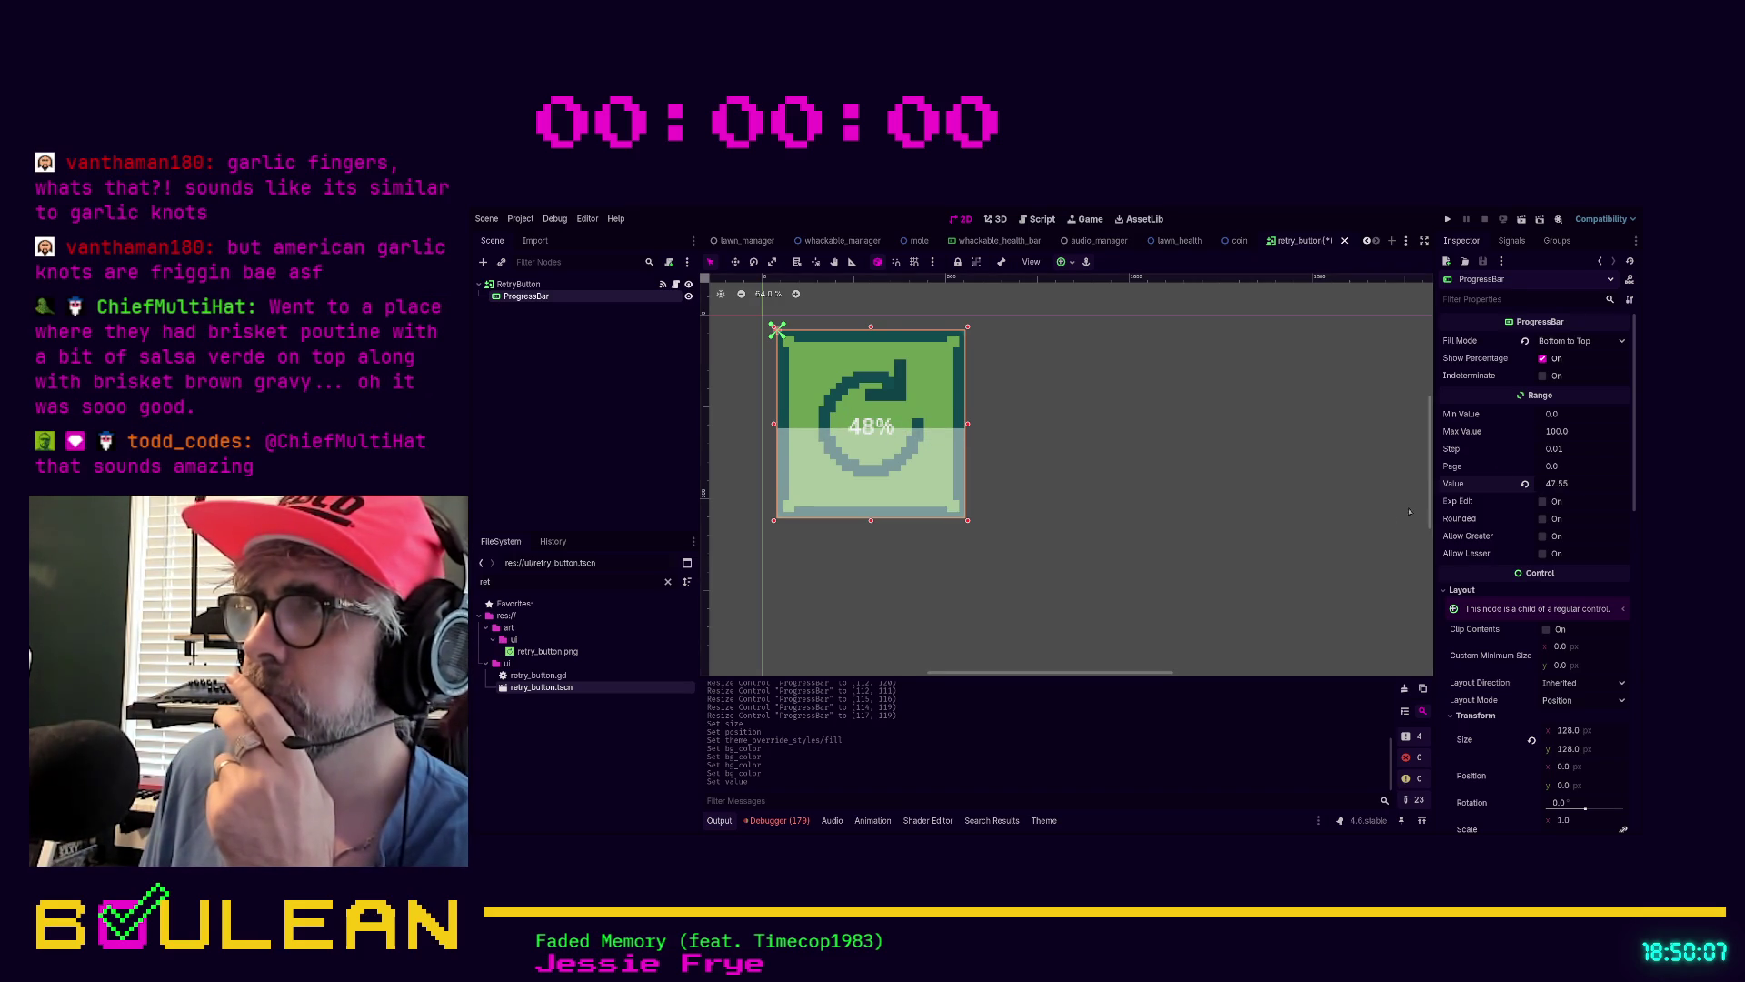
click(1554, 448)
text(1)
key(Return)
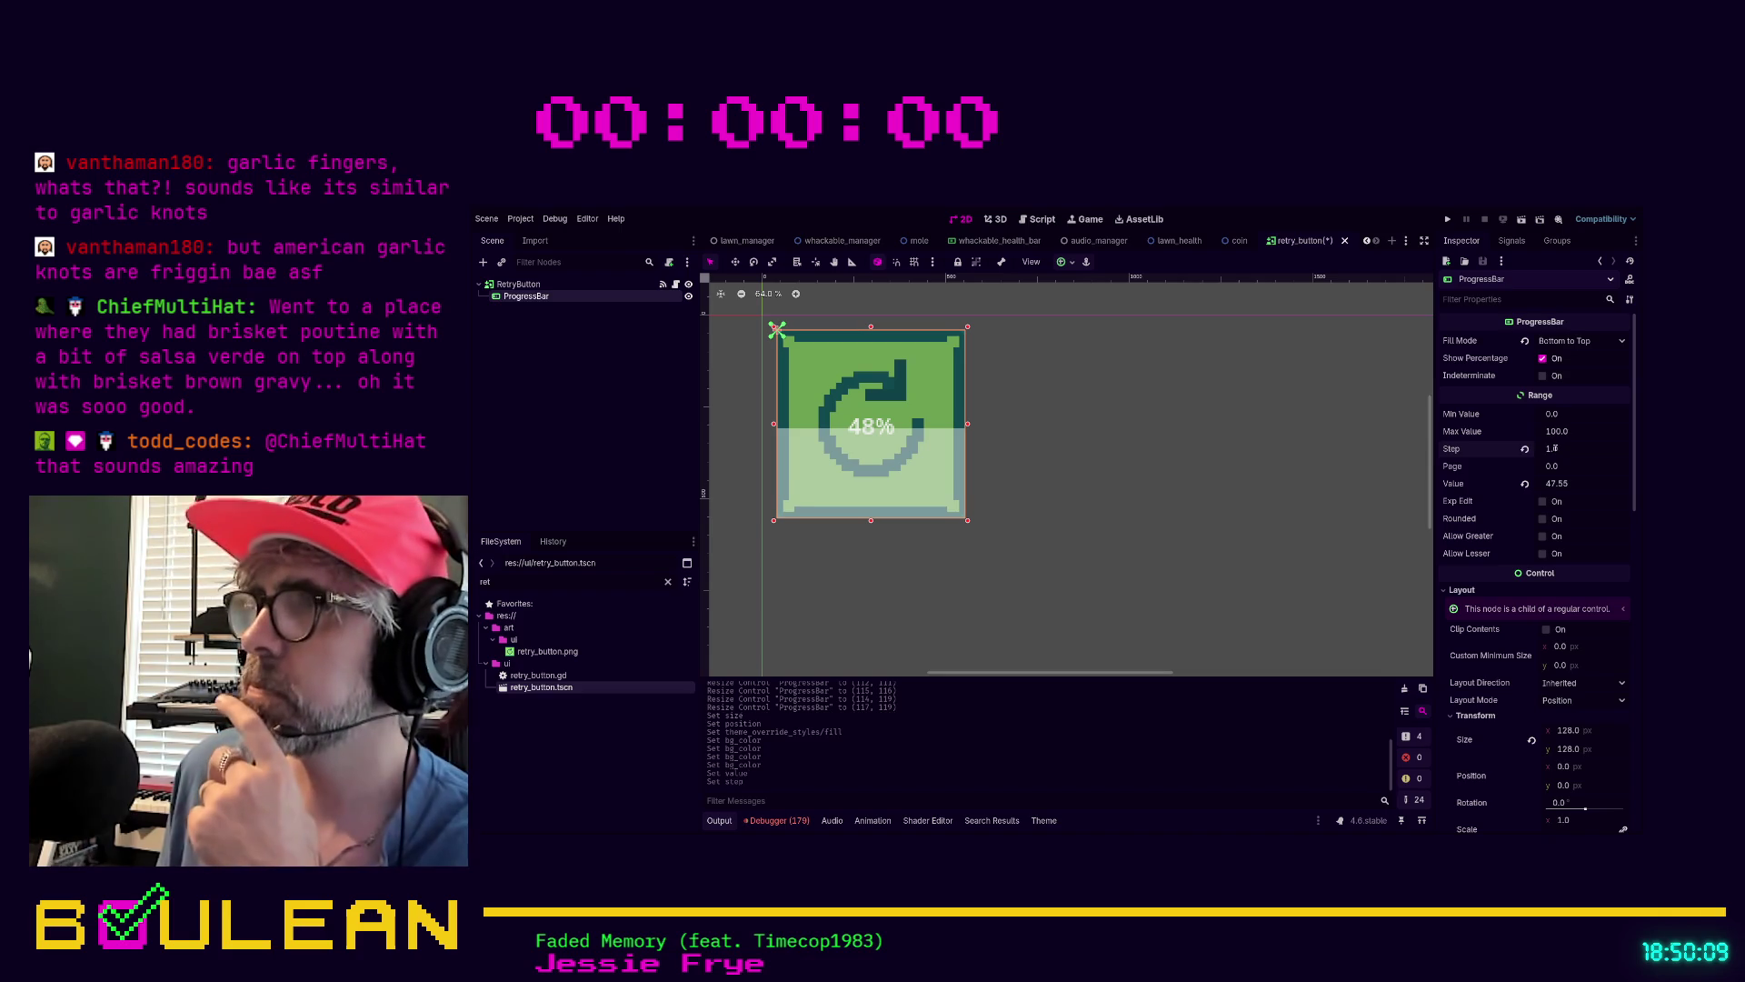
mouse_move(1557, 483)
mouse_down()
mouse_move(1537, 483)
mouse_move(1579, 485)
mouse_up()
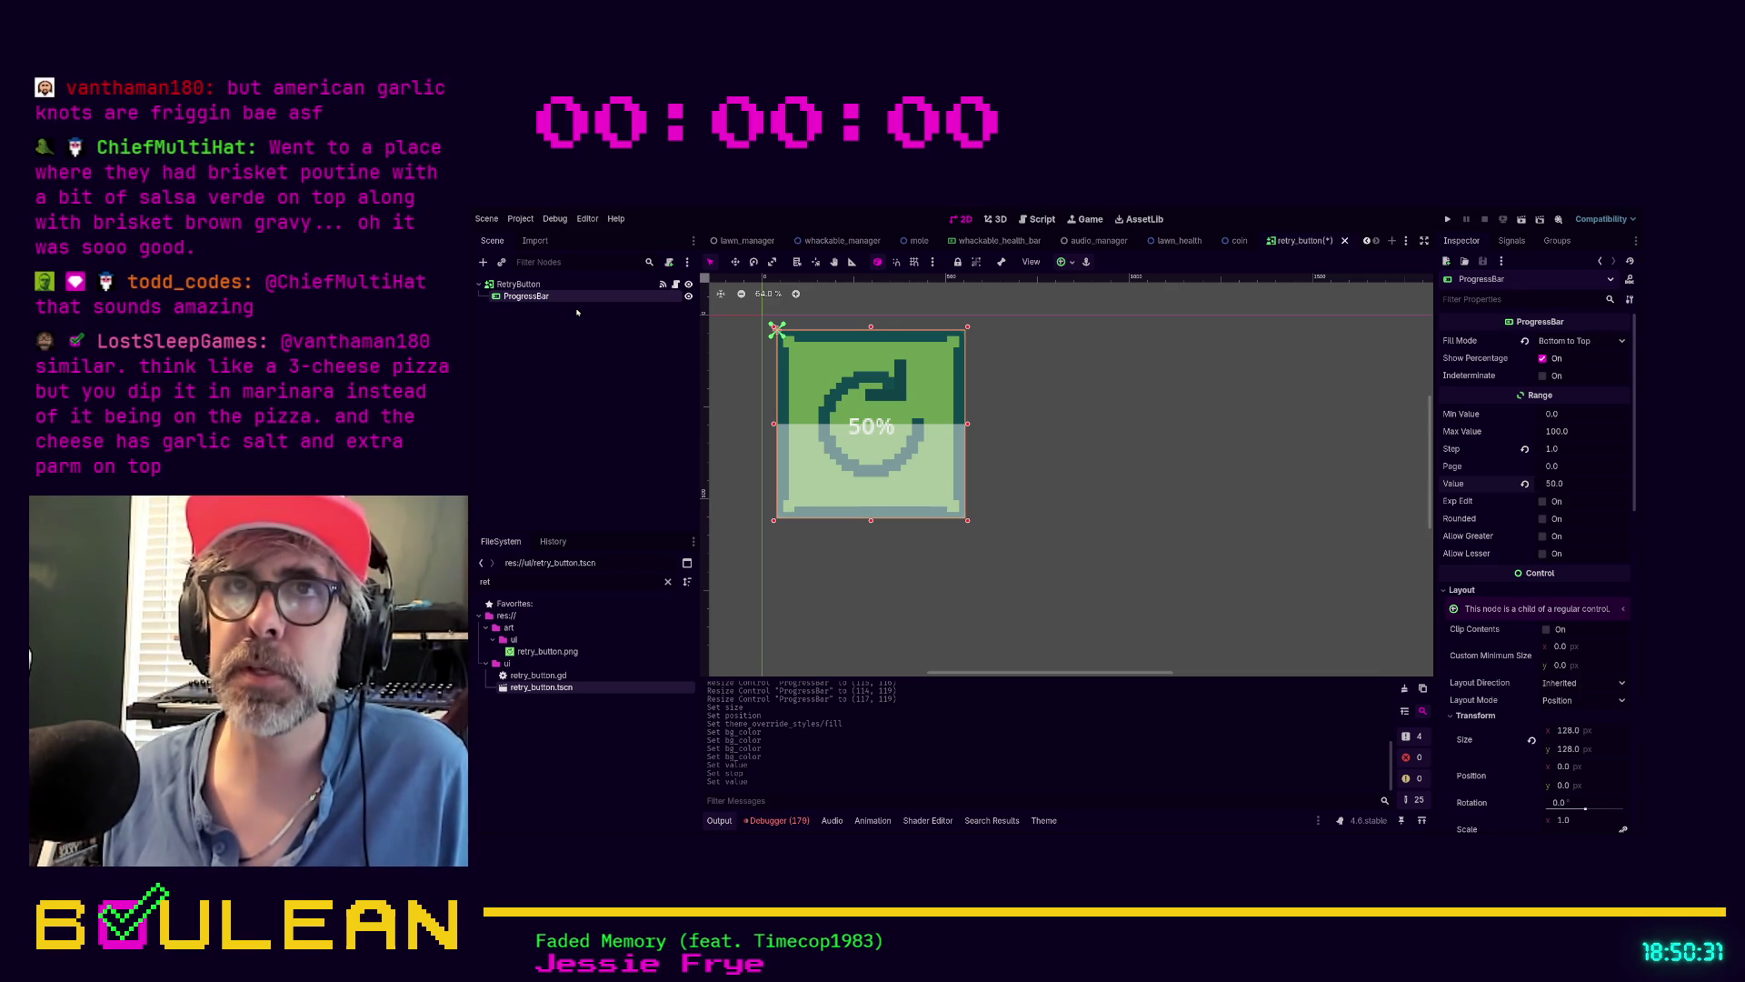
Rename the node ButtonHeldProgressBar, enable Access as Unique Name, and save retry_button
text(ButtonHeld)
key(Return)
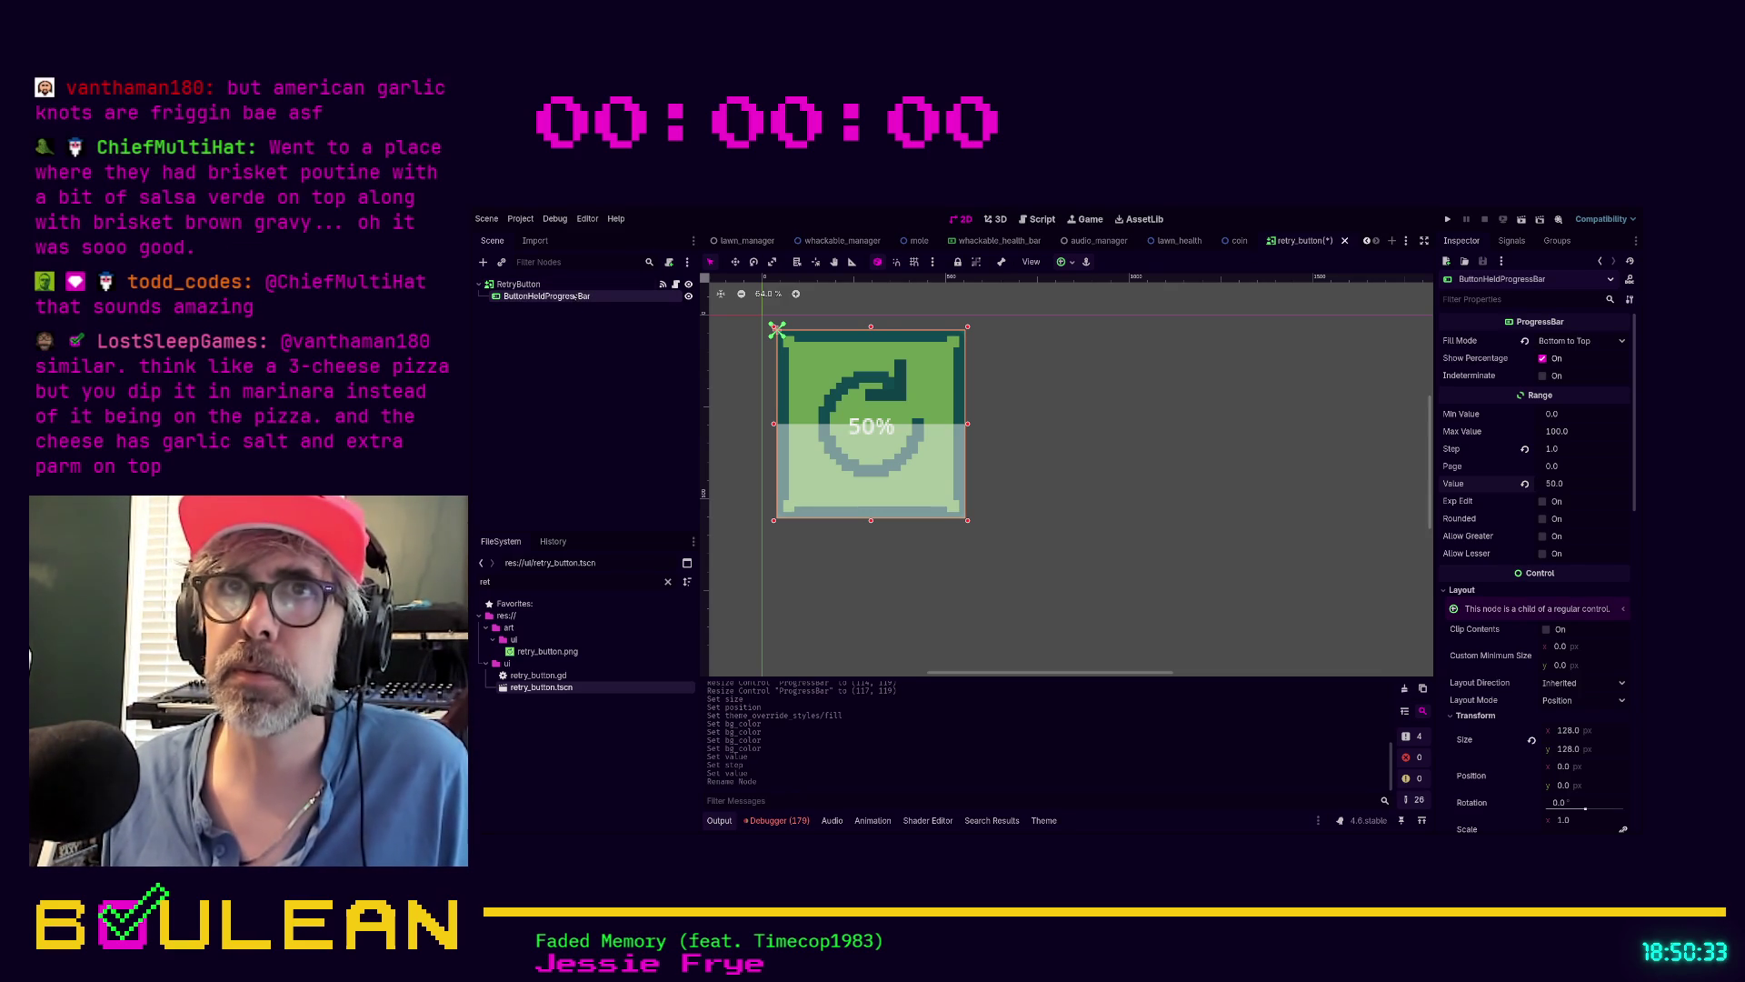
click(606, 470)
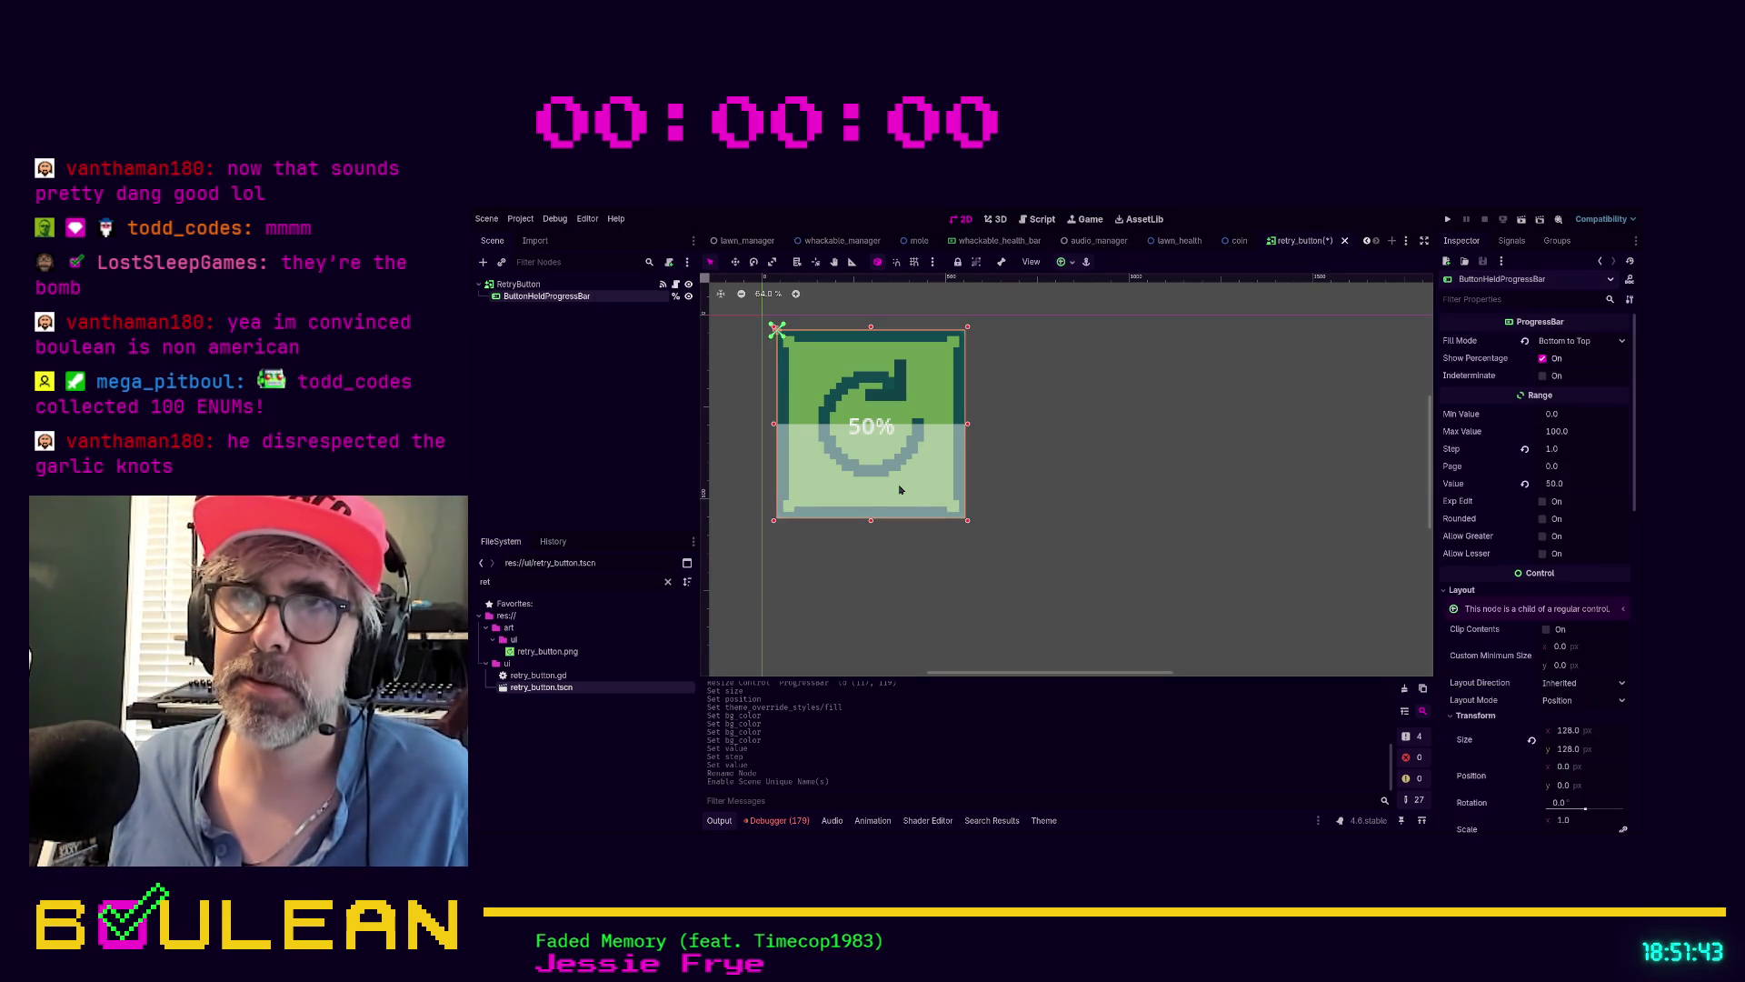
key(ctrl+s)
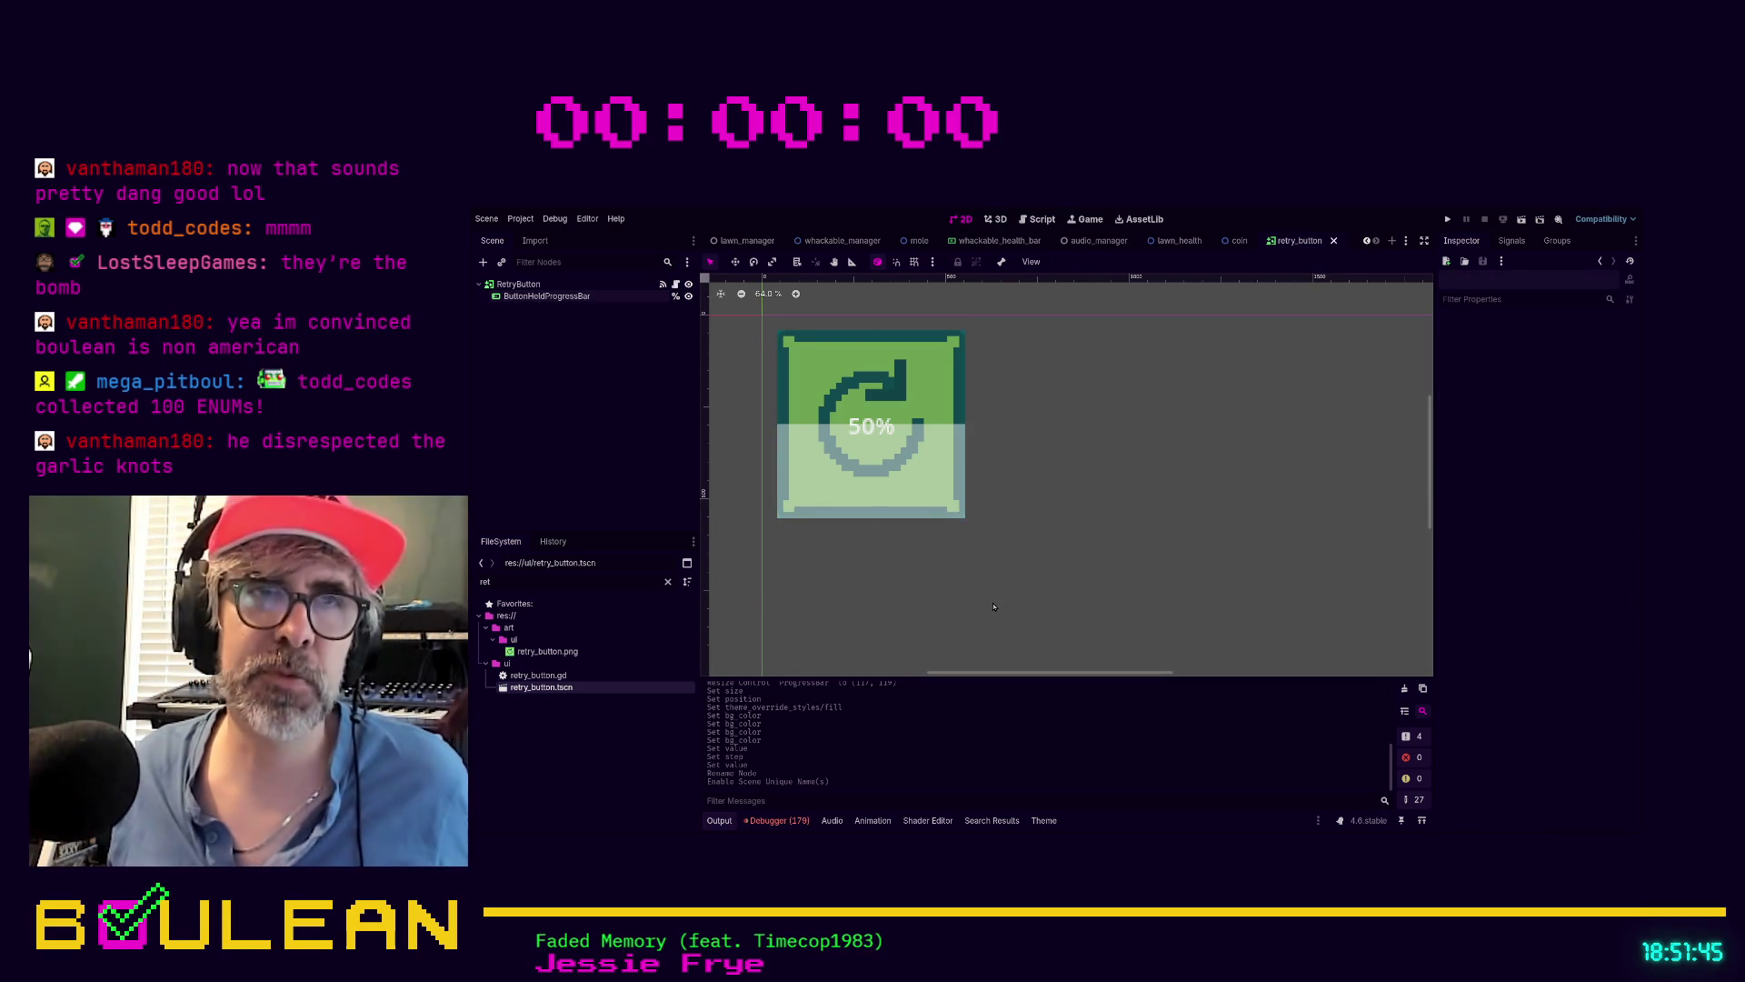
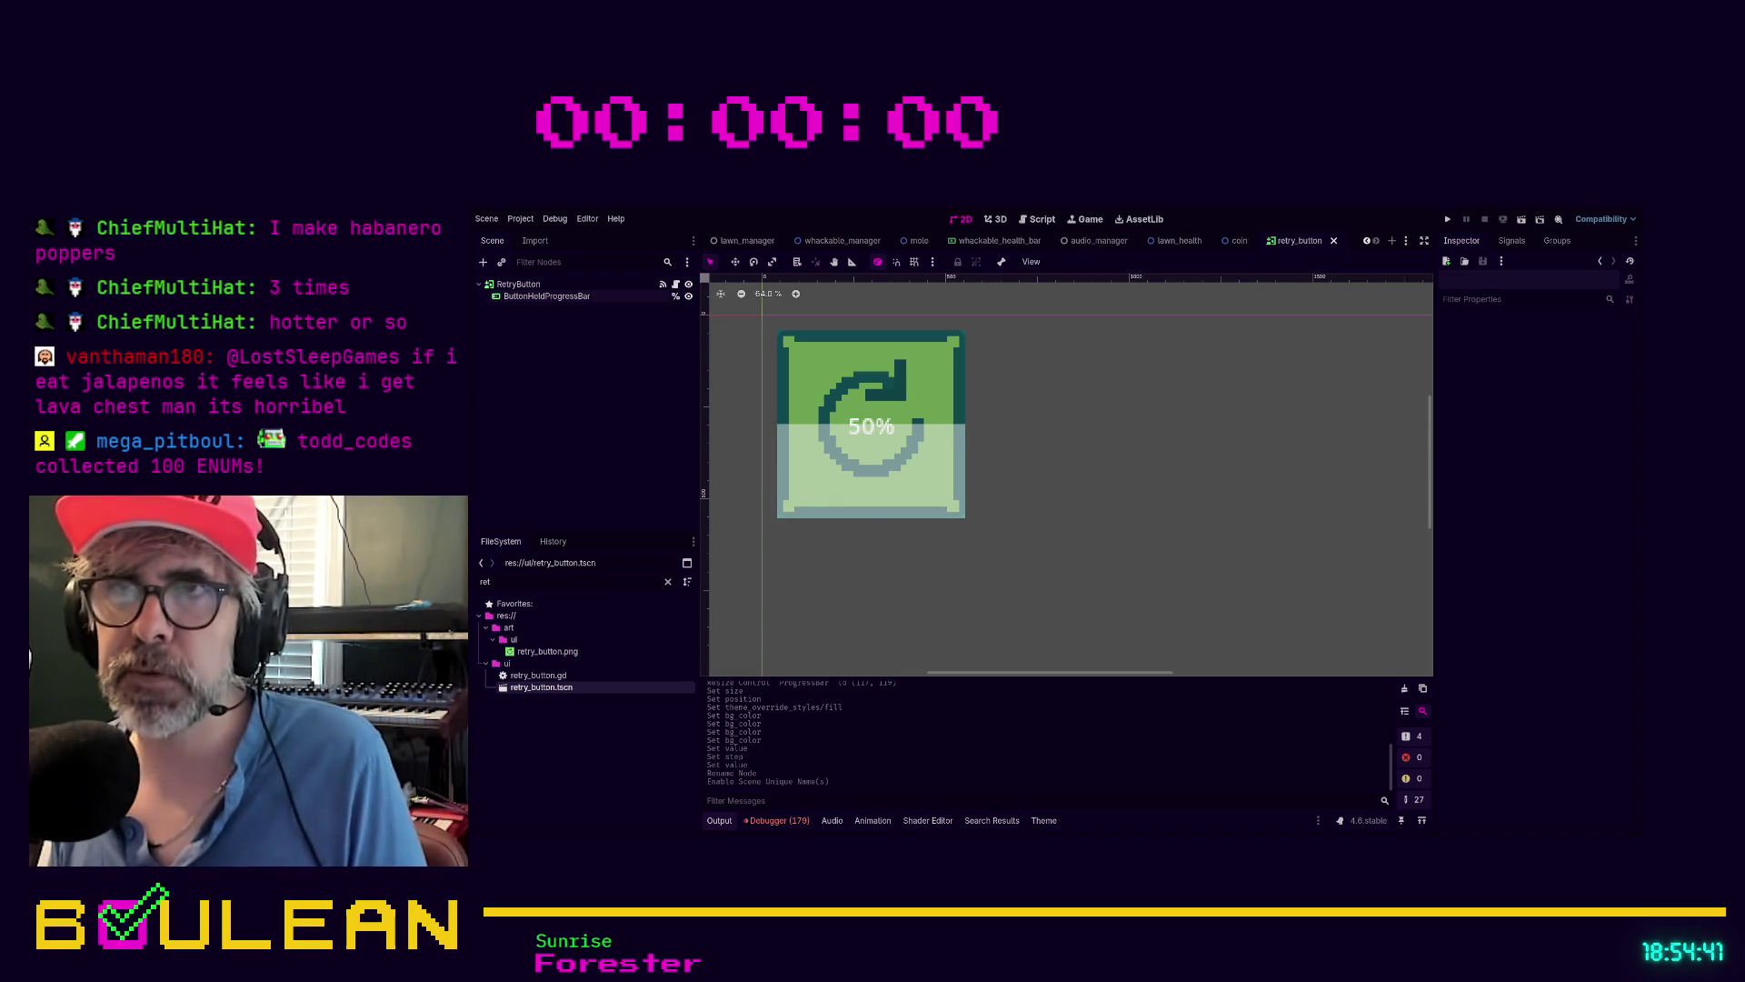
Select the ButtonHoldProgressBar on the canvas to inspect its Bottom to Top fill, 0–100 range and value 50
click(796, 453)
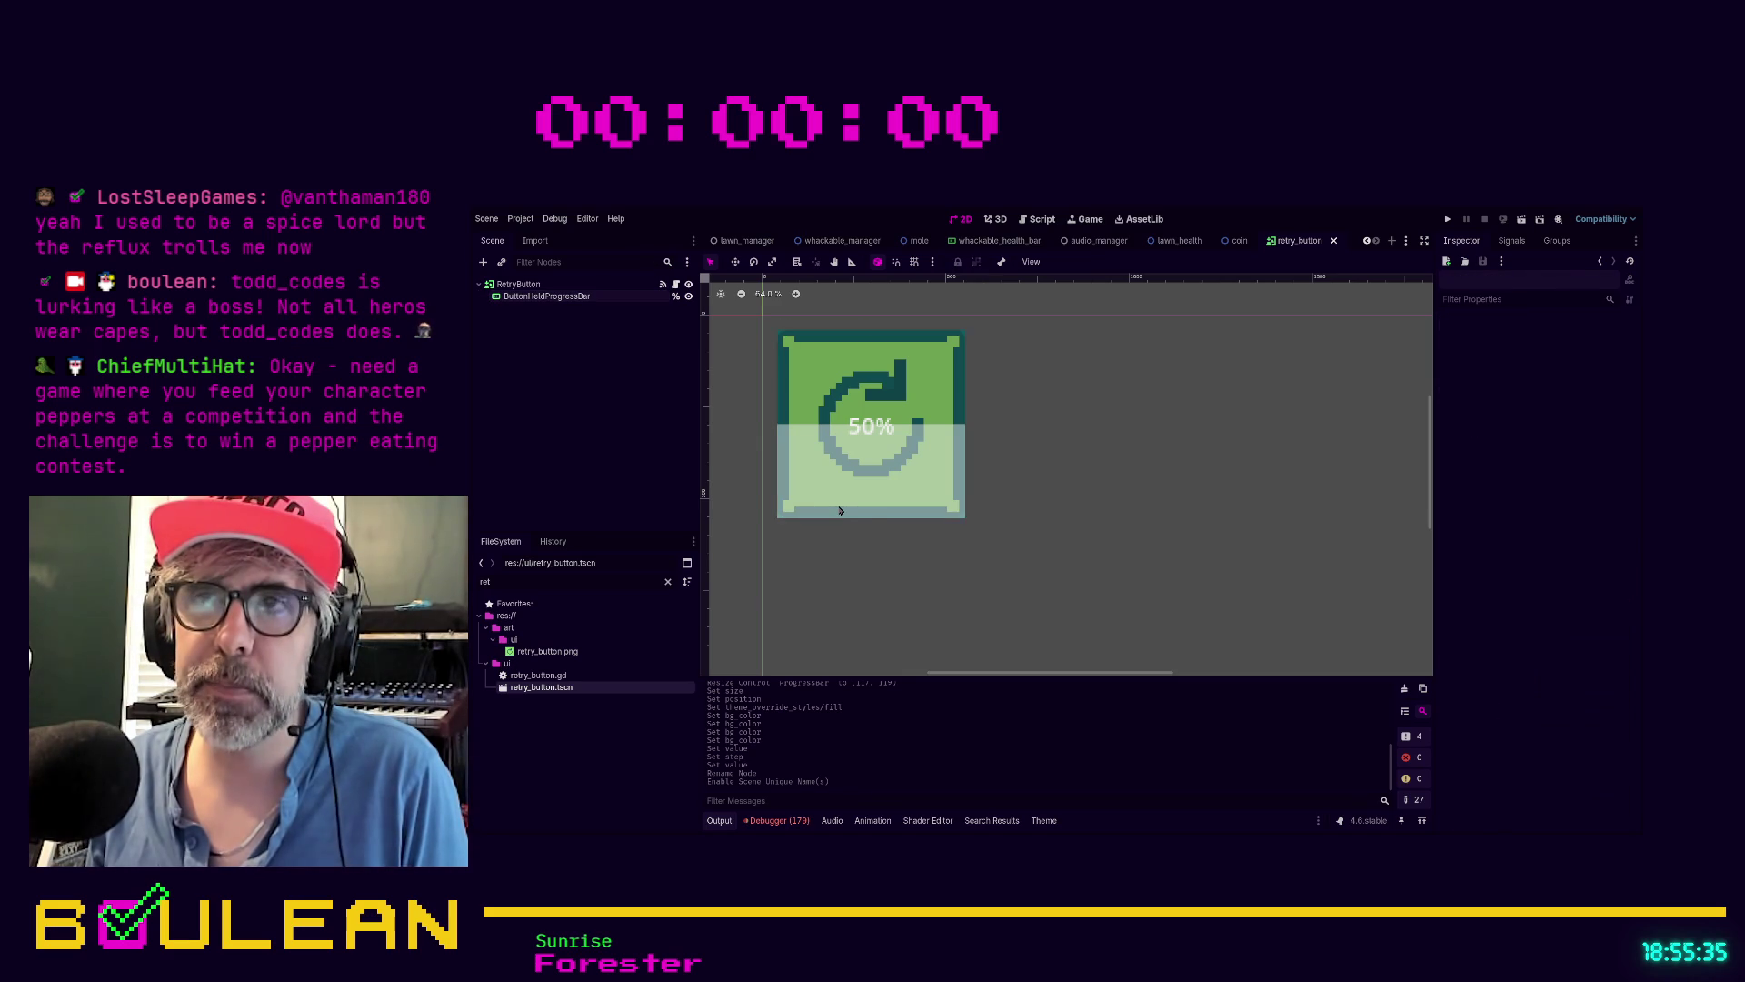
click(822, 547)
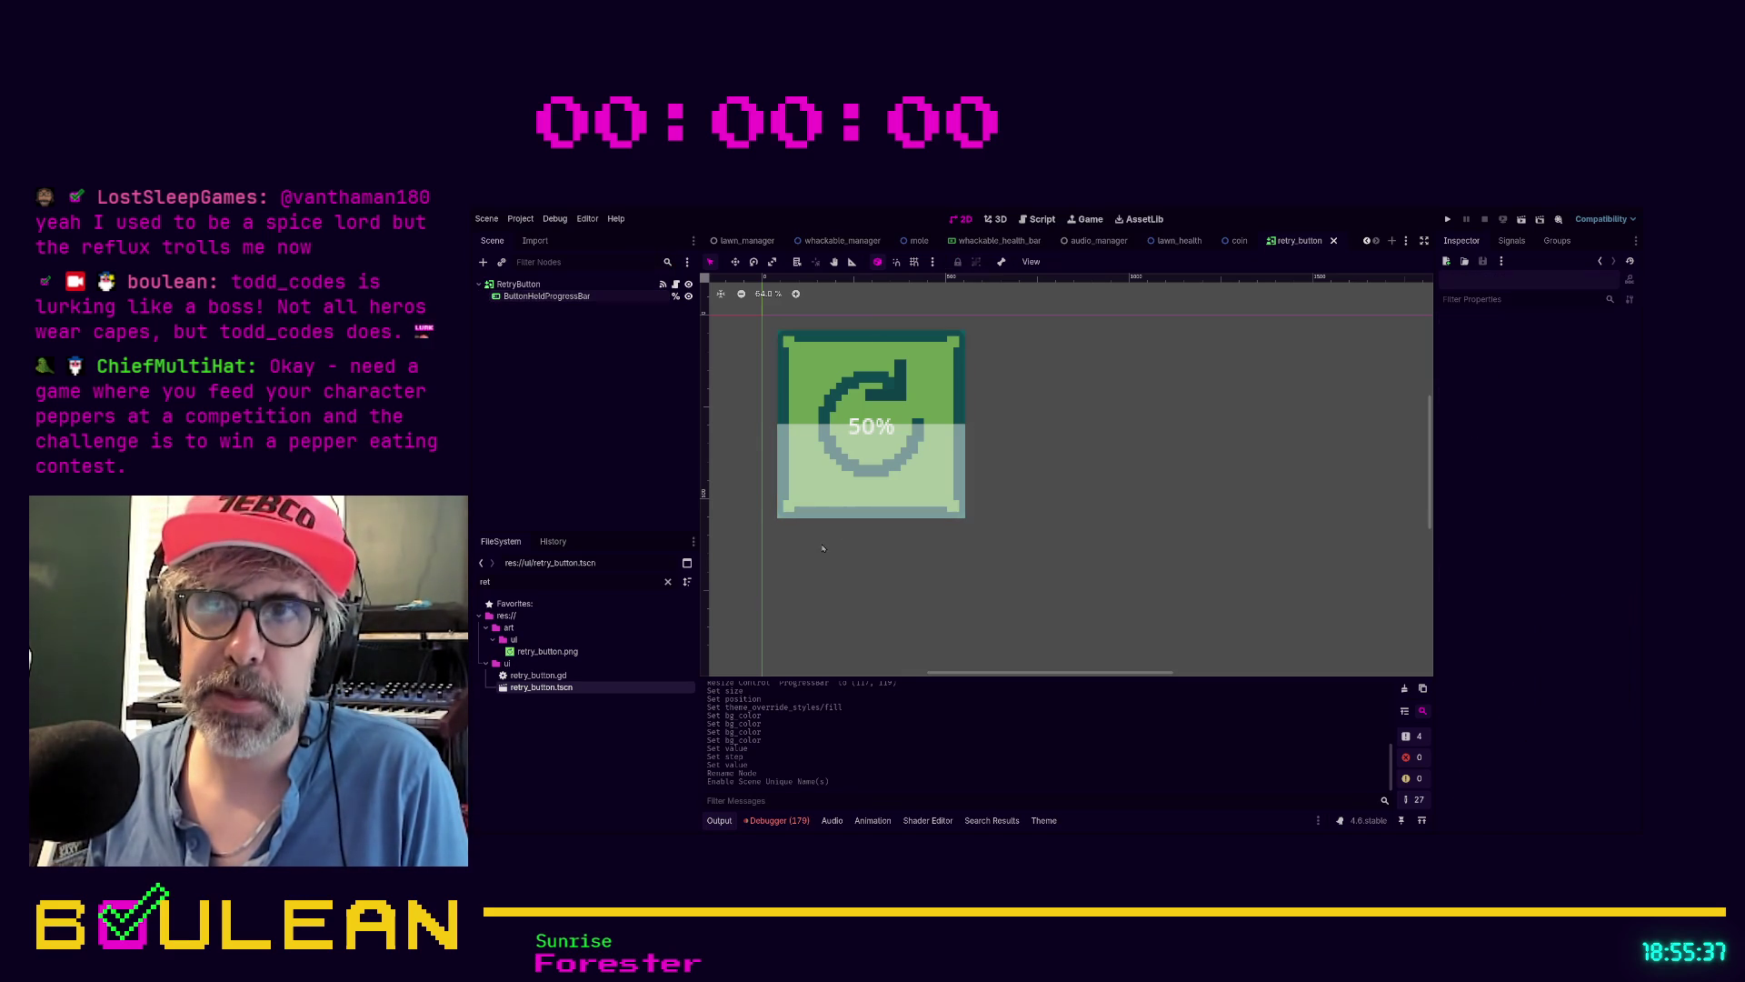
click(820, 511)
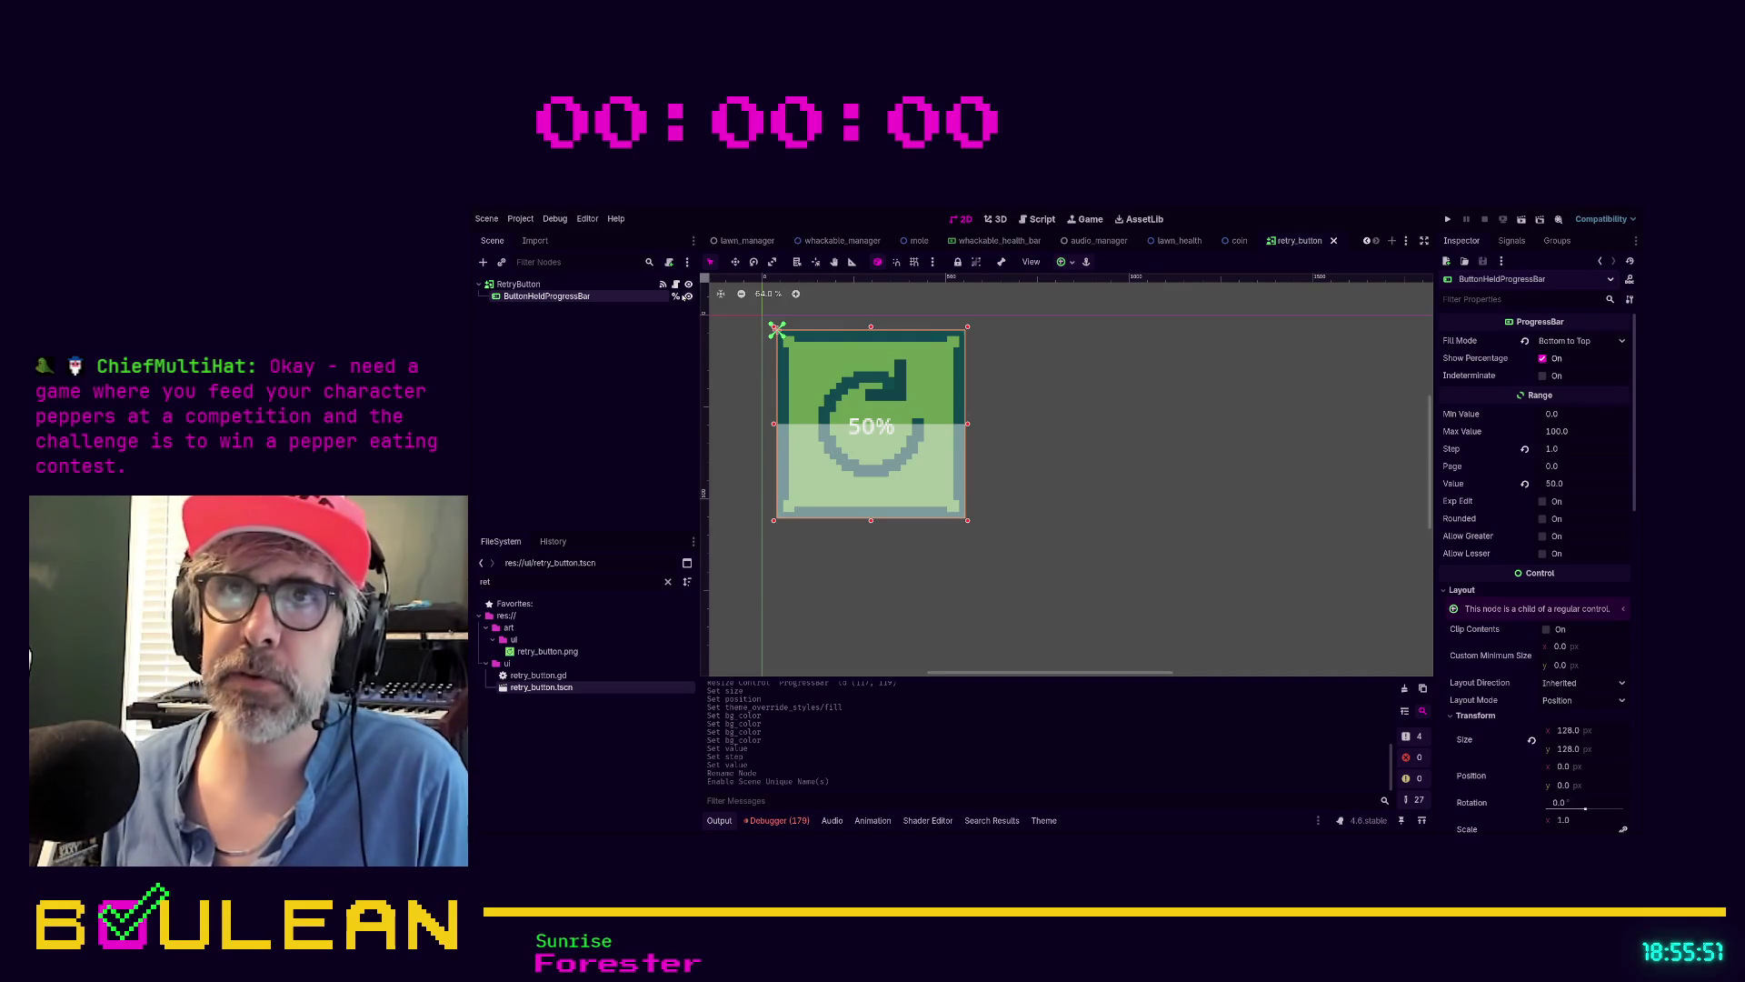
Open retry_button.gd and list RetryButton's signals in the Node dock
click(676, 283)
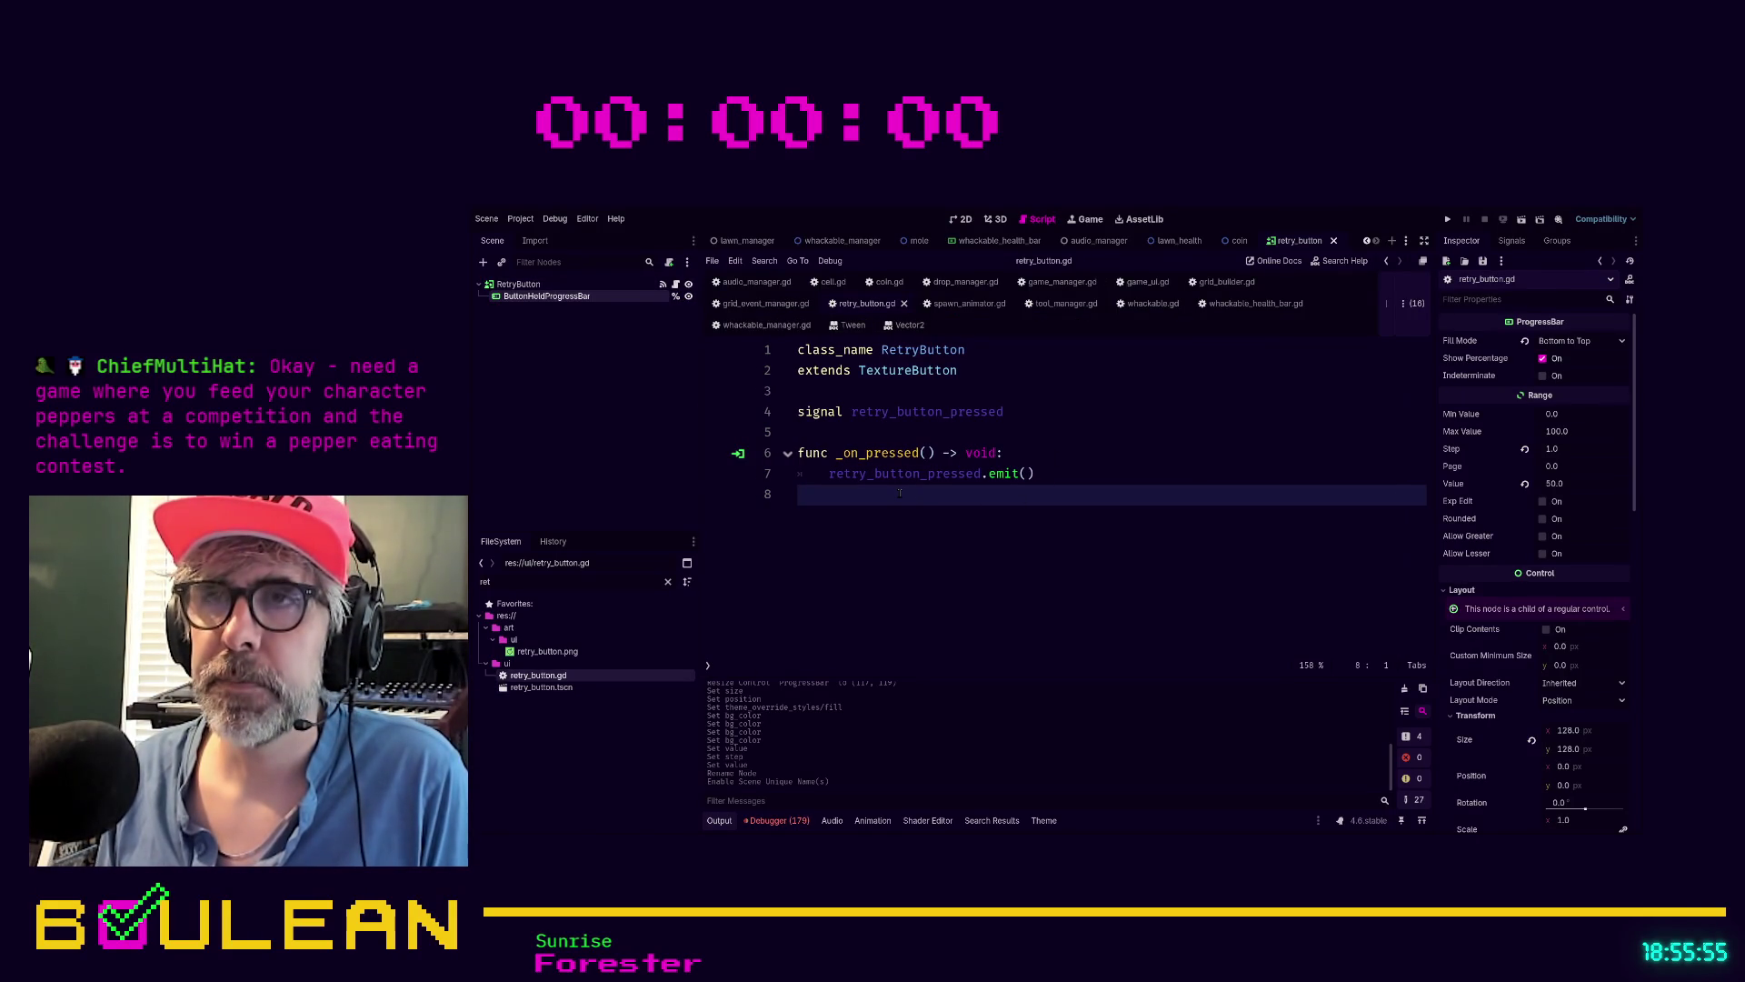
click(532, 284)
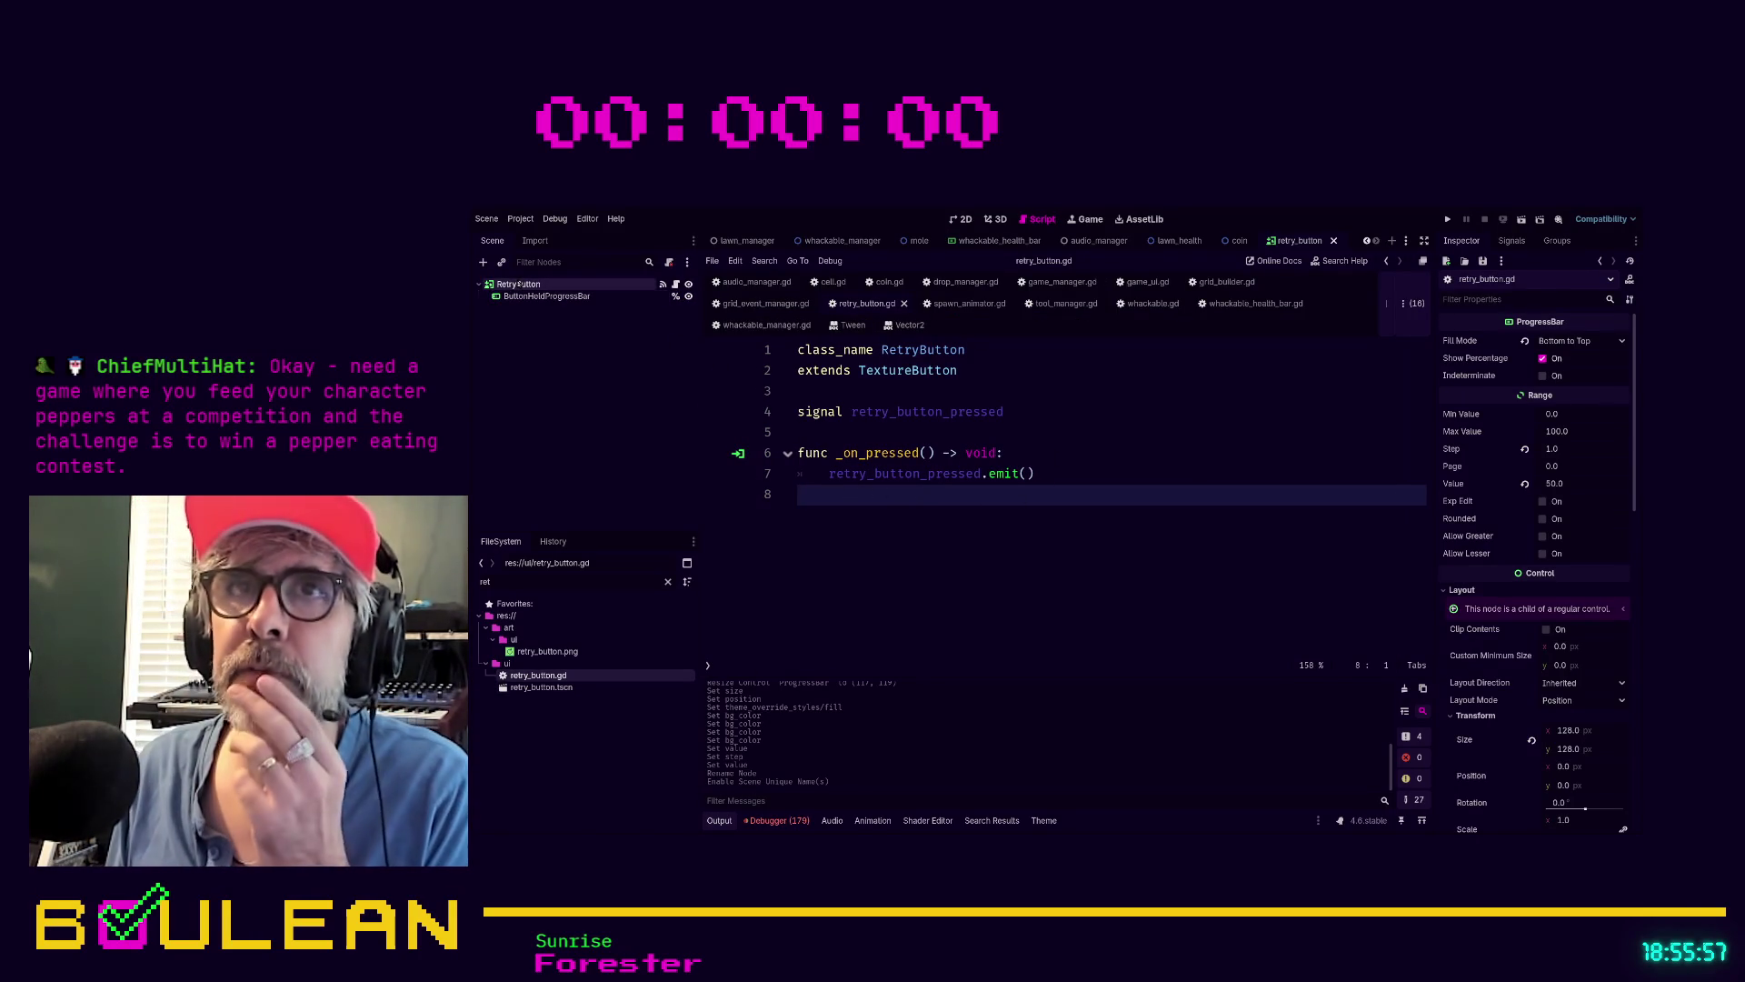
click(1512, 241)
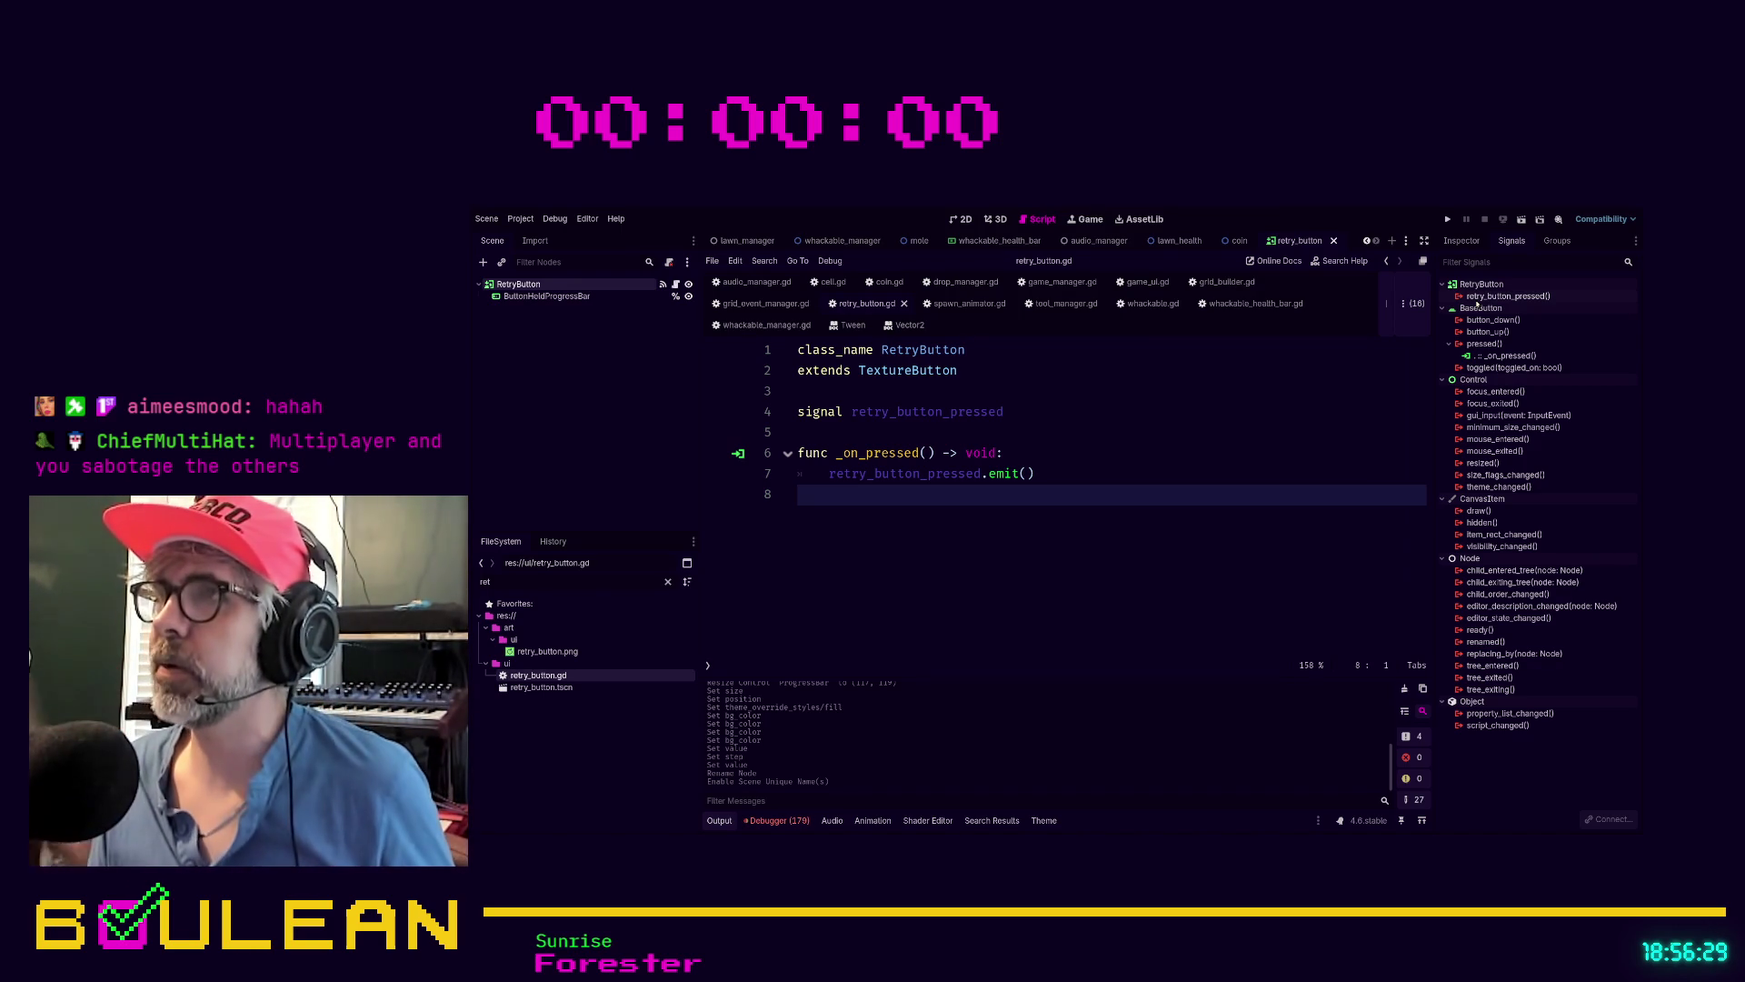
Connect the button_down signal to a new _on_button_down handler in retry_button.gd
click(1509, 320)
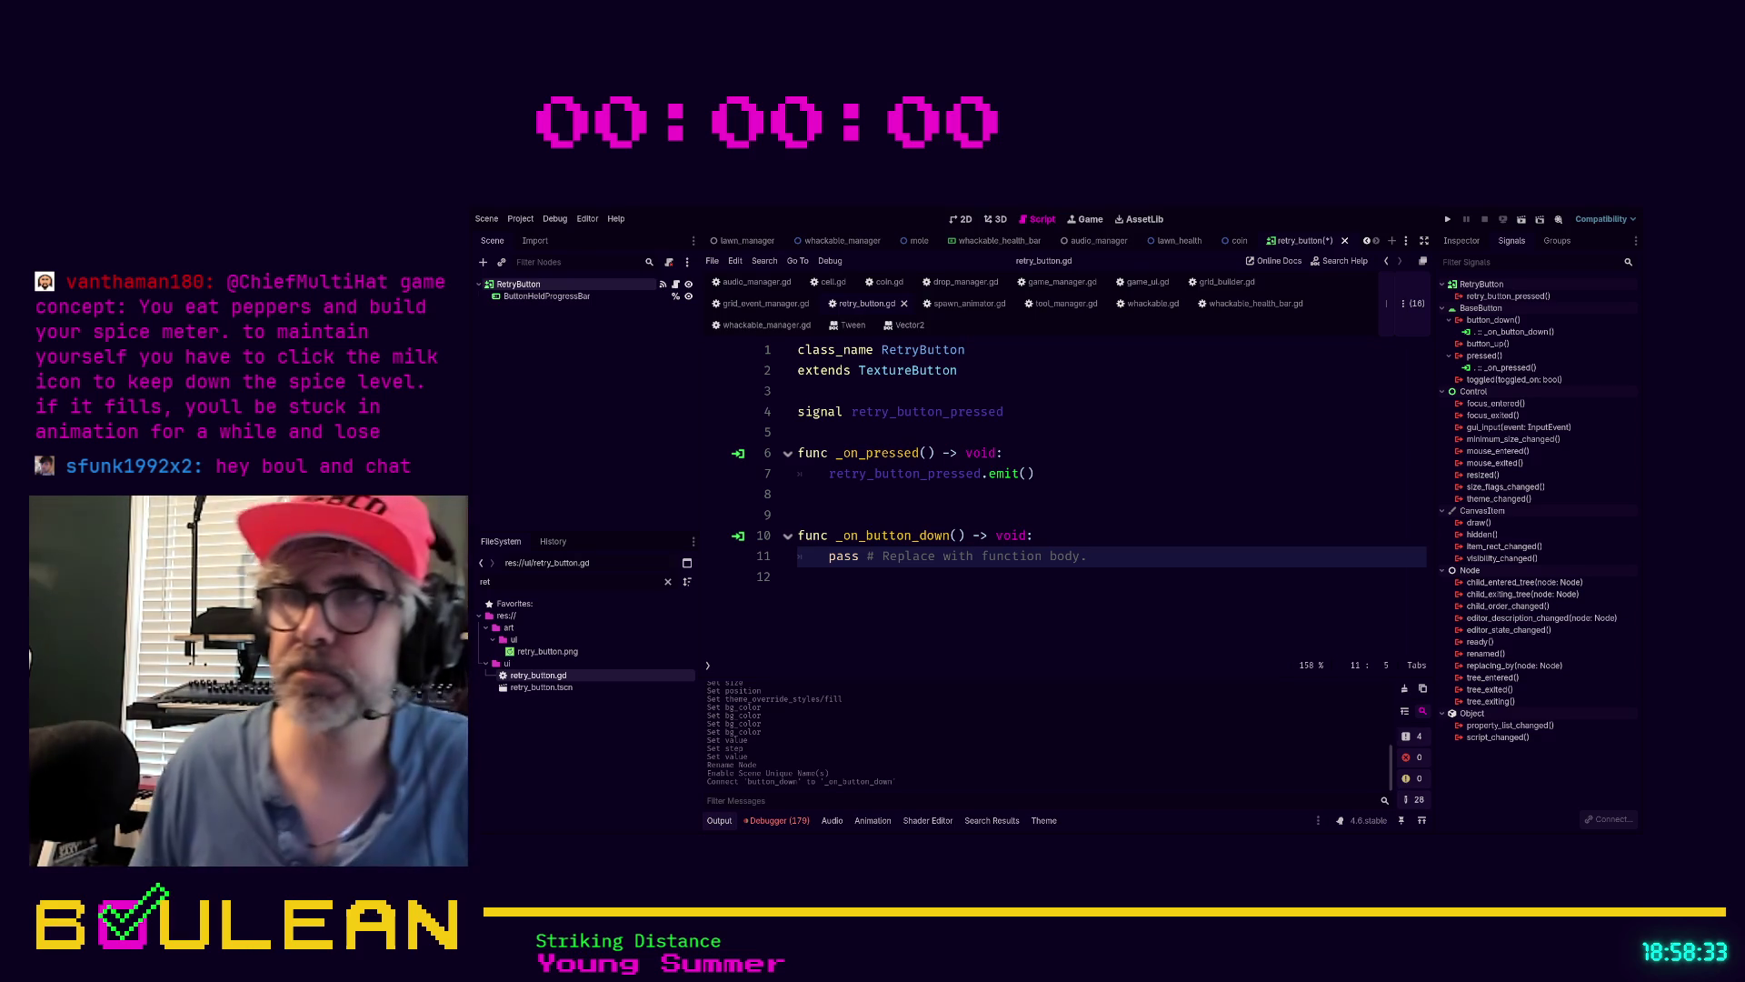
Comment out the retry signal emit in _on_pressed and add a pass line above it
click(1149, 554)
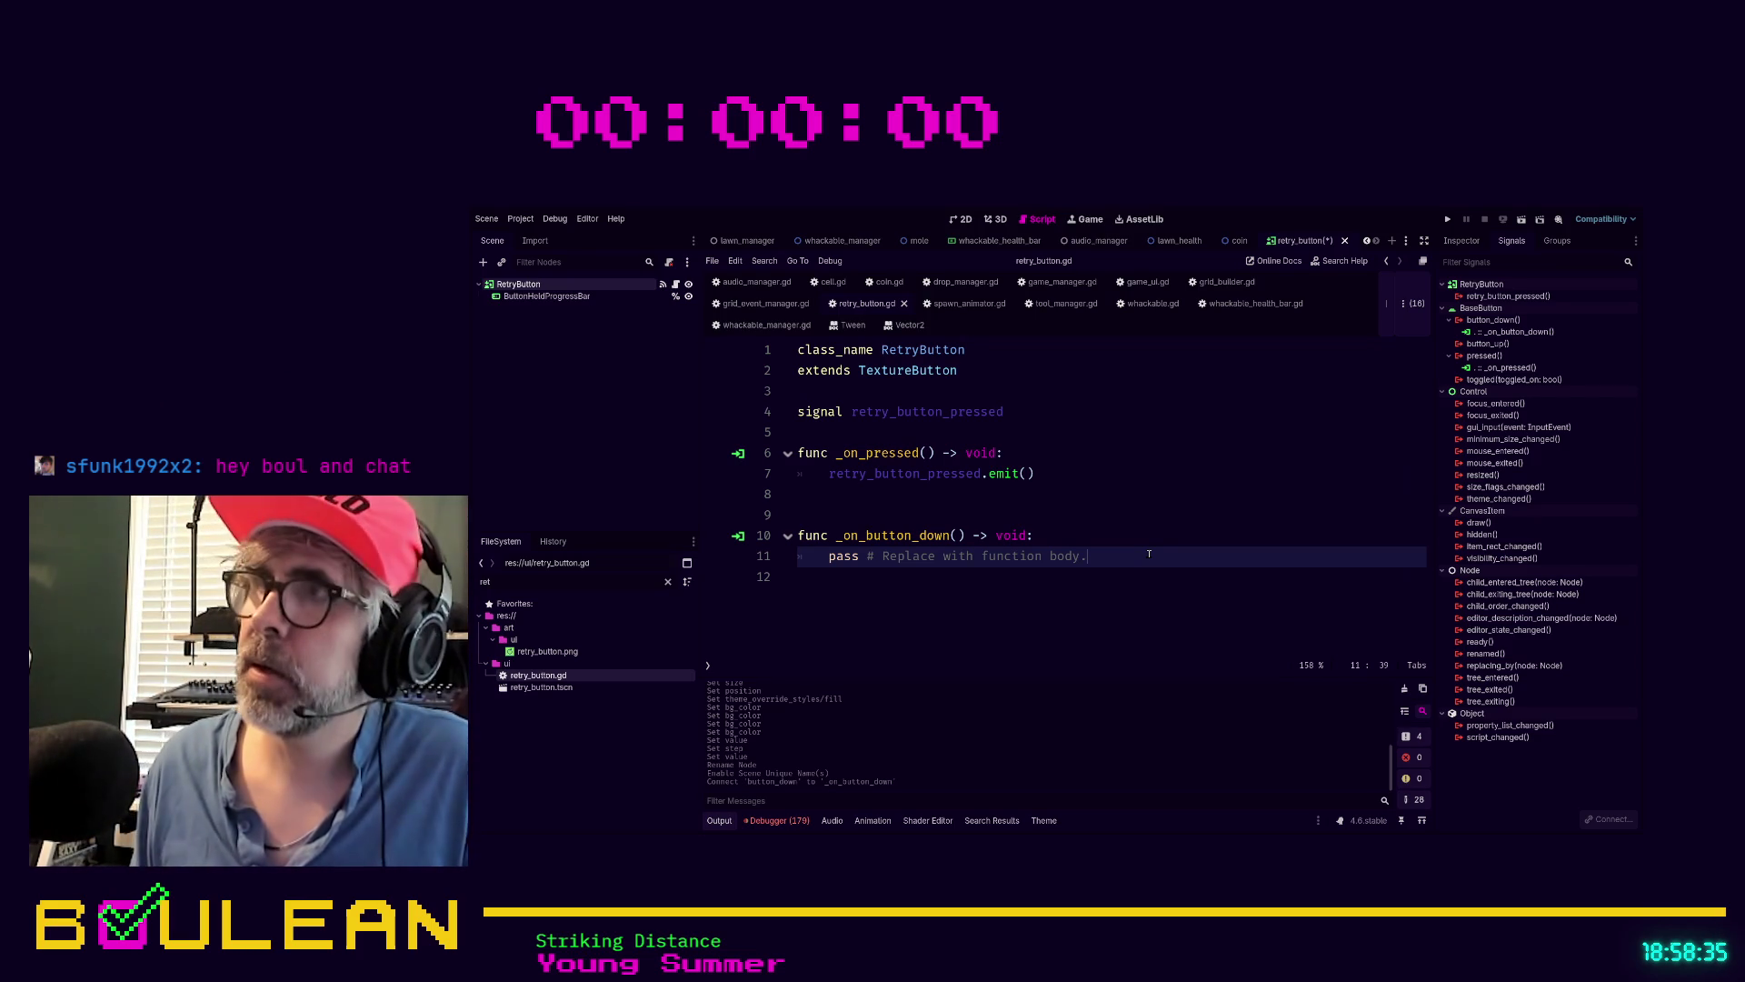
key(shift+Home)
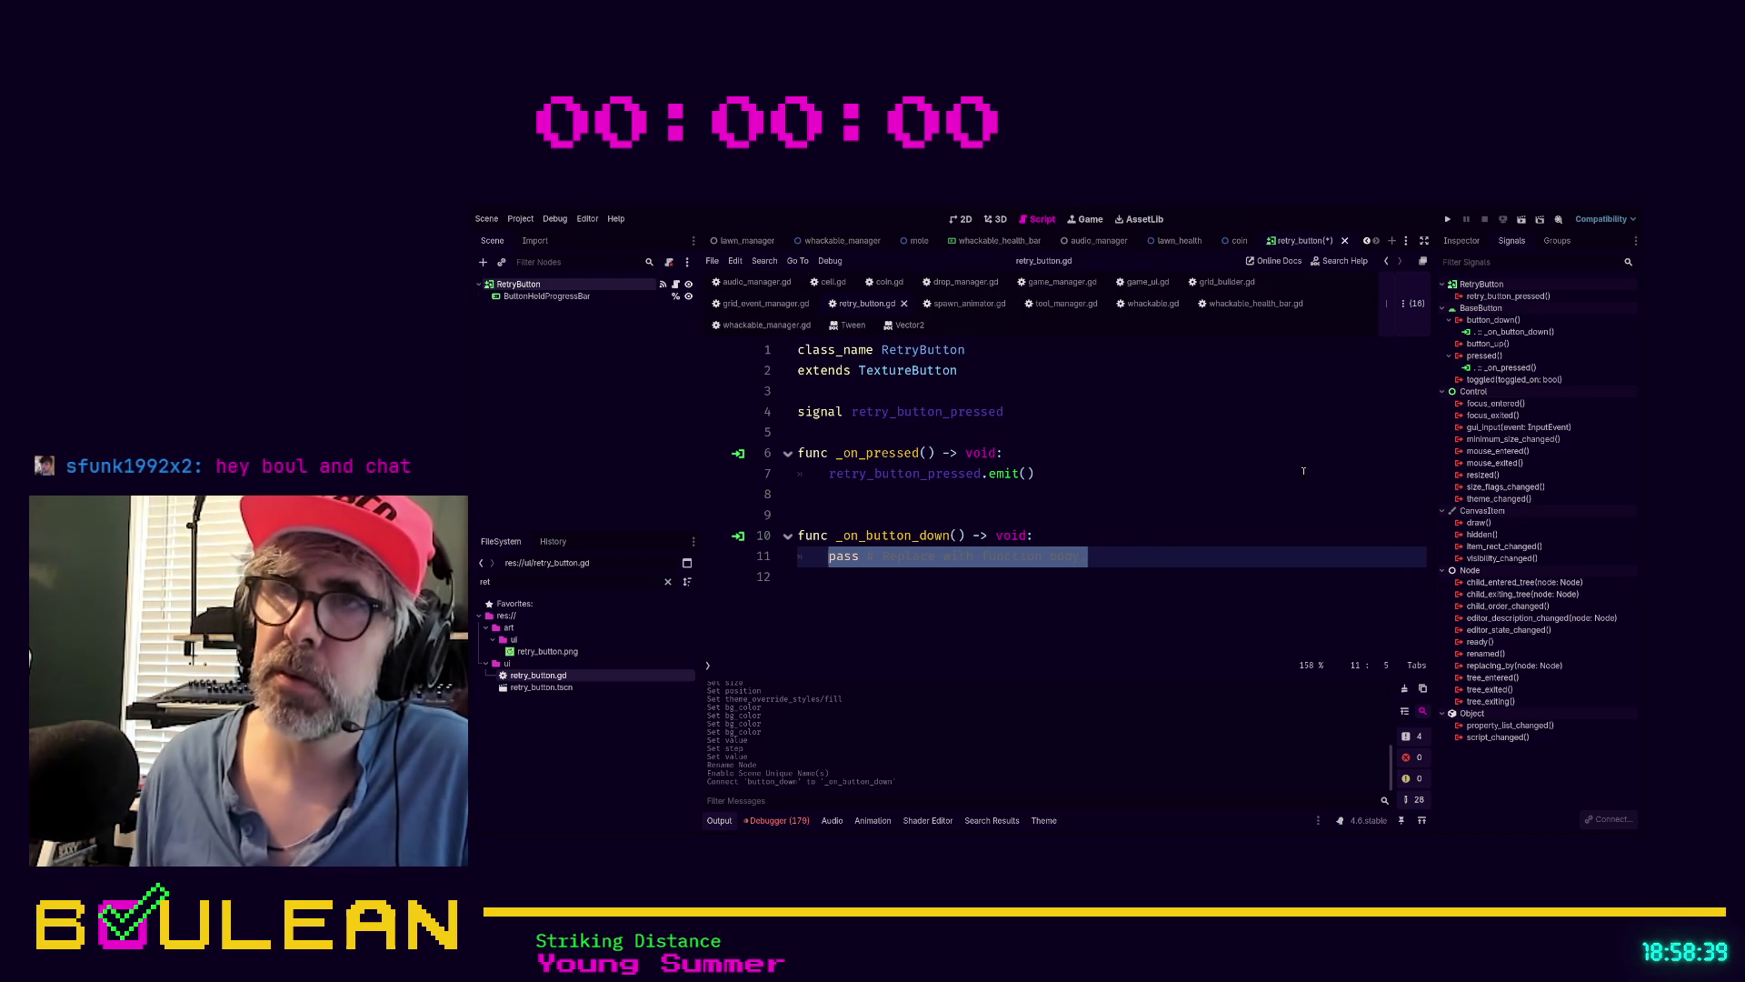
click(1105, 482)
key(ctrl+k)
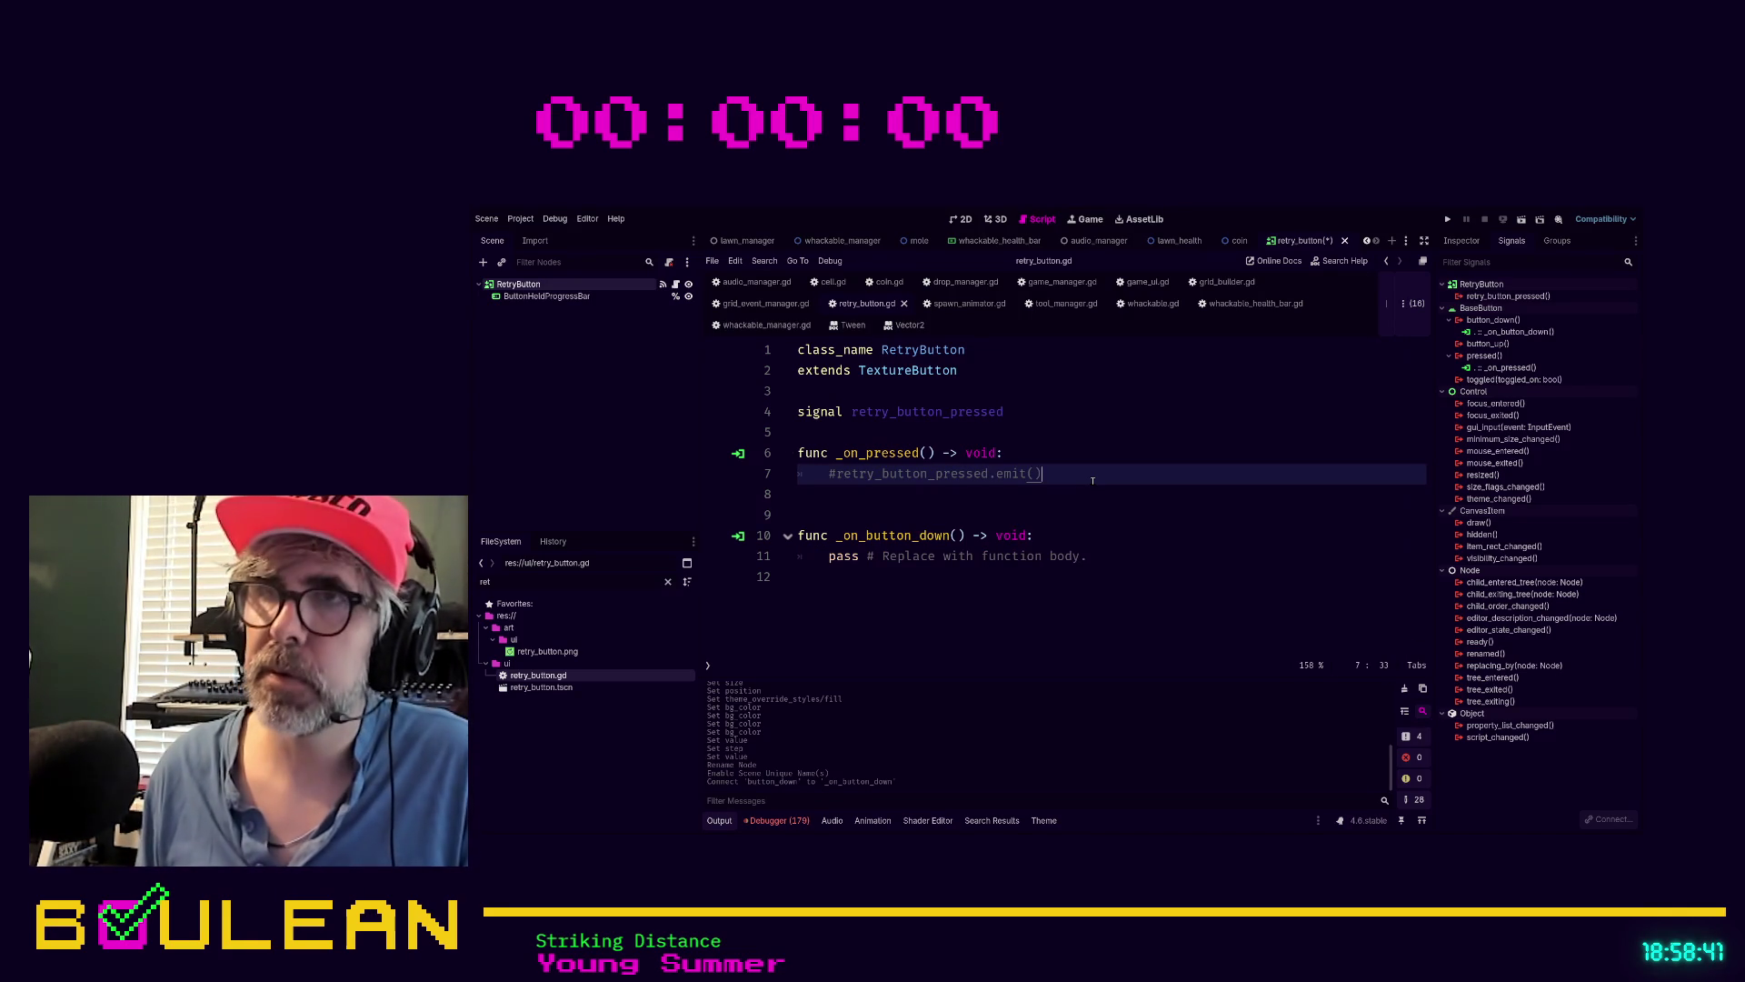
key(ctrl+shift+Return)
text(pass)
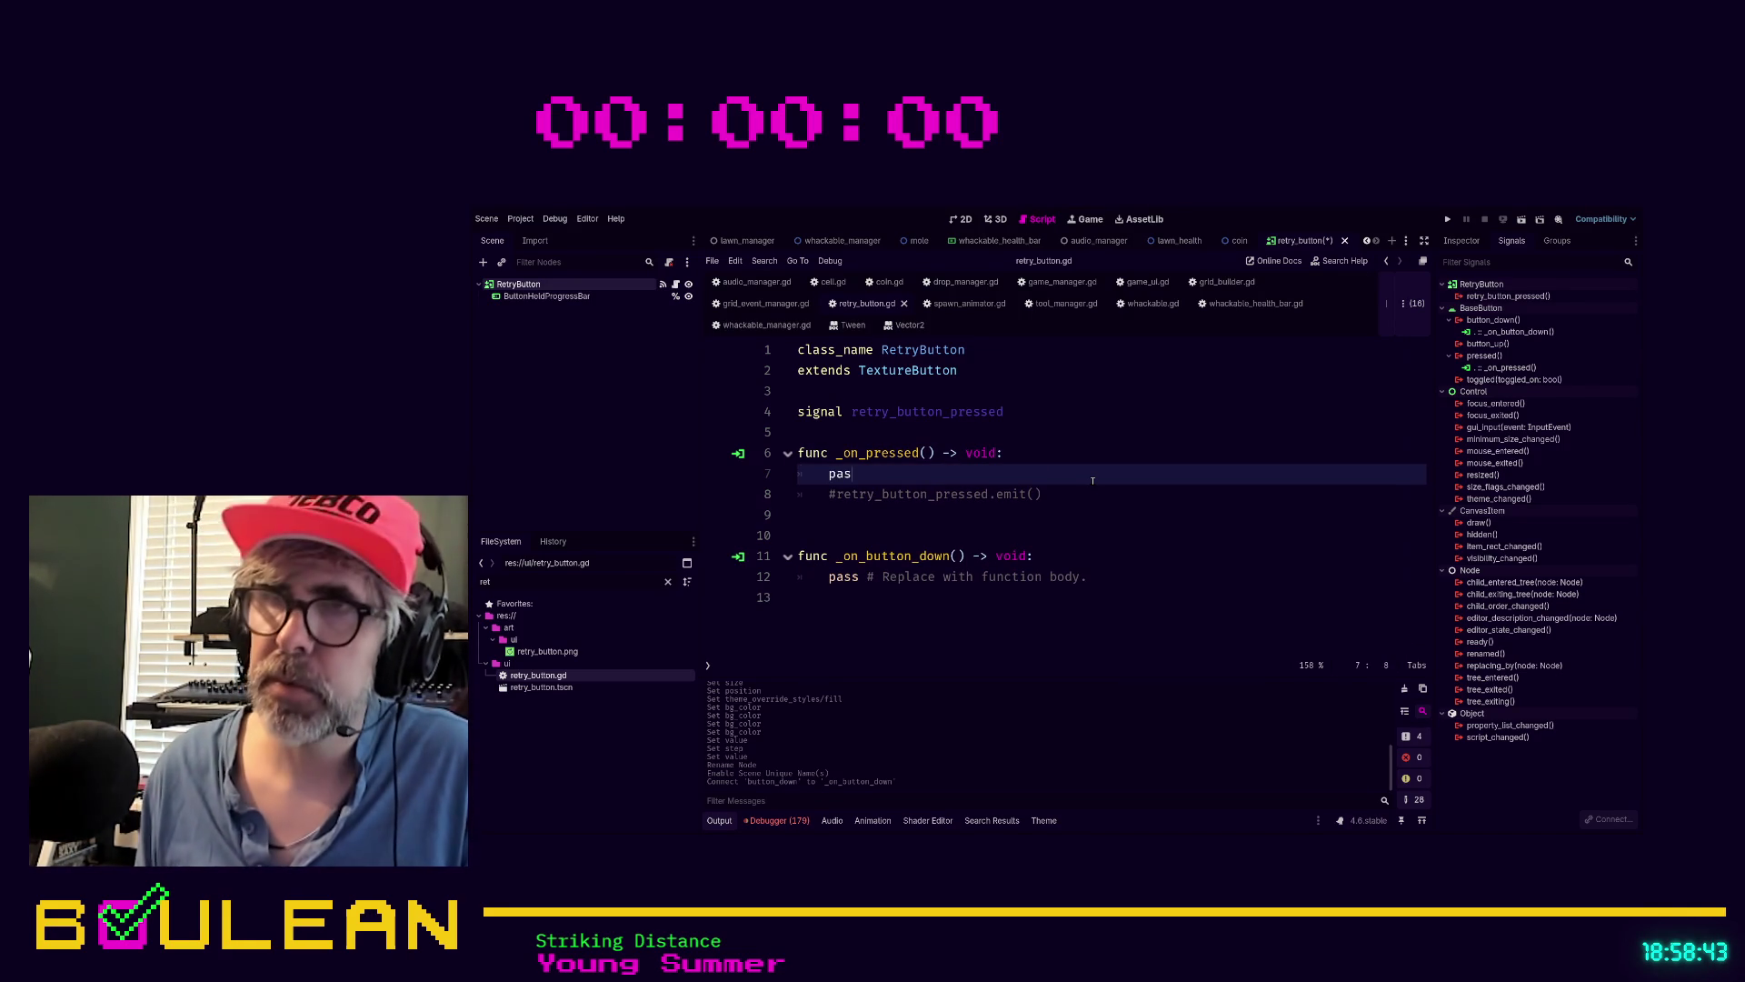
Replace the _on_button_down placeholder with print("Button Down") and save retry_button.gd
click(1100, 556)
click(1105, 579)
key(shift+Home)
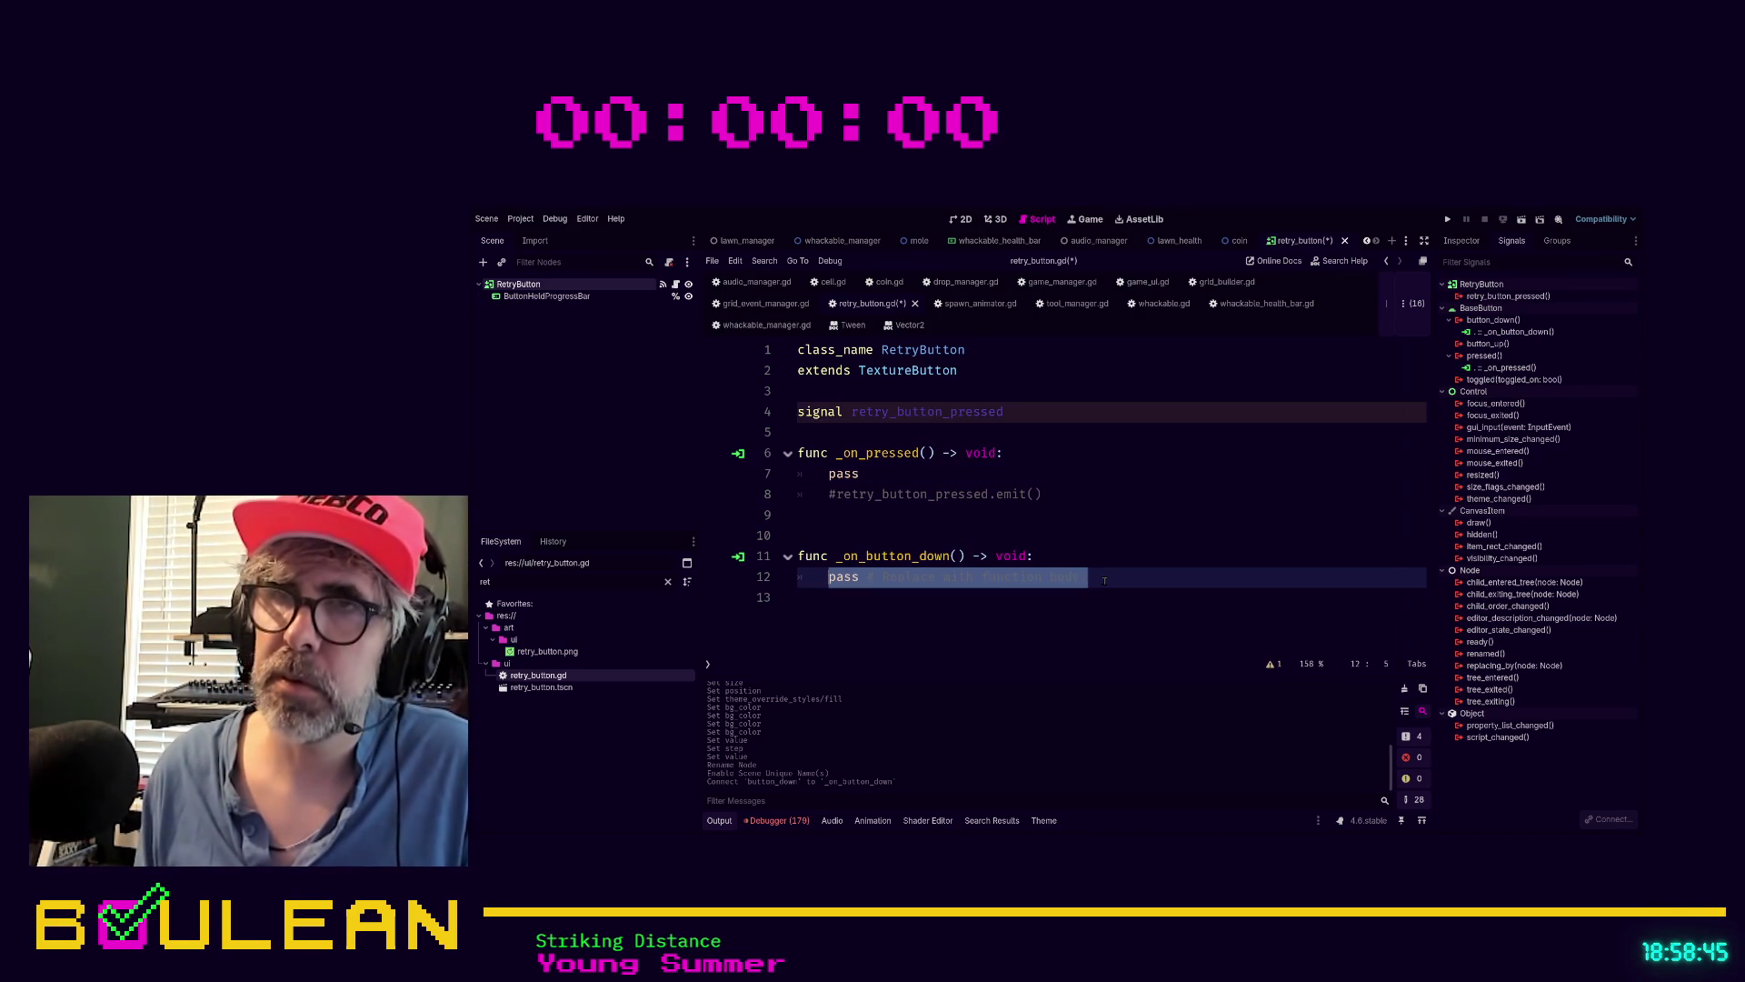
text(print("B)
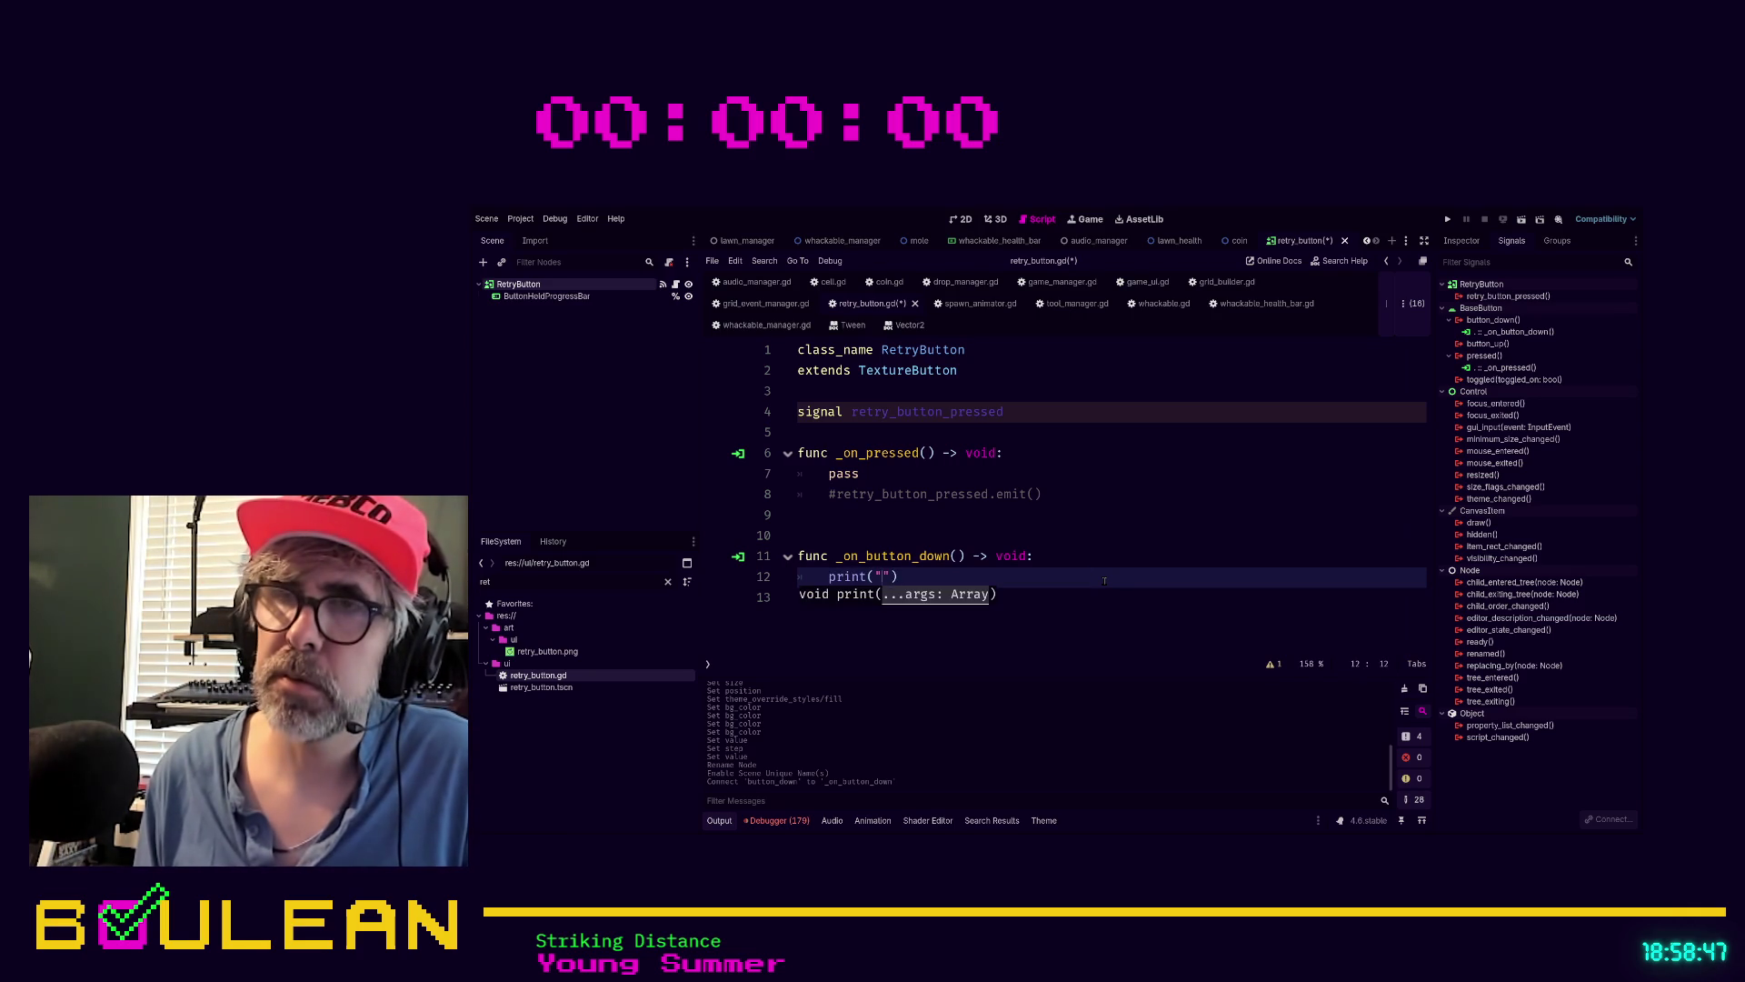
text(utton Dow)
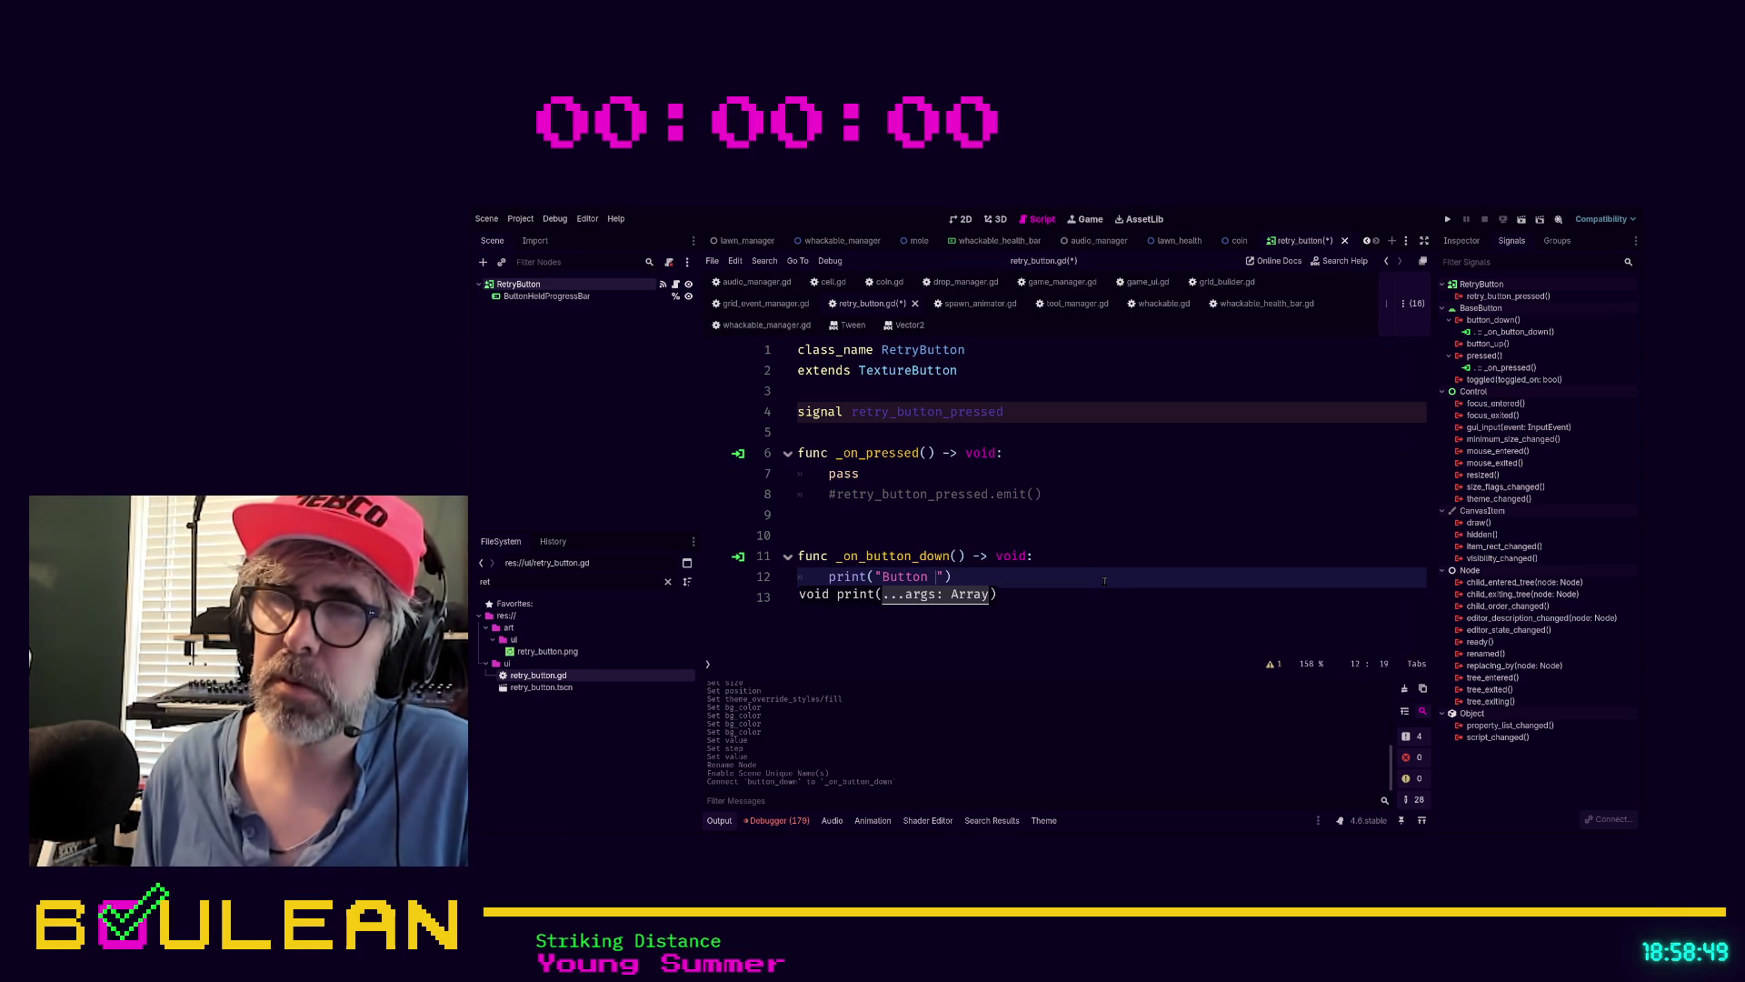
text(n"))
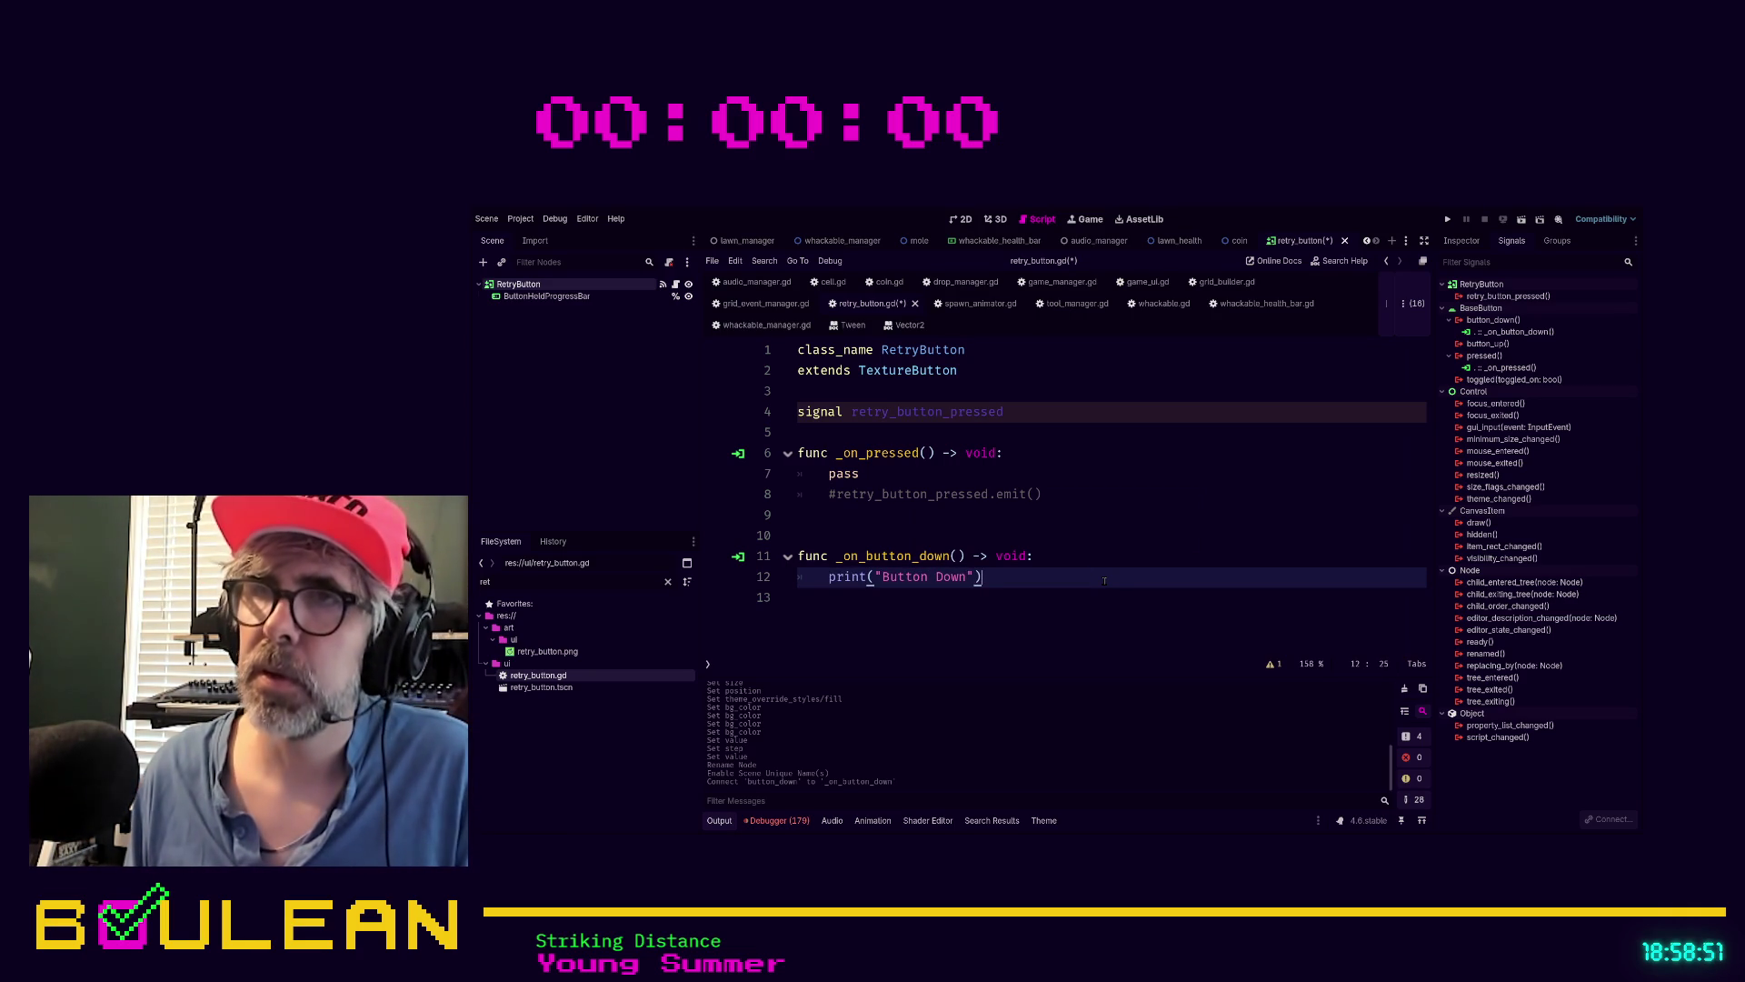
key(ctrl+s)
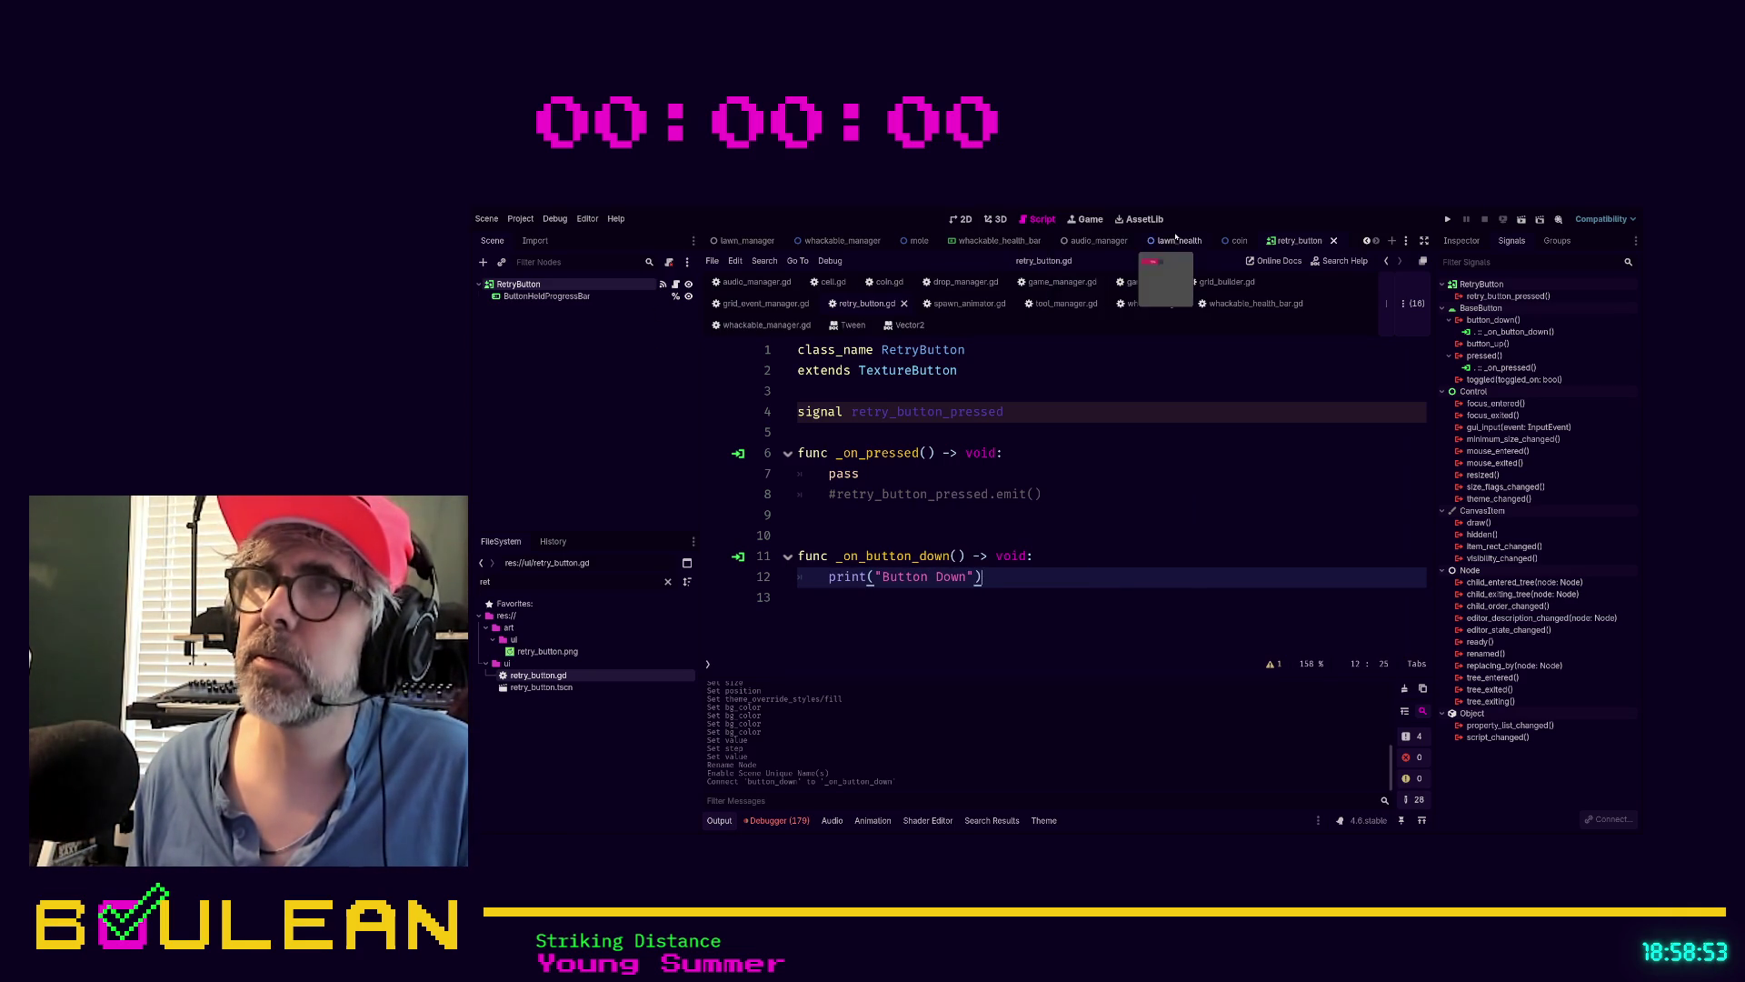
In lawn_manager, set LawnManager's Starting Lawn Health to 16 and run the project
click(749, 241)
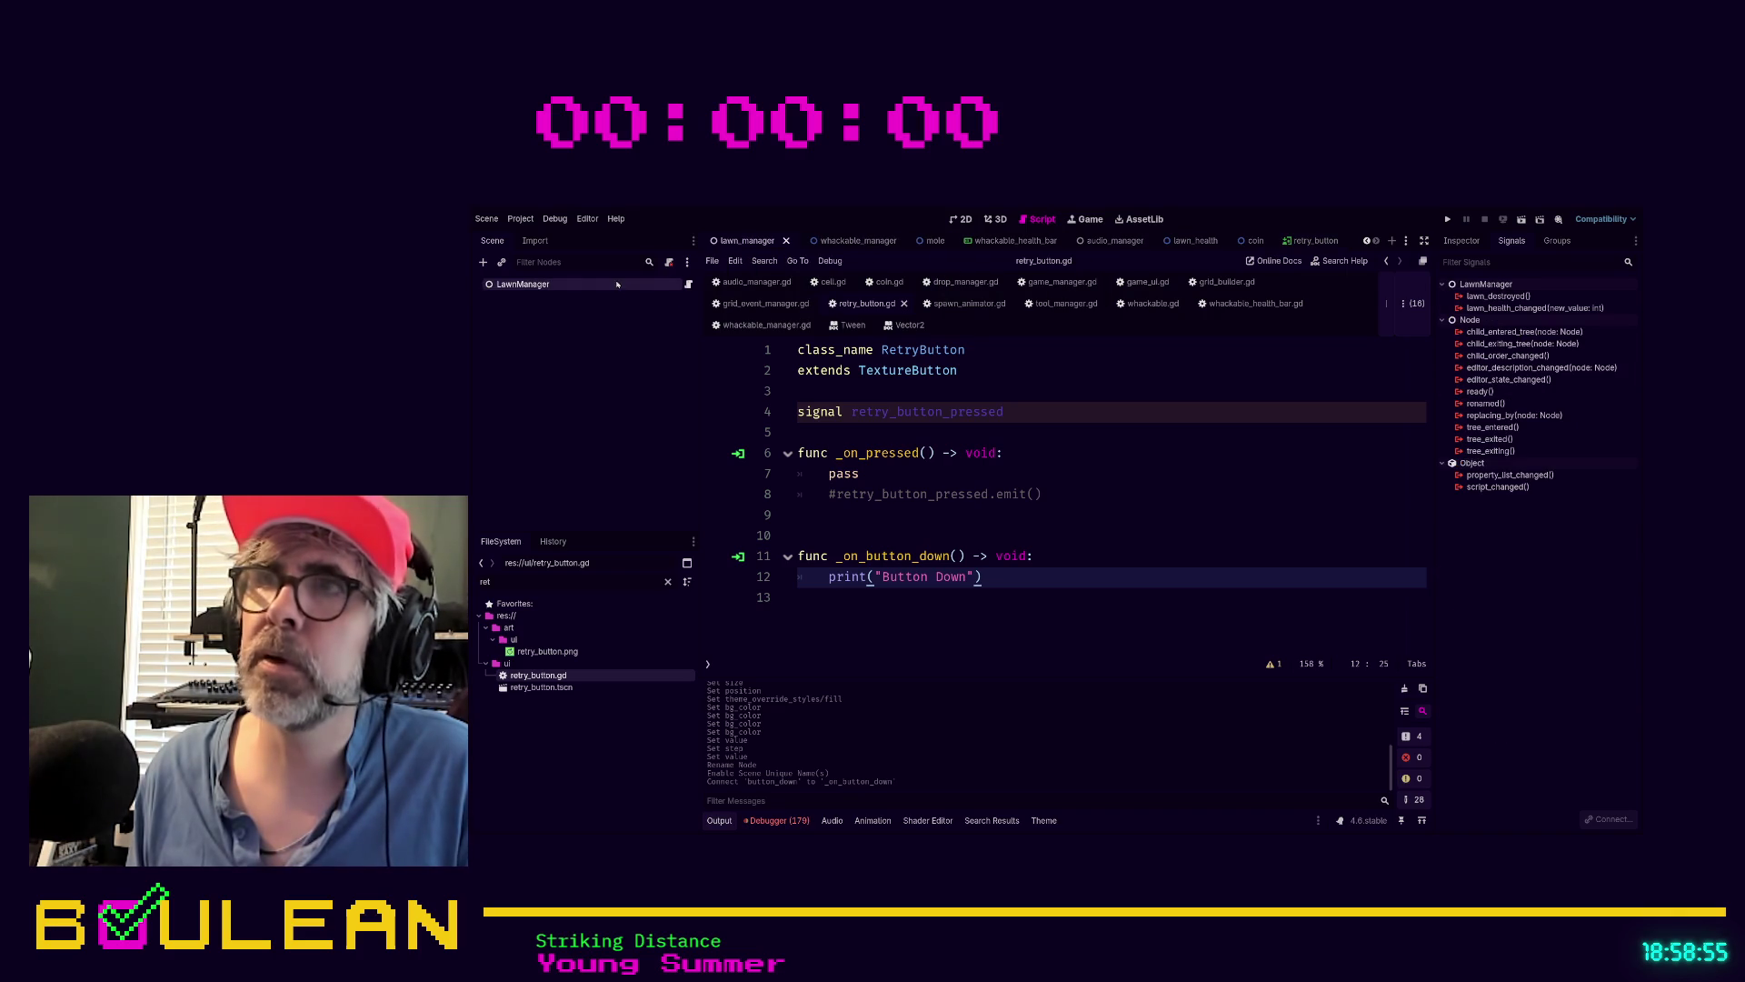
click(1462, 241)
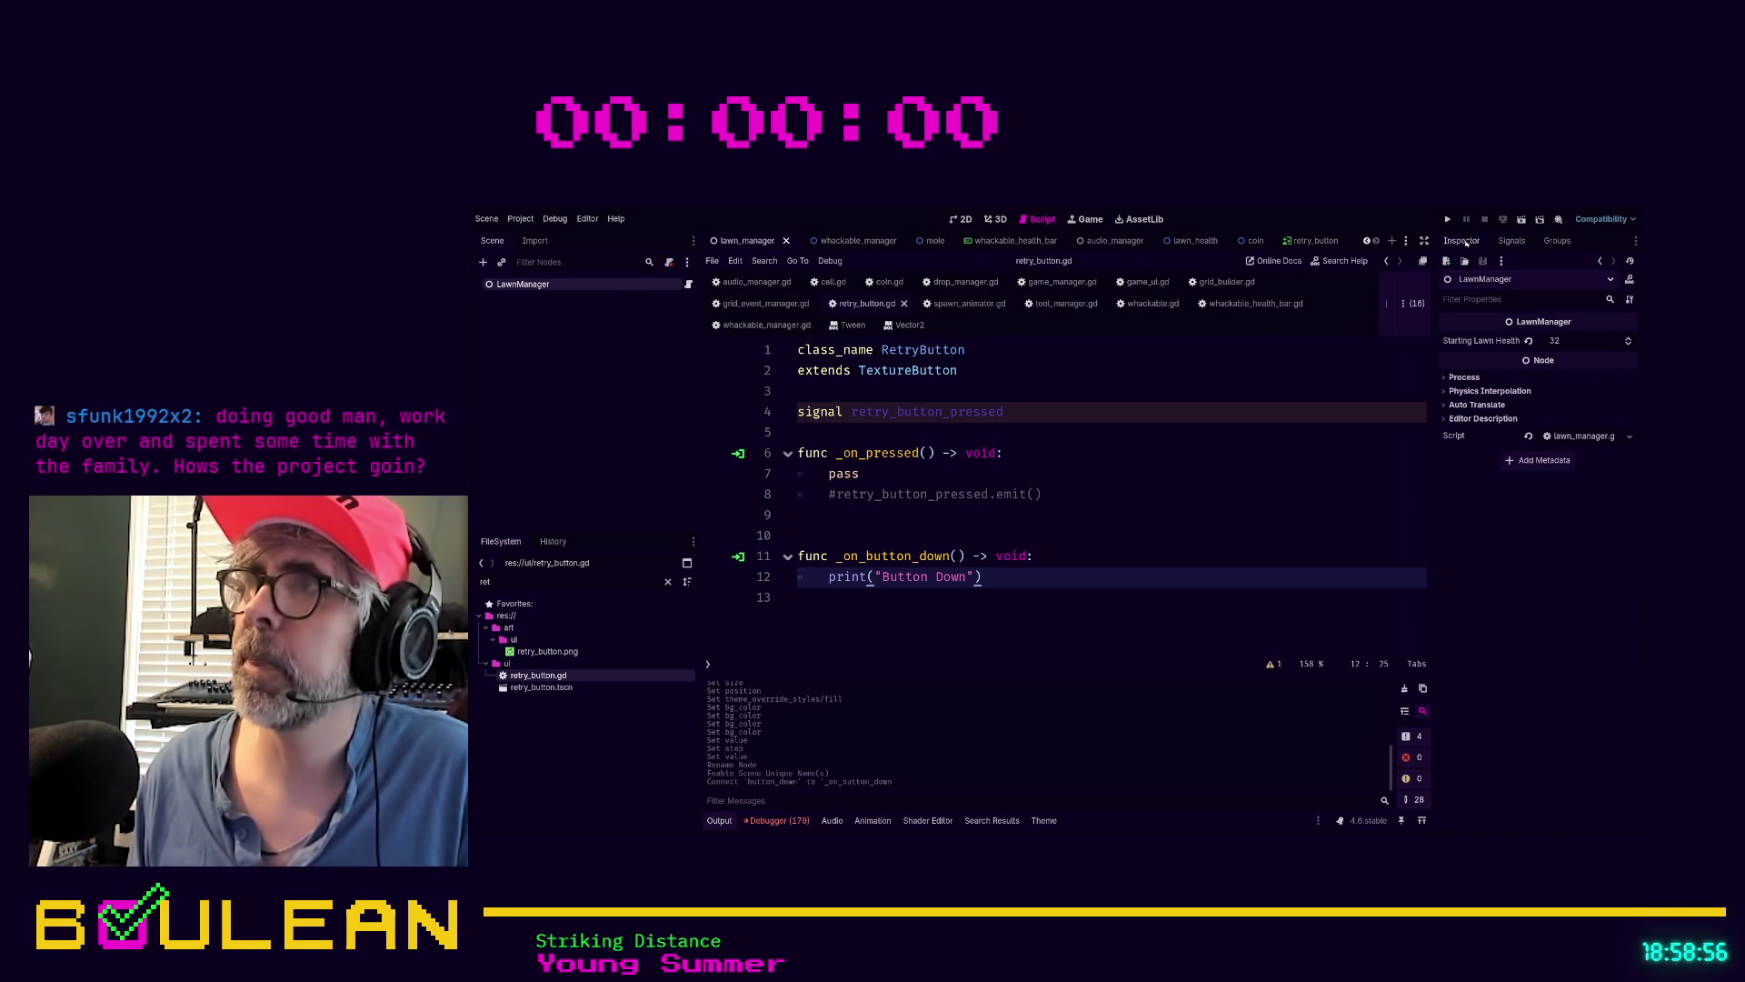
click(1566, 340)
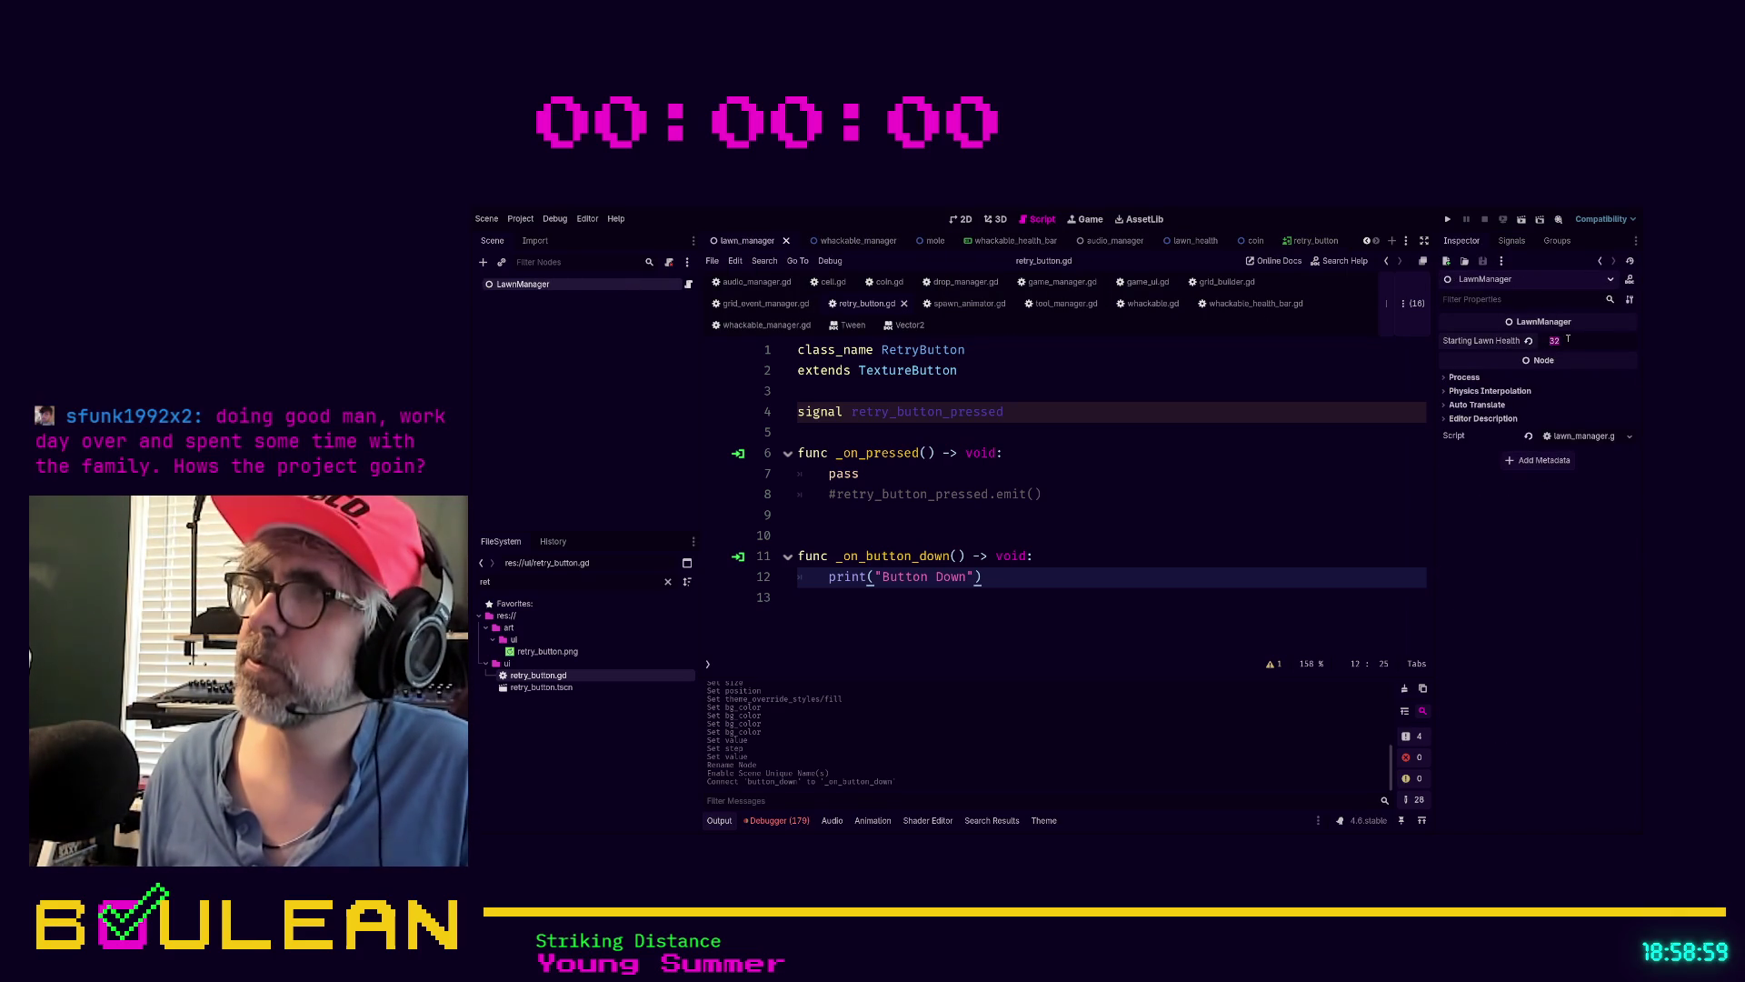
text(8)
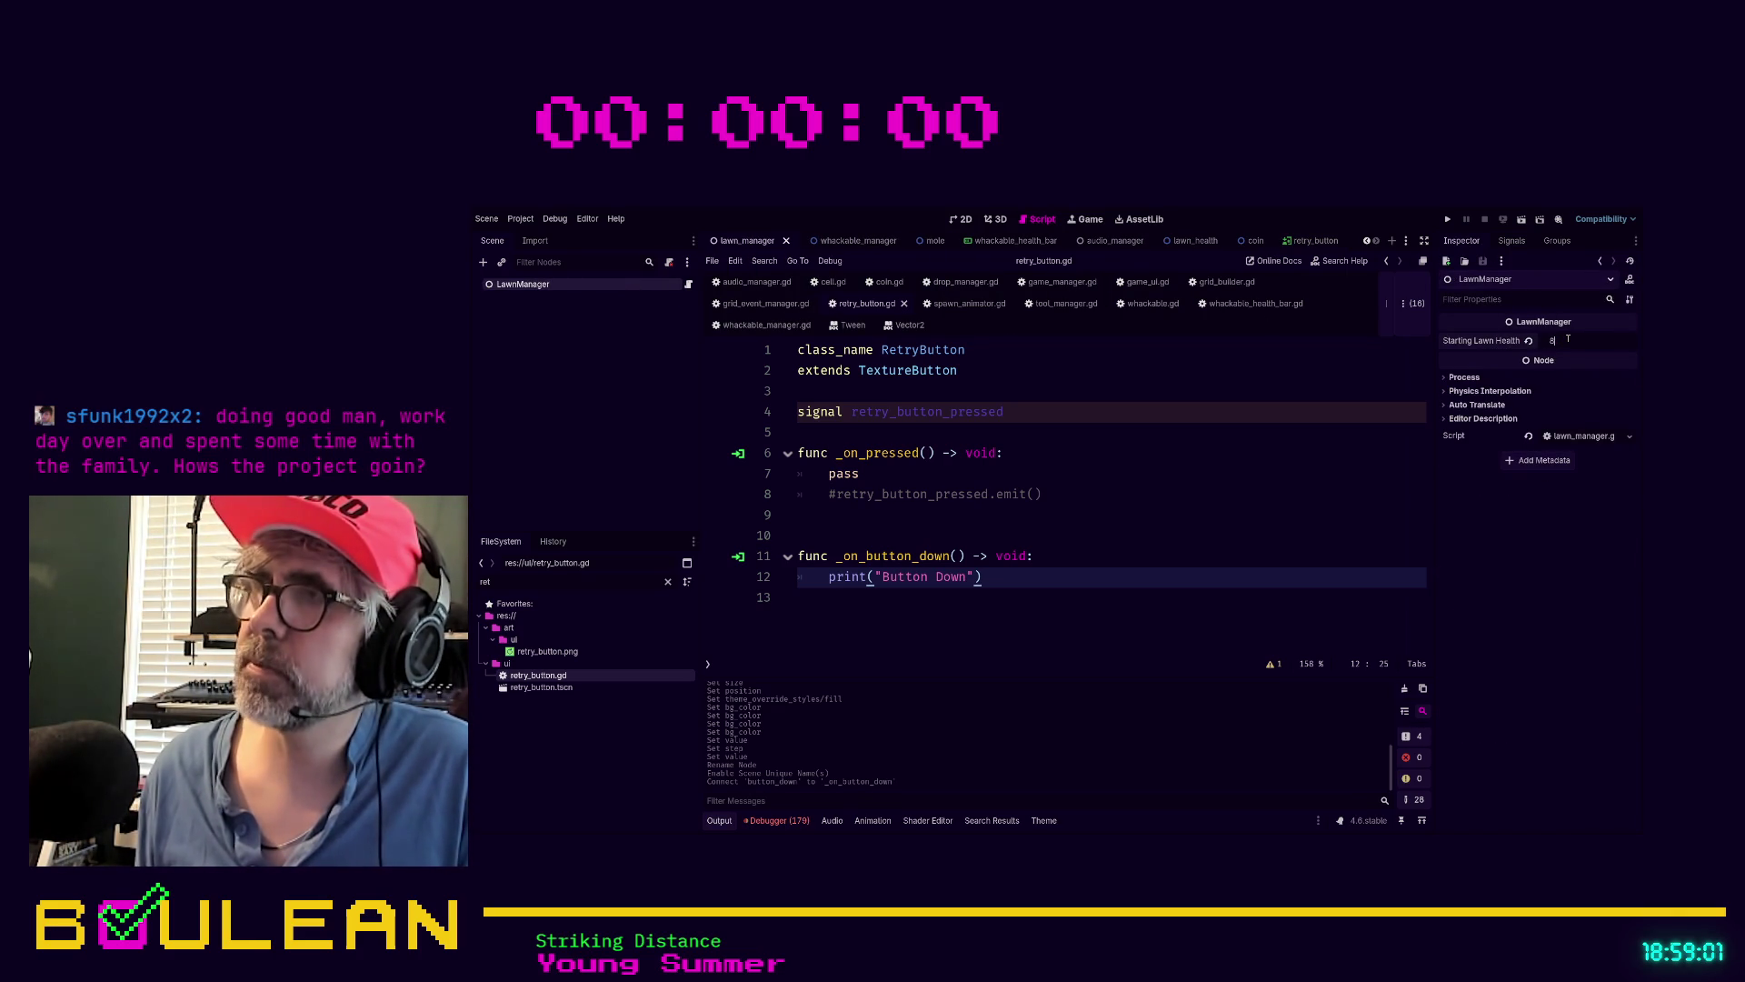
text(16)
key(Return)
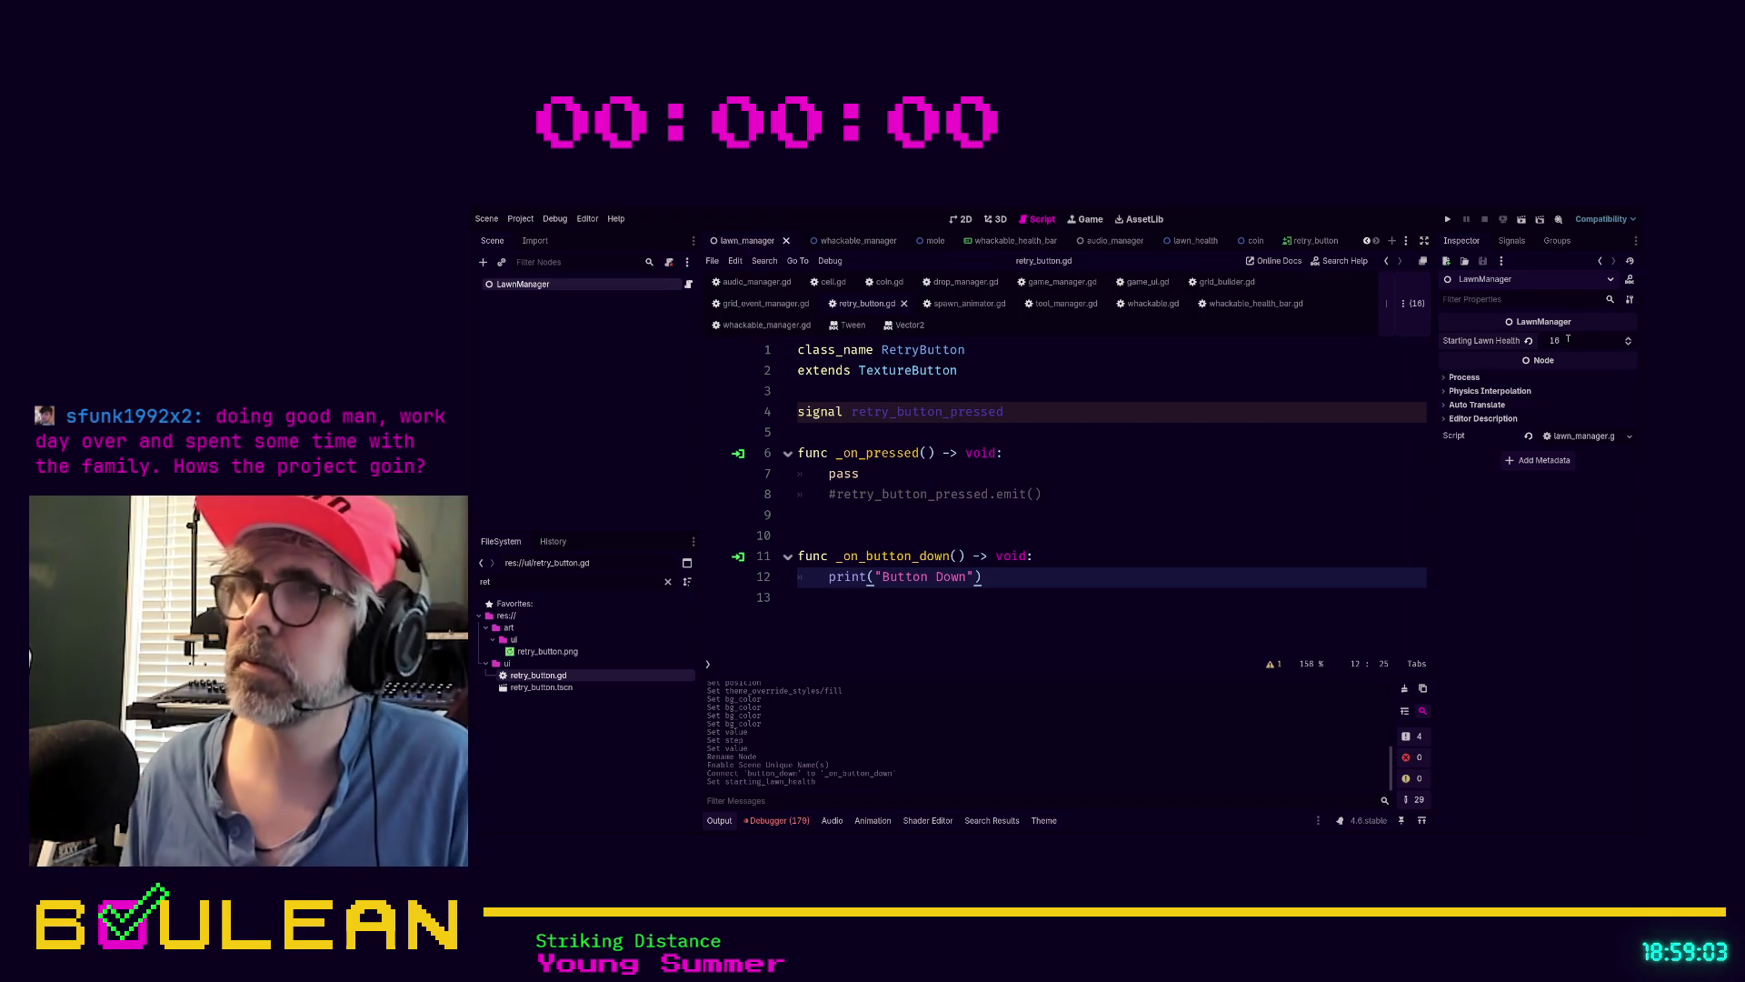
key(F5)
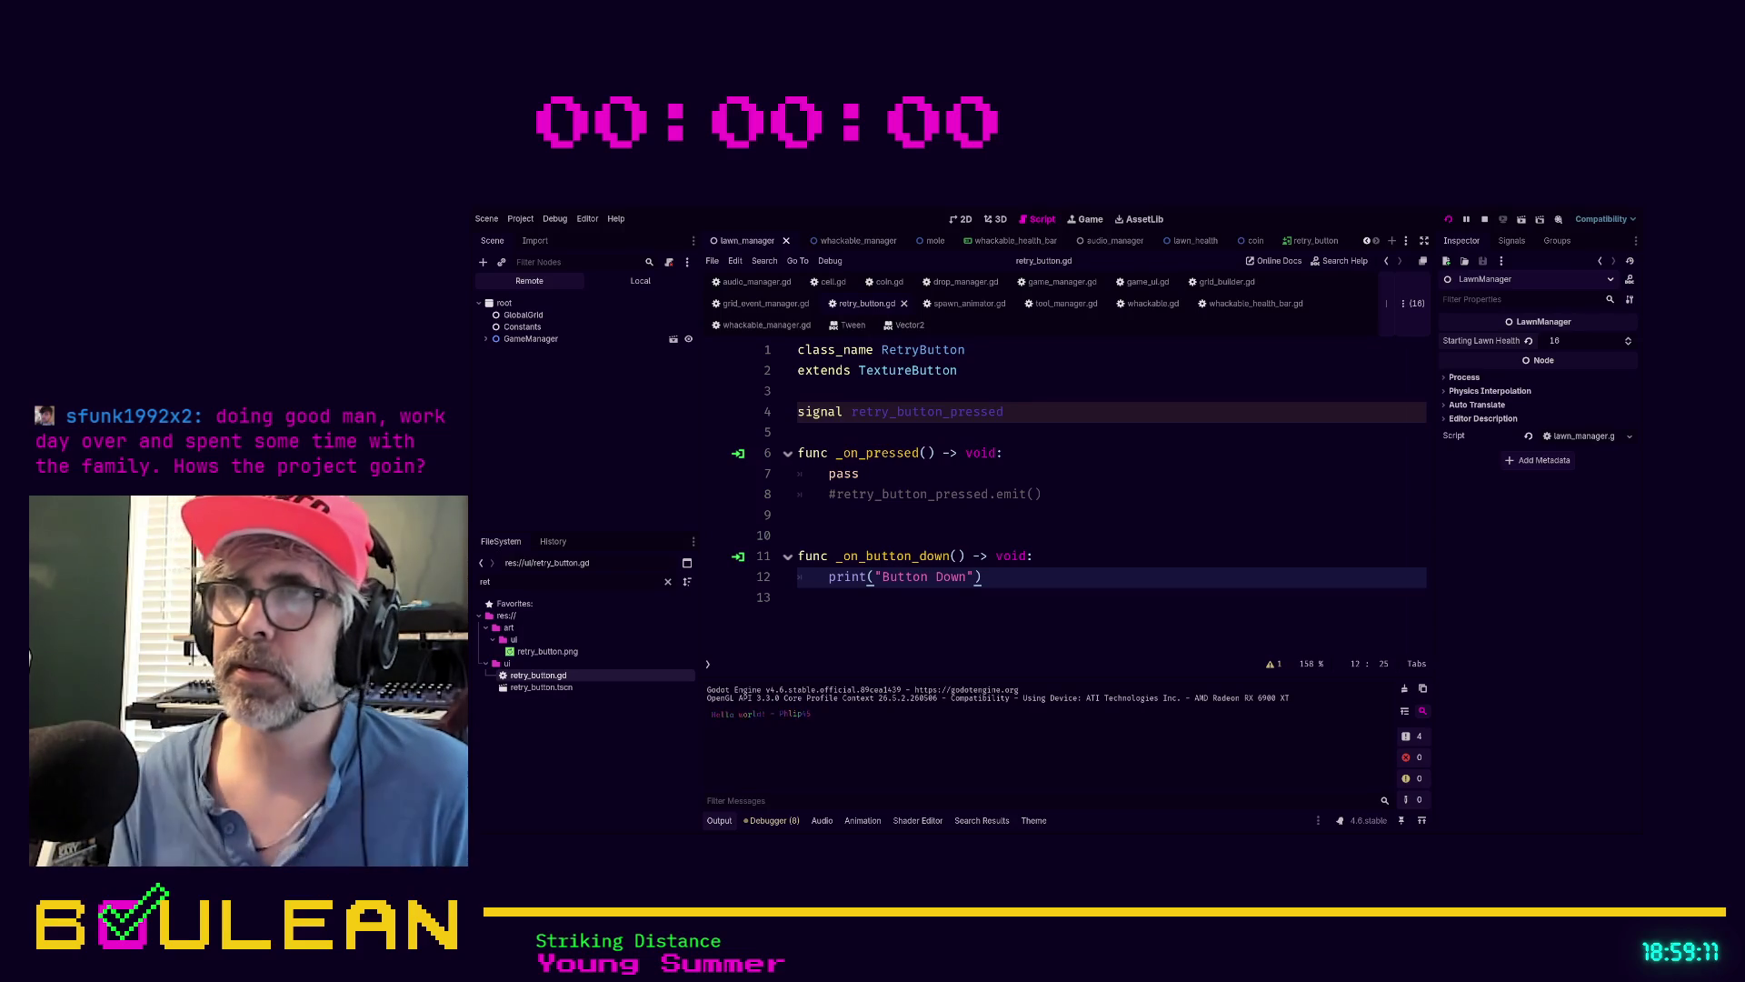
Play to the lawn-ruined screen, hold the retry button, then stop the game and return to the script editor
key(F5)
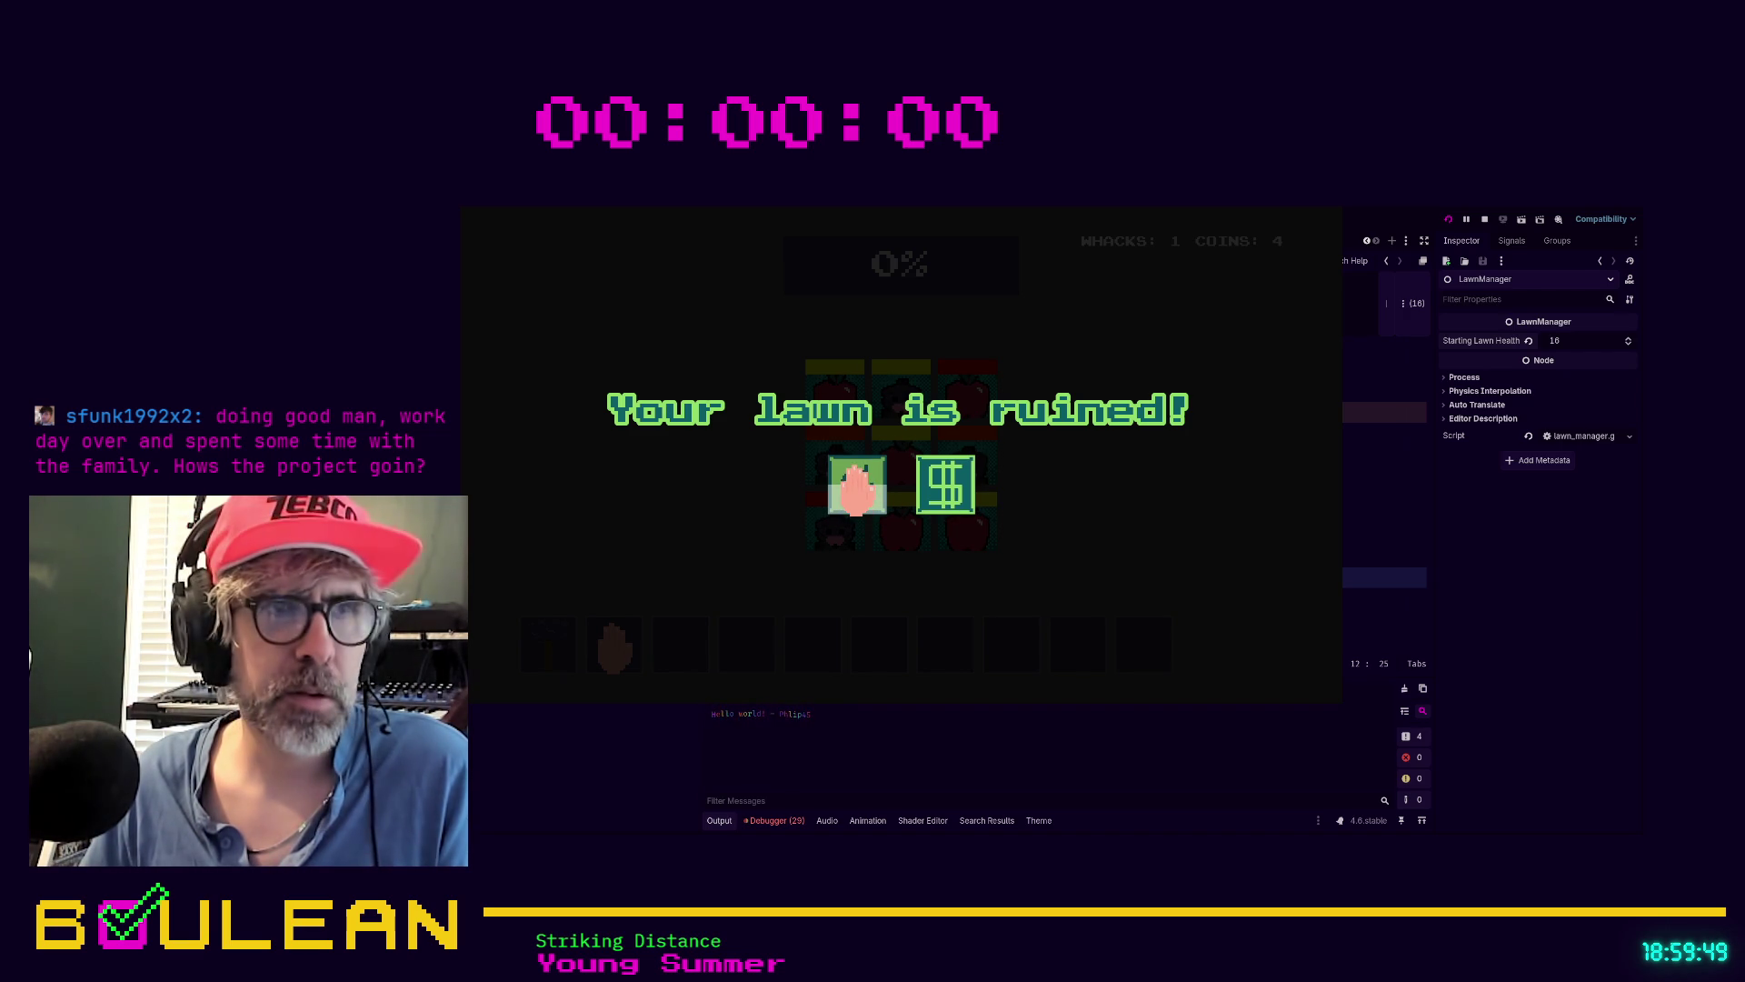
click(856, 486)
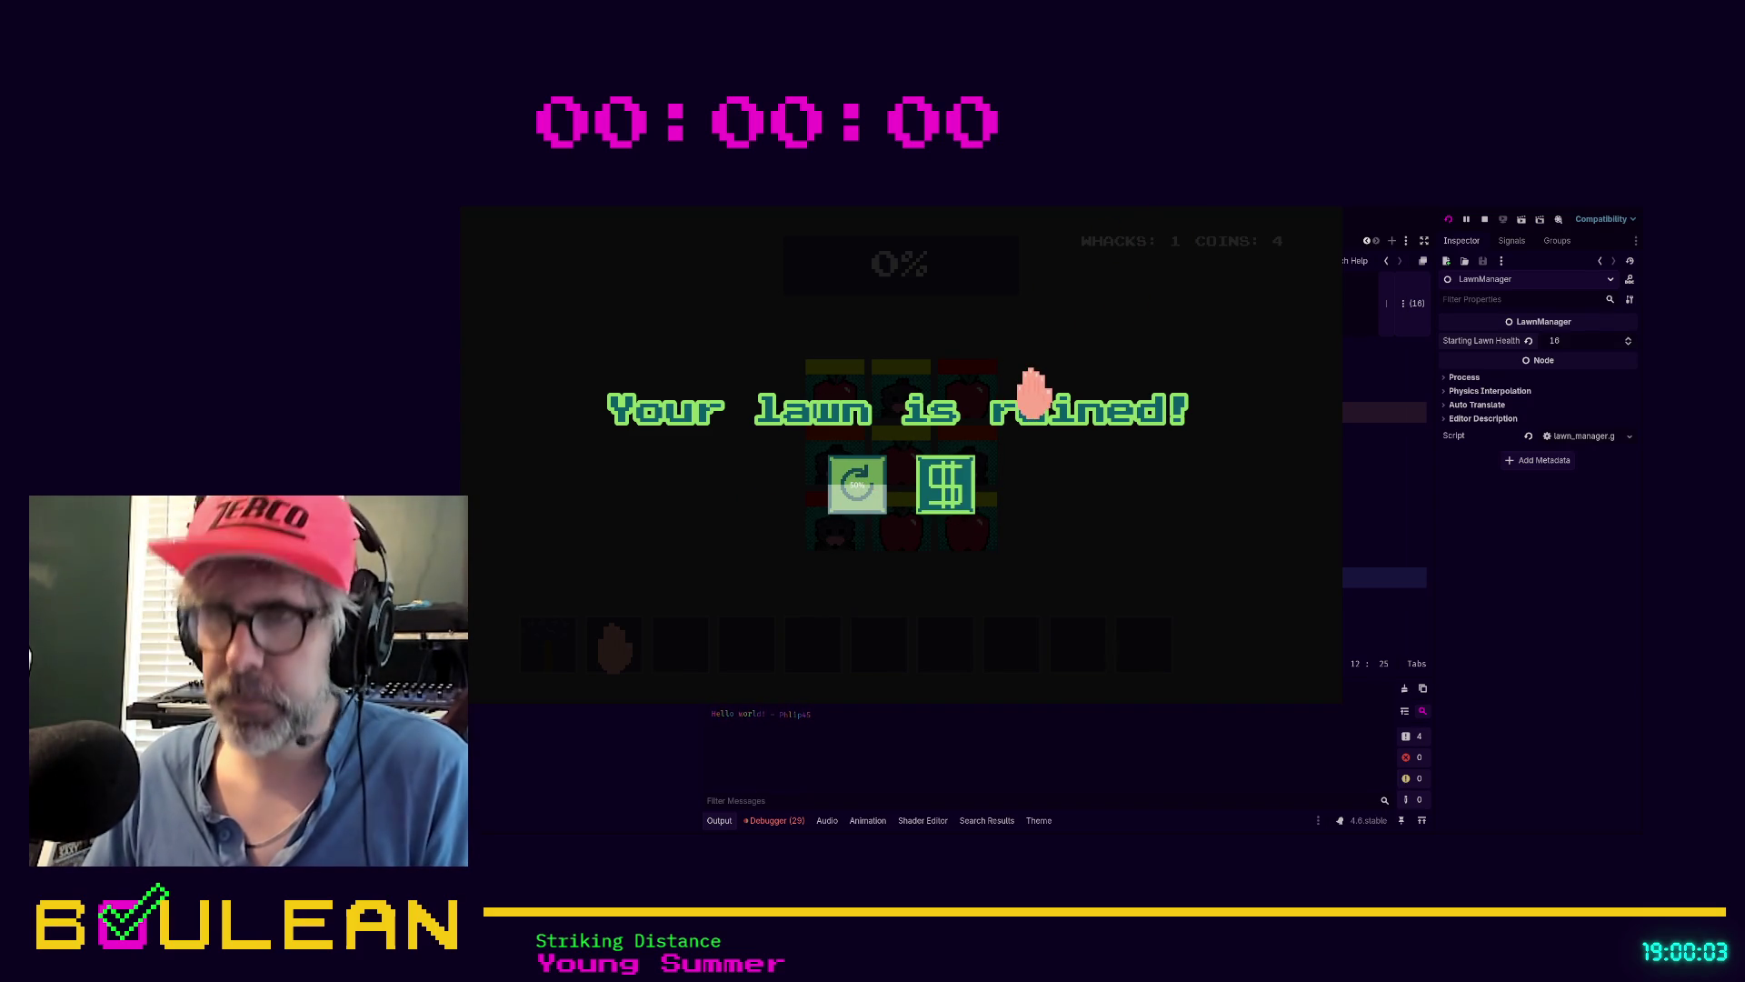
key(F8)
click(1111, 494)
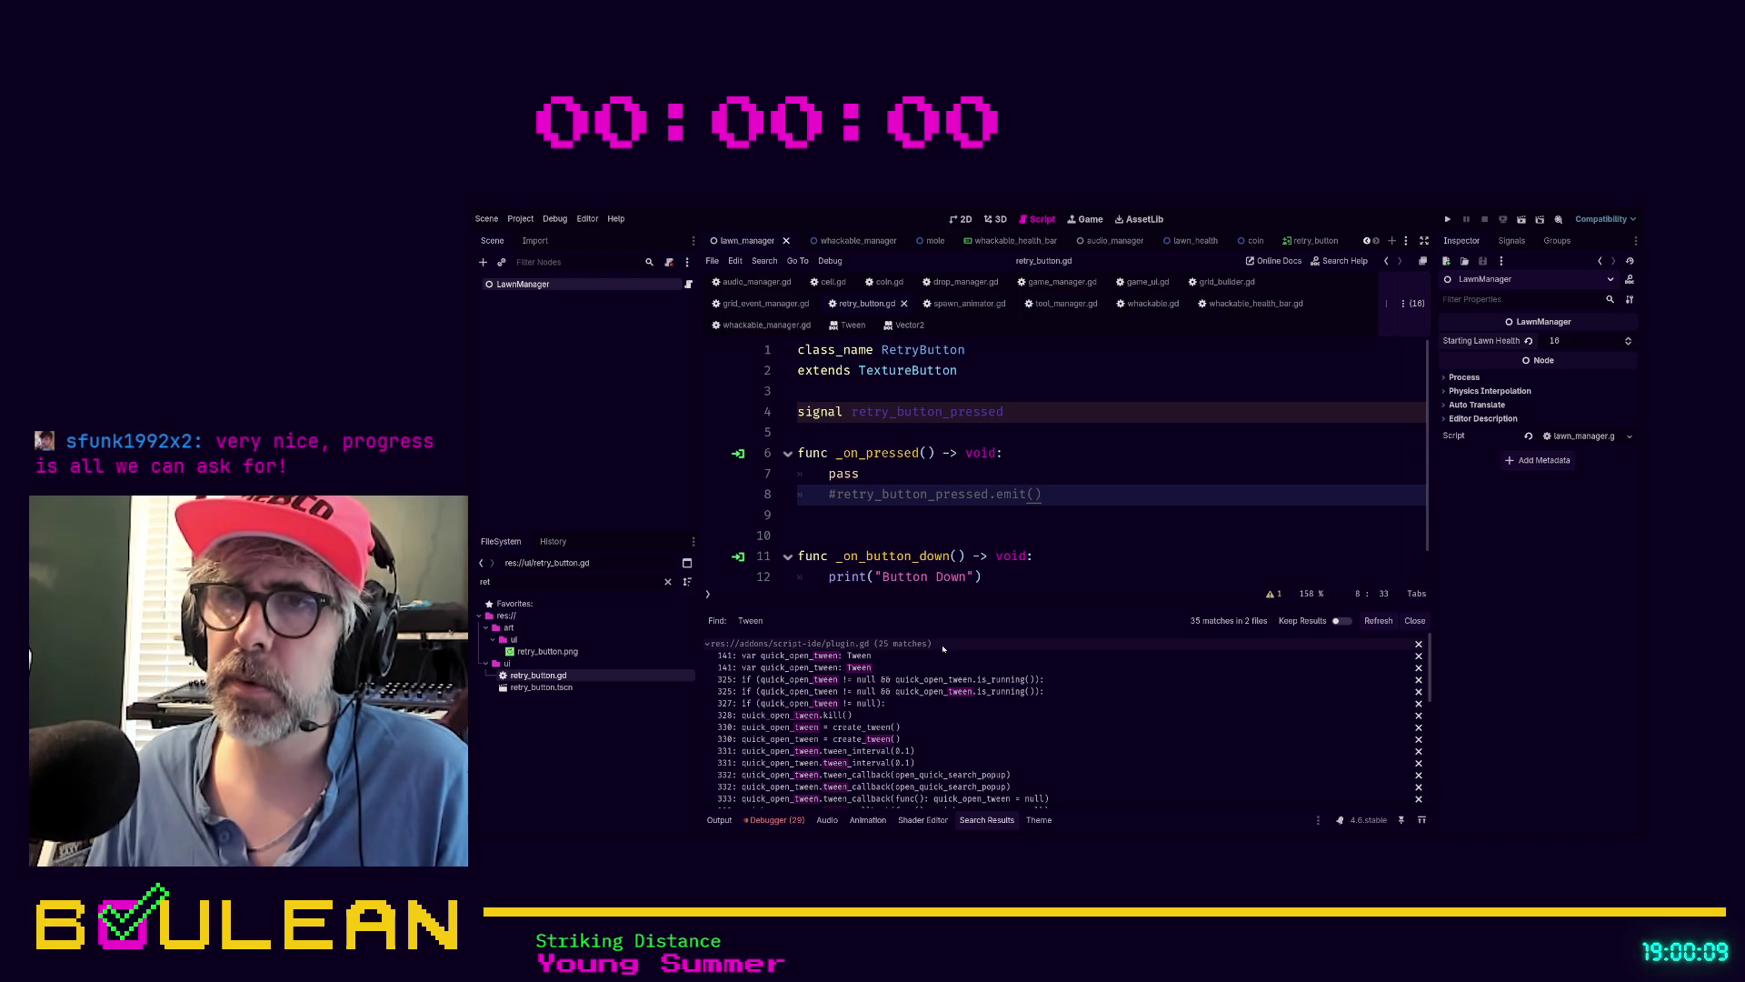
Open the first Tween search match in coin.gd at its new_tween line
click(758, 645)
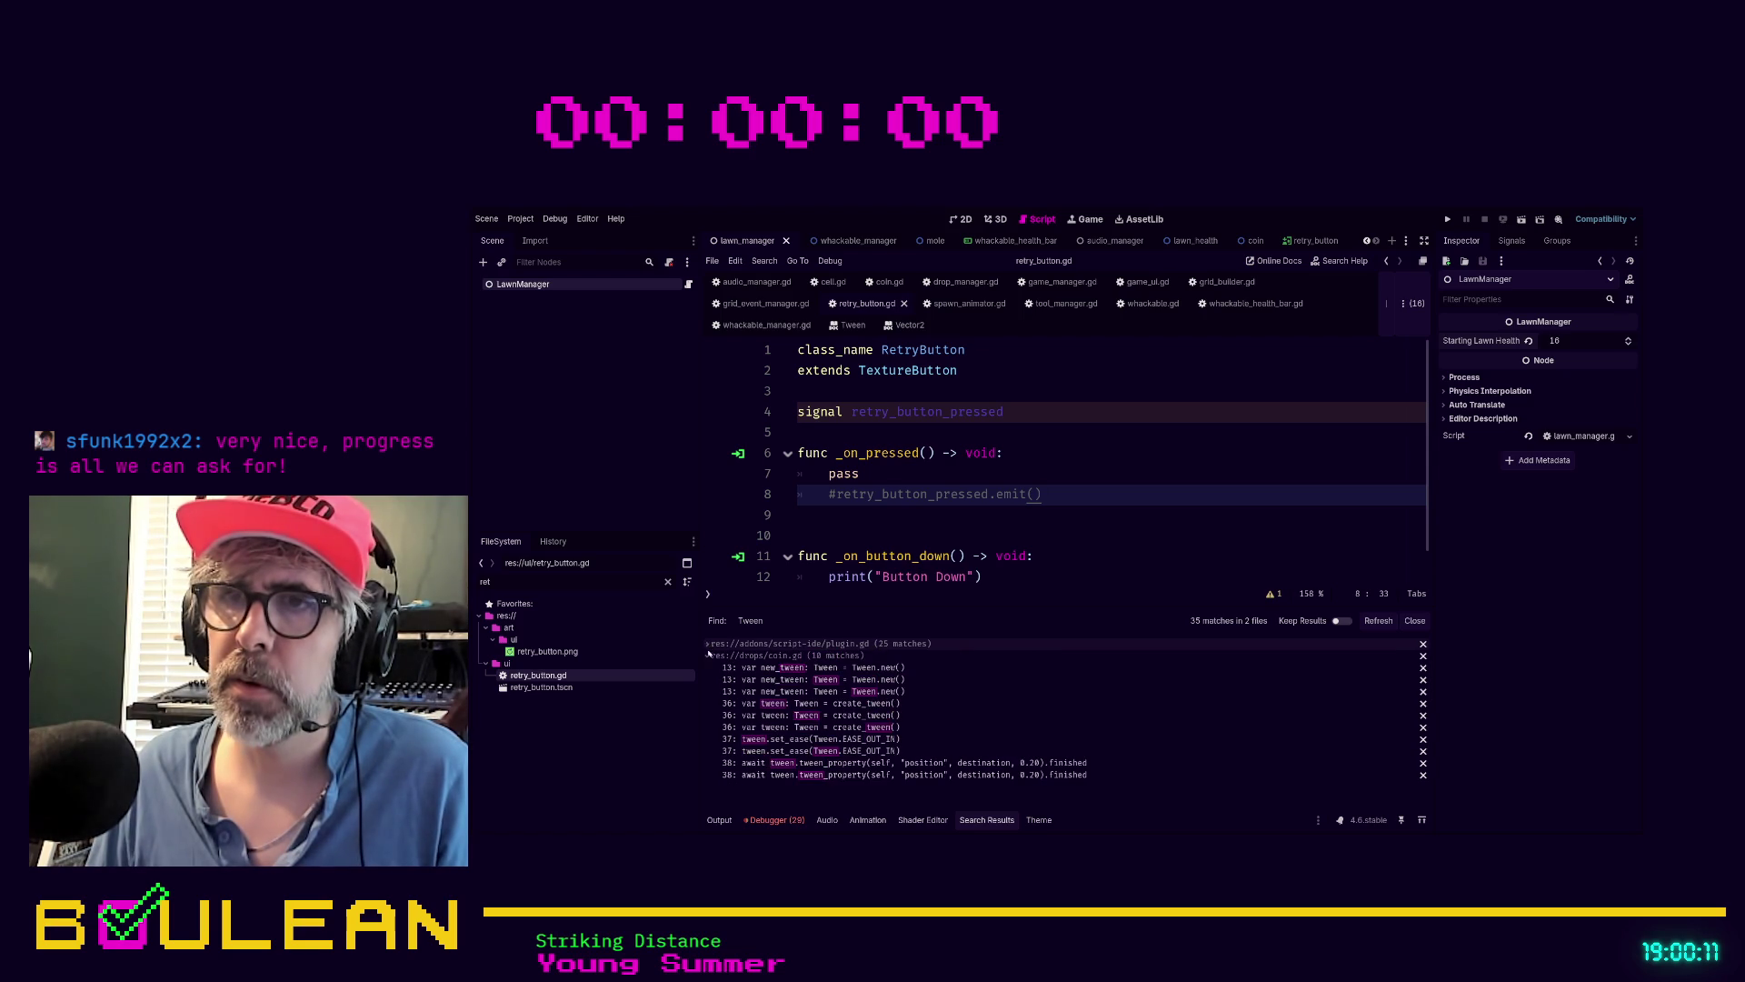
click(768, 669)
scroll(1034, 455, up, 2)
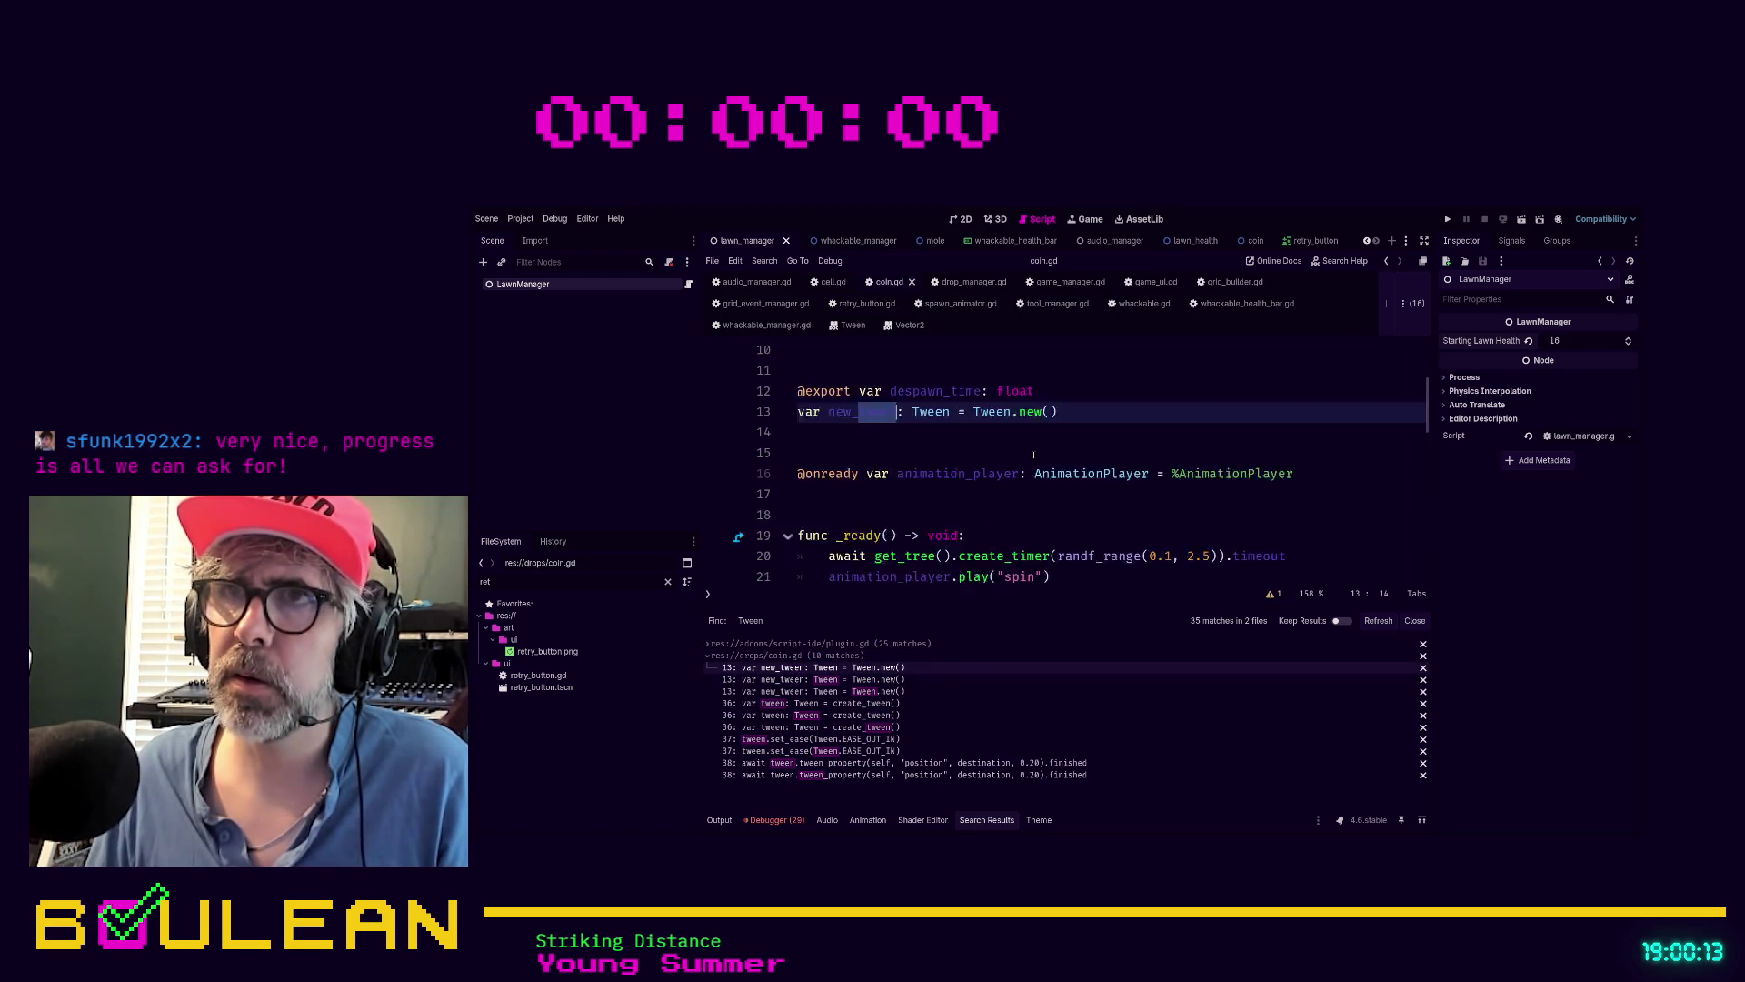
click(1074, 463)
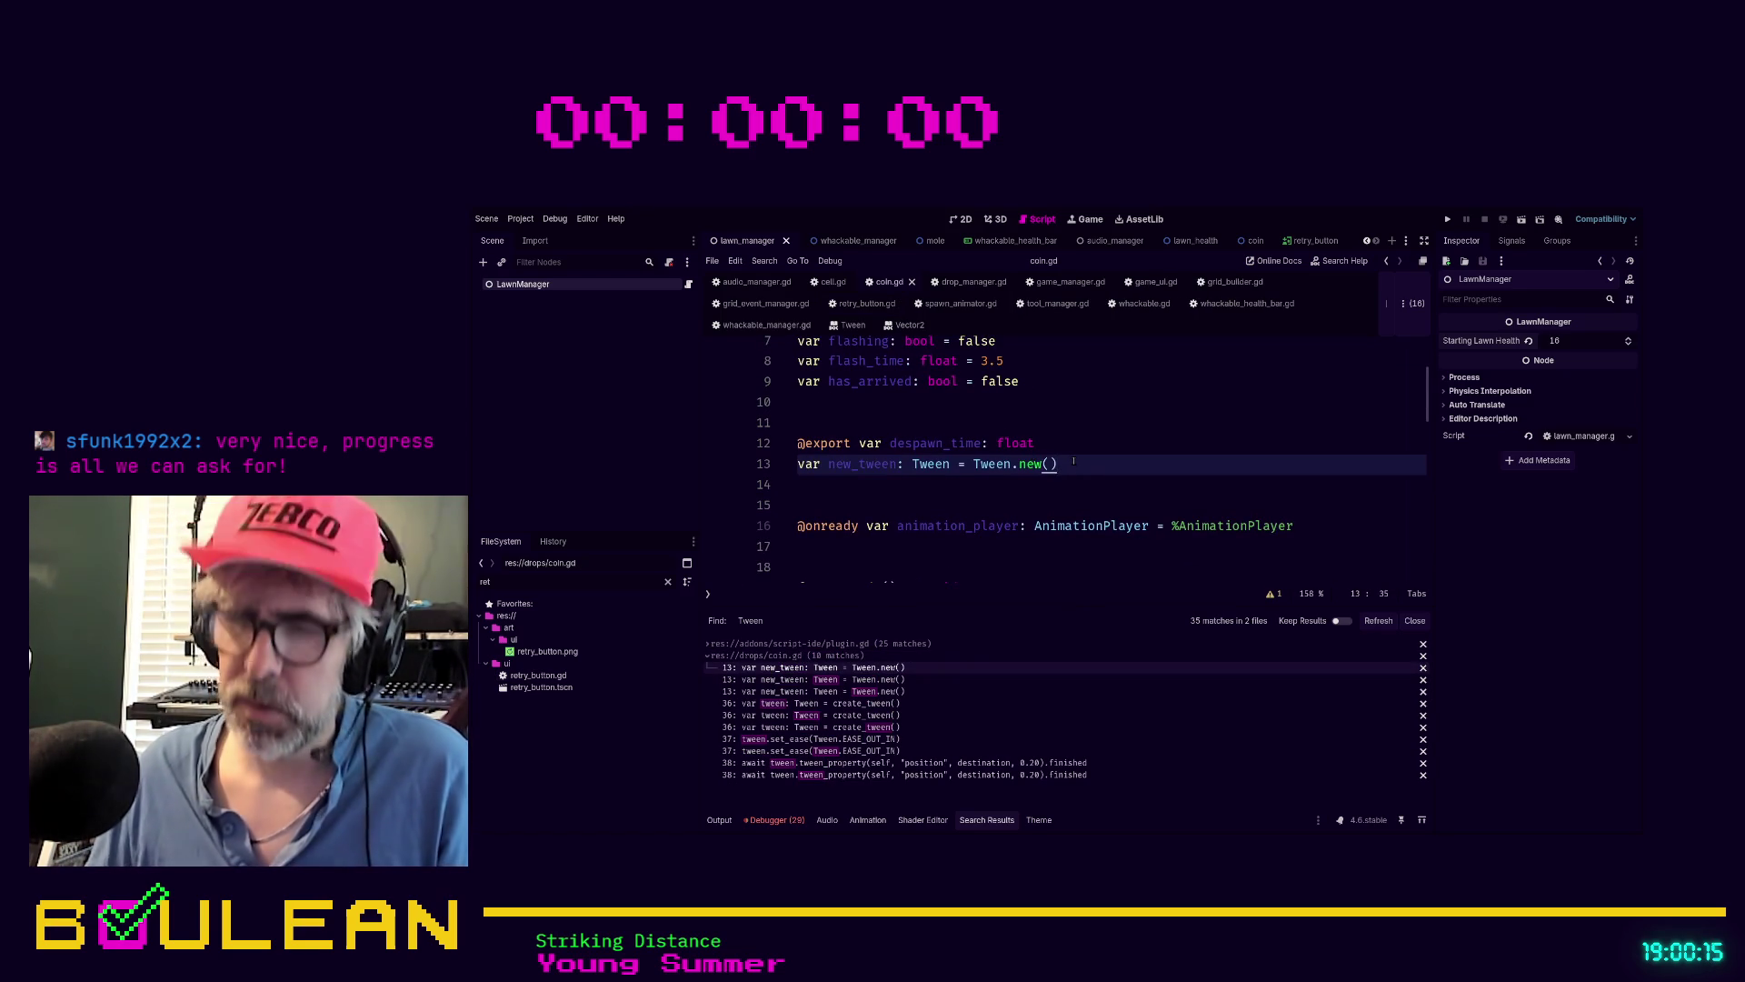
Delete the leftover commented #_start_blink_animation() line, then save and relaunch the game
scroll(1074, 461, down, 3)
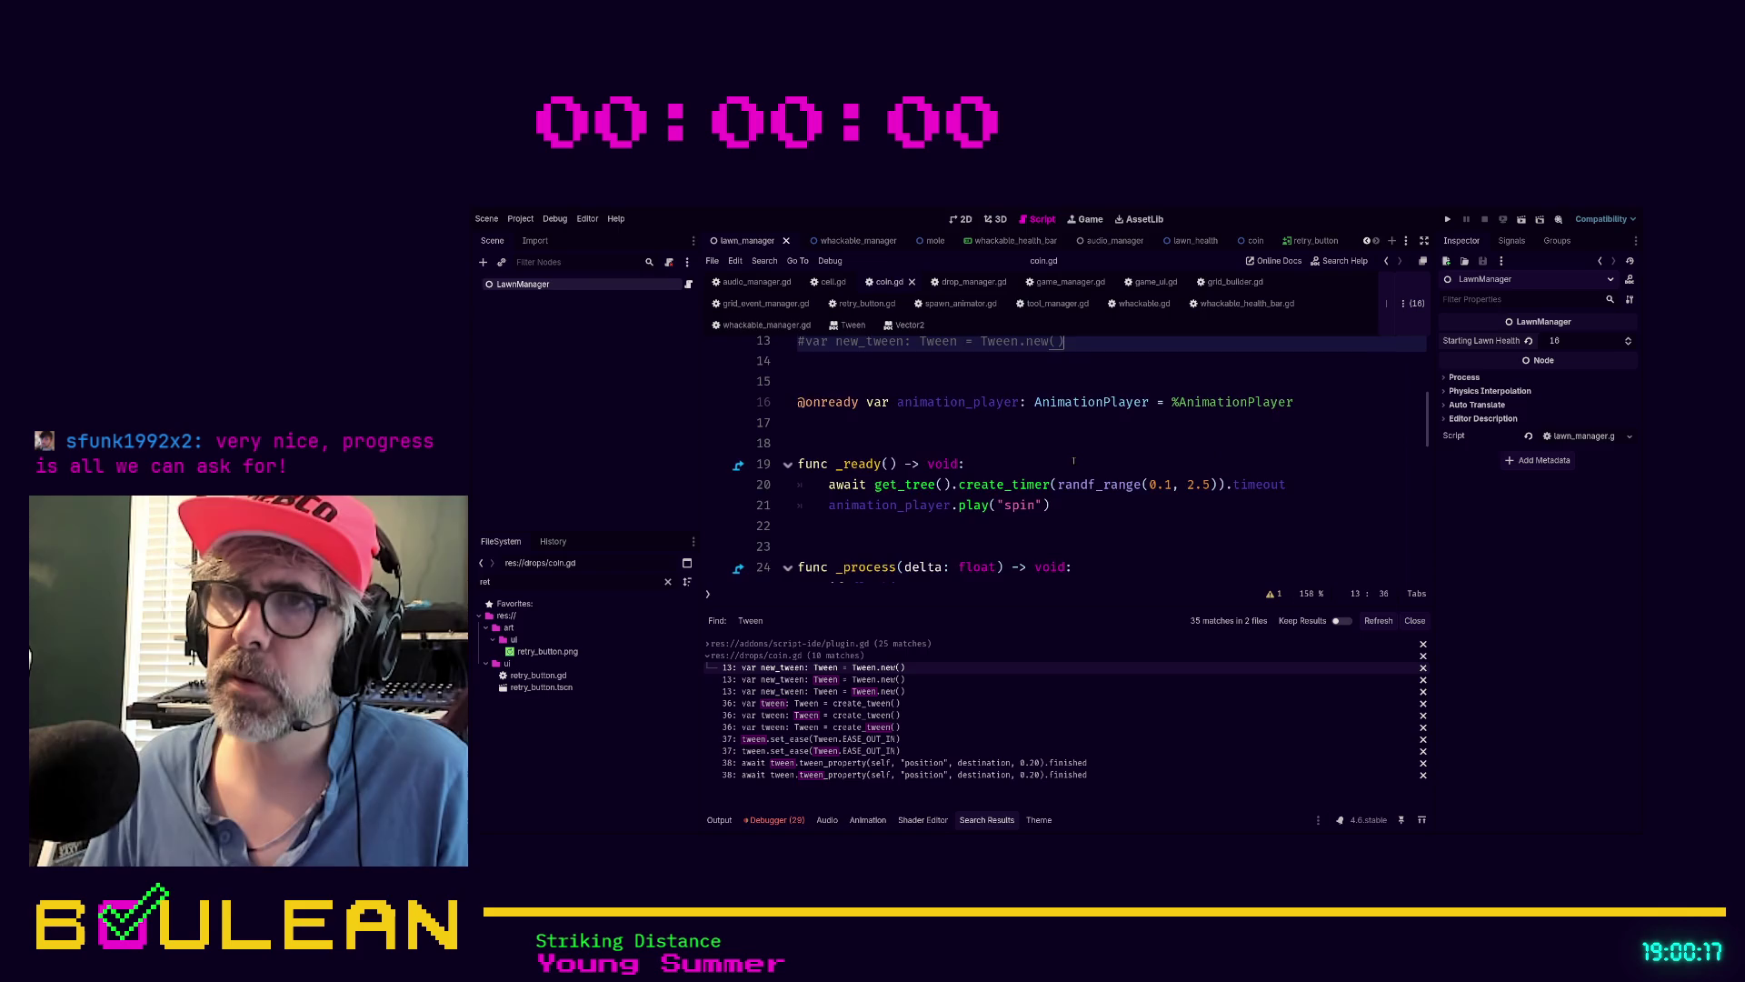
scroll(1074, 461, down, 9)
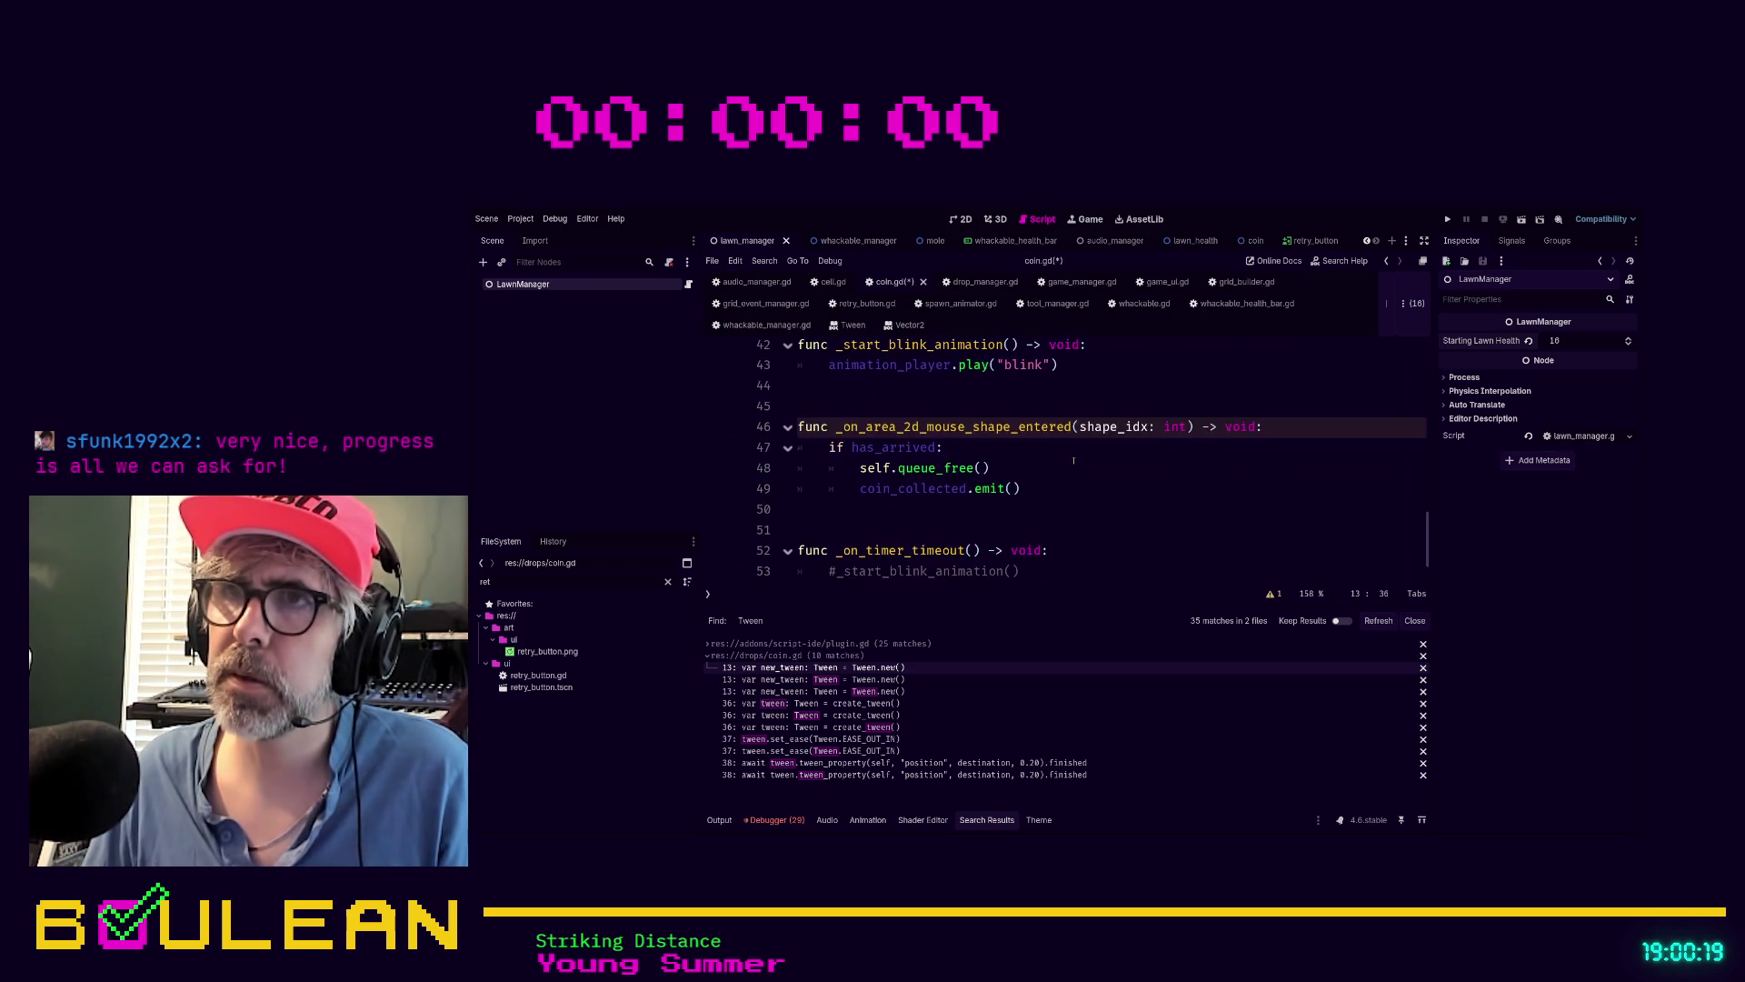
scroll(1073, 461, down, 1)
click(1059, 527)
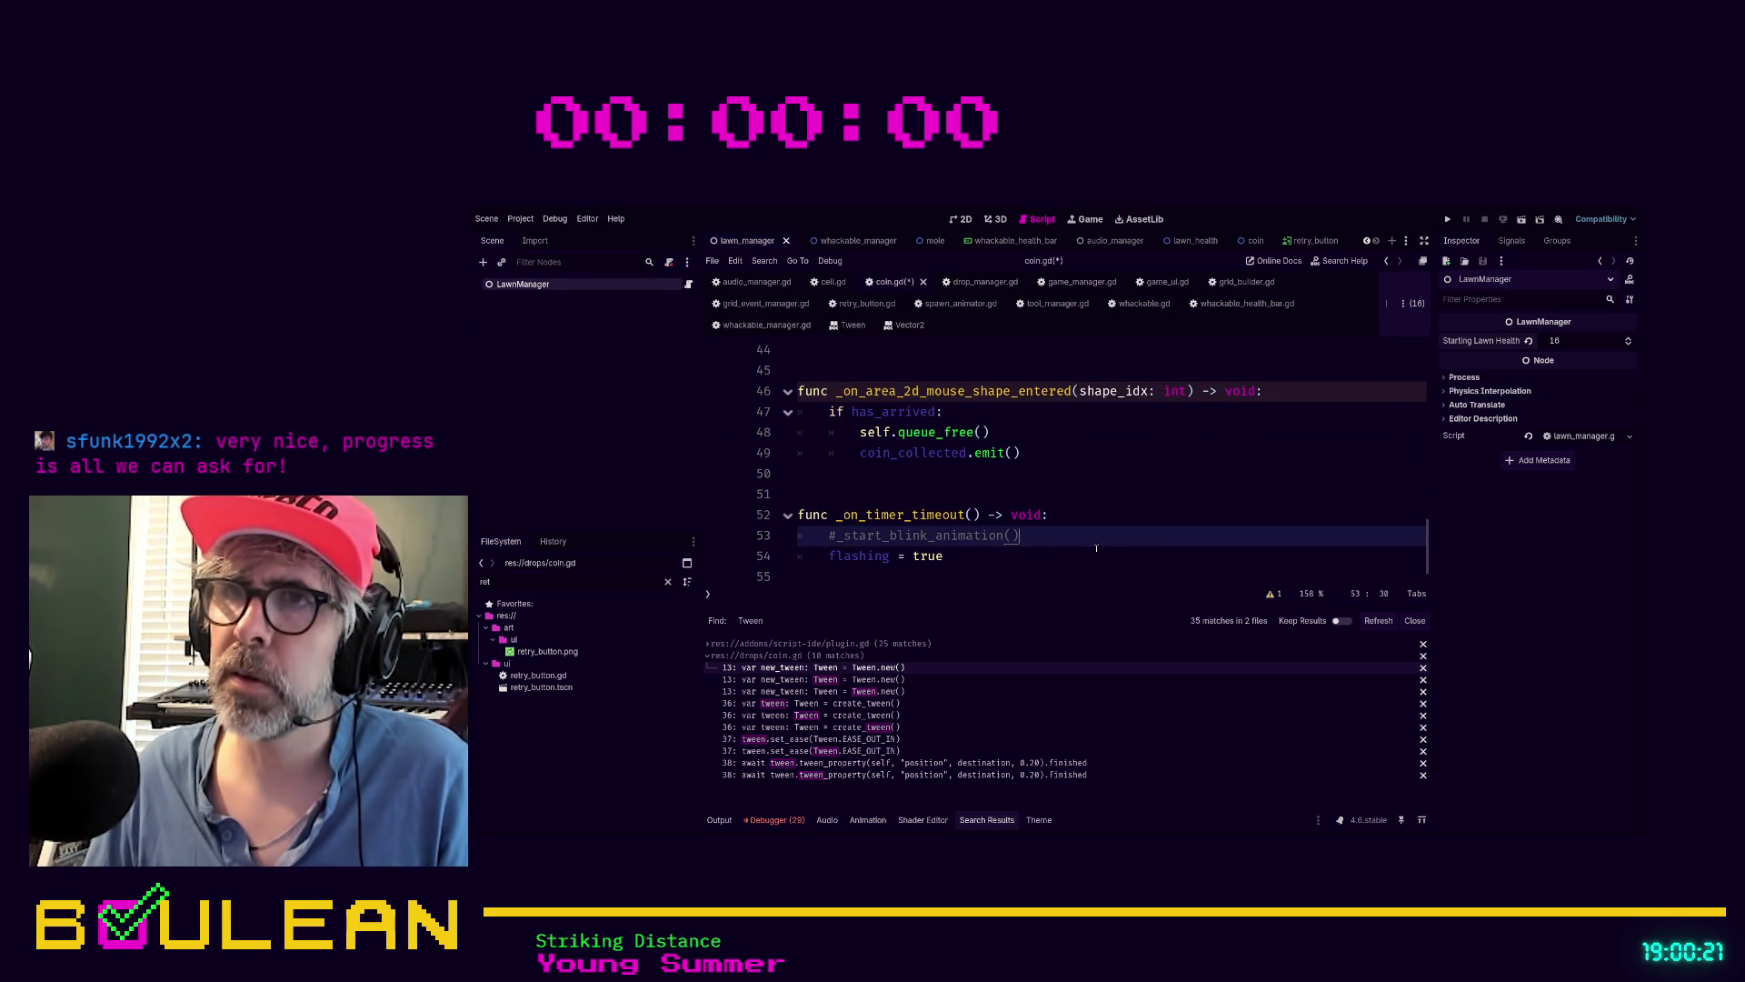
key(shift+Home)
key(shift+Home)
key(BackSpace)
key(BackSpace)
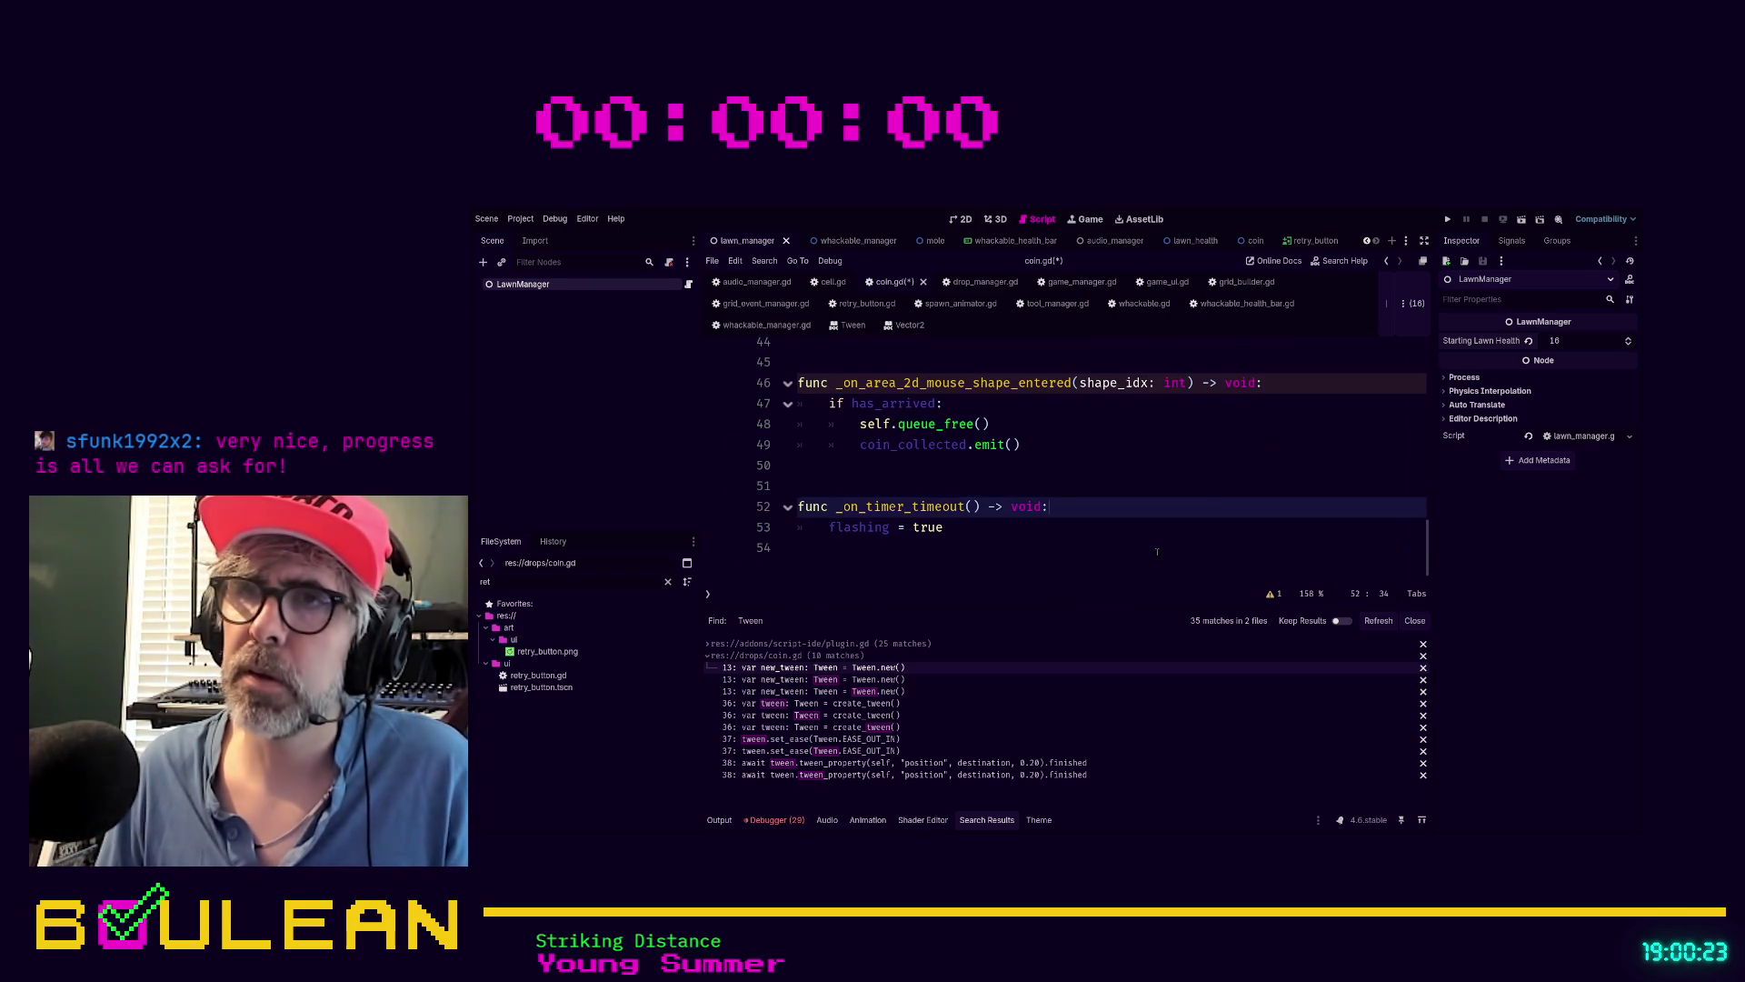
key(F5)
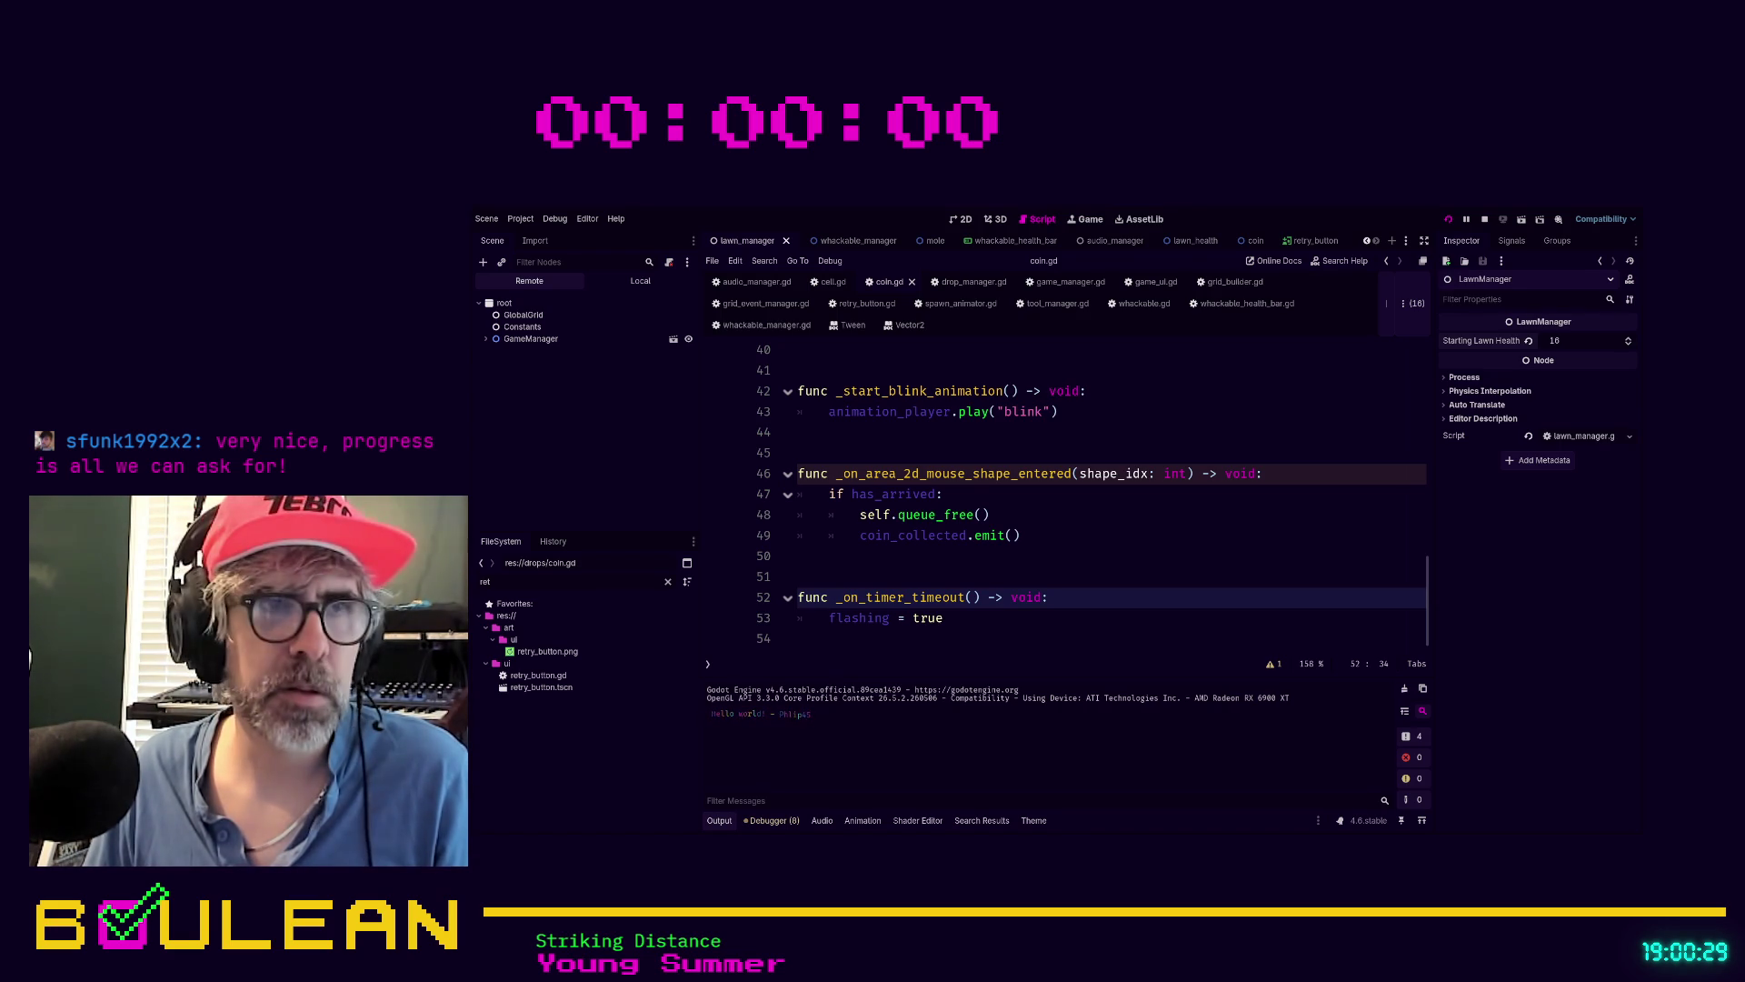
Whack in the game window until 'Your lawn is ruined!' appears, then stop the game
key(alt+Tab)
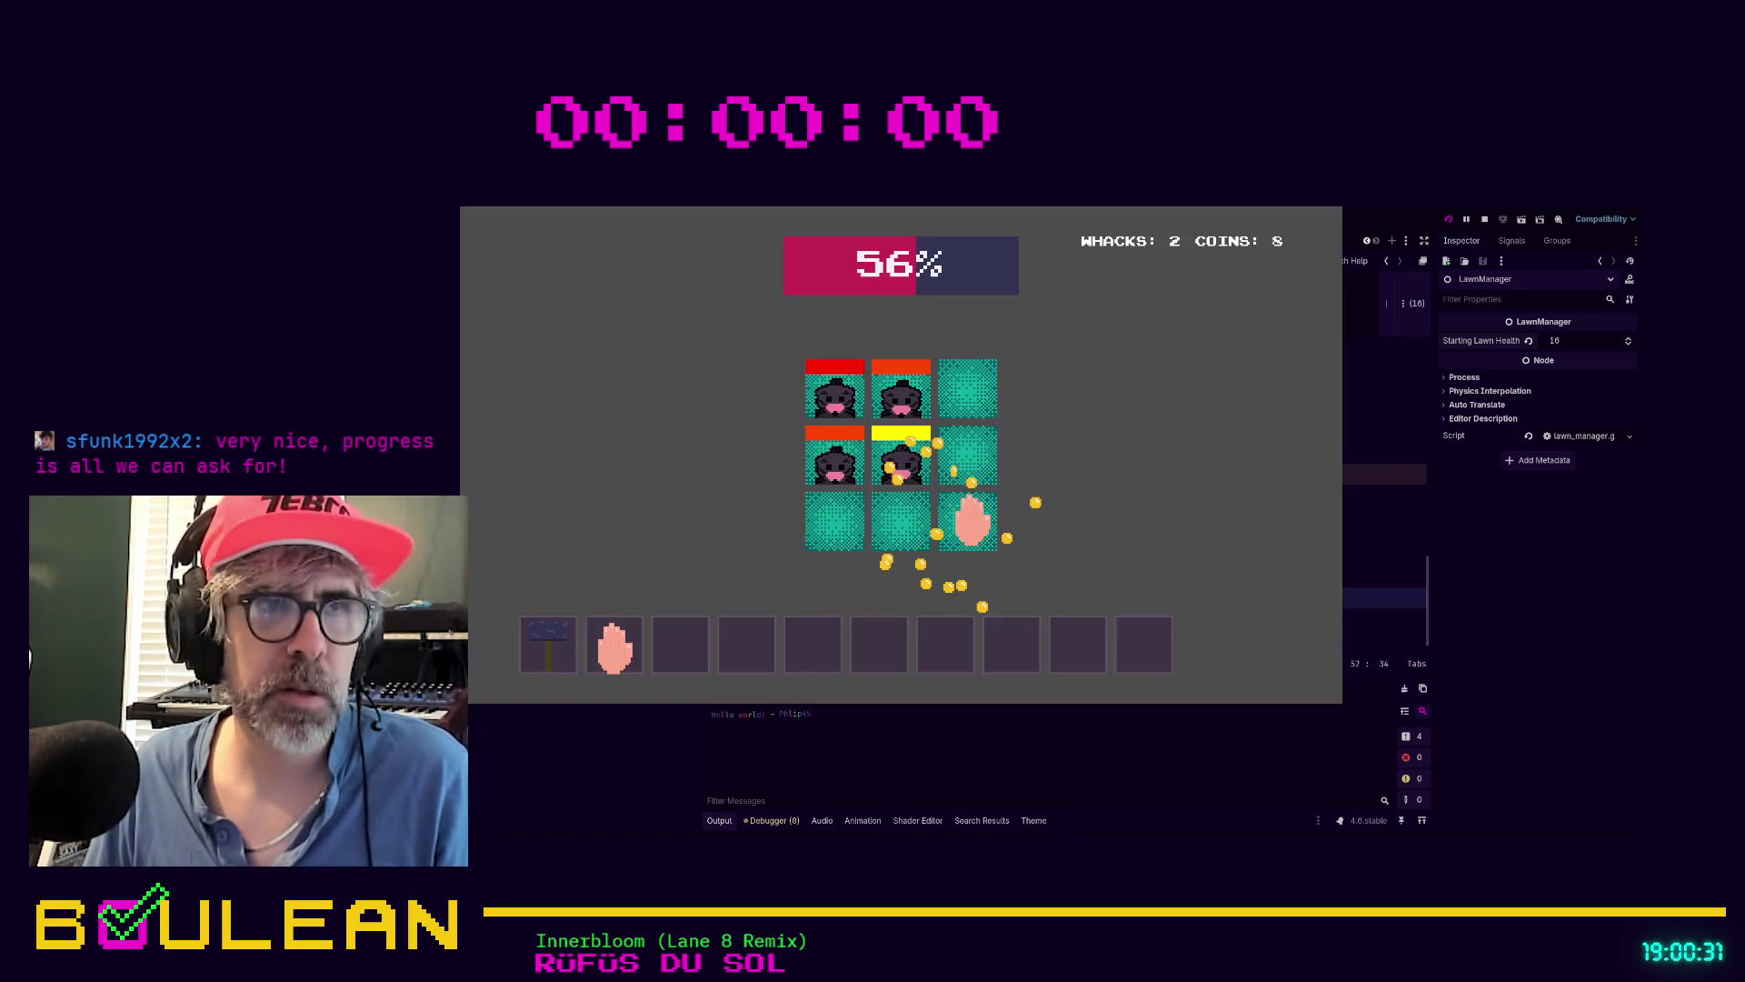
click(896, 459)
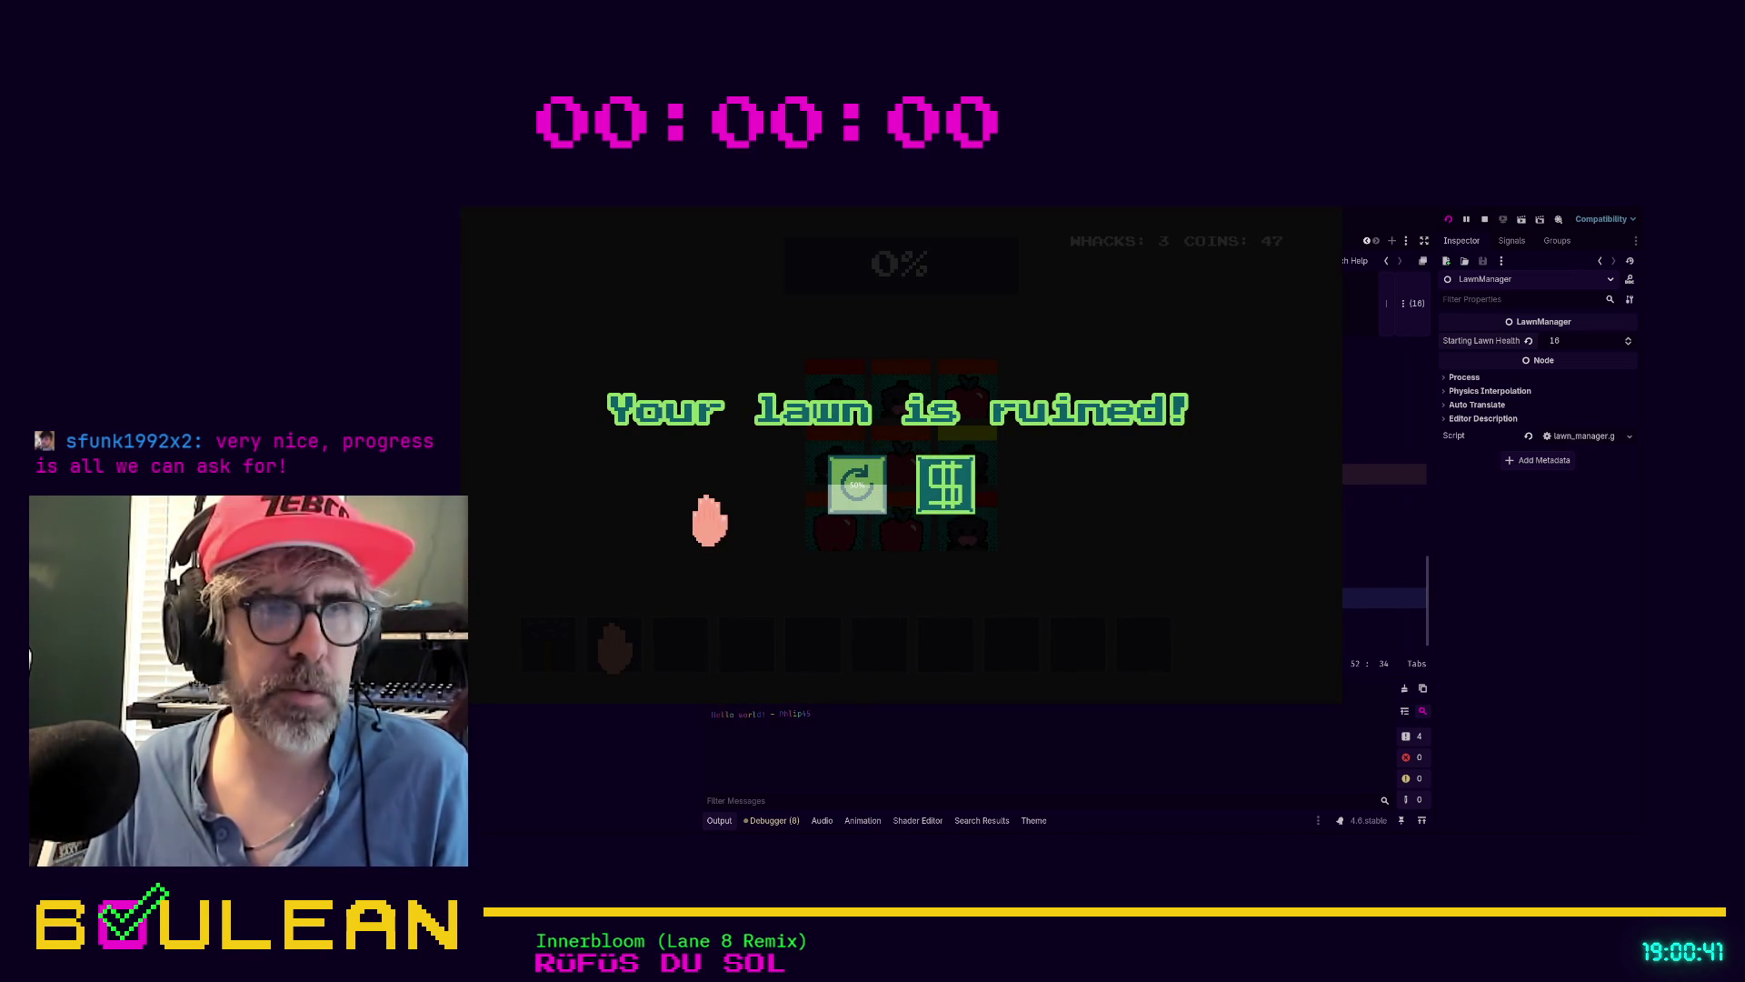
key(F8)
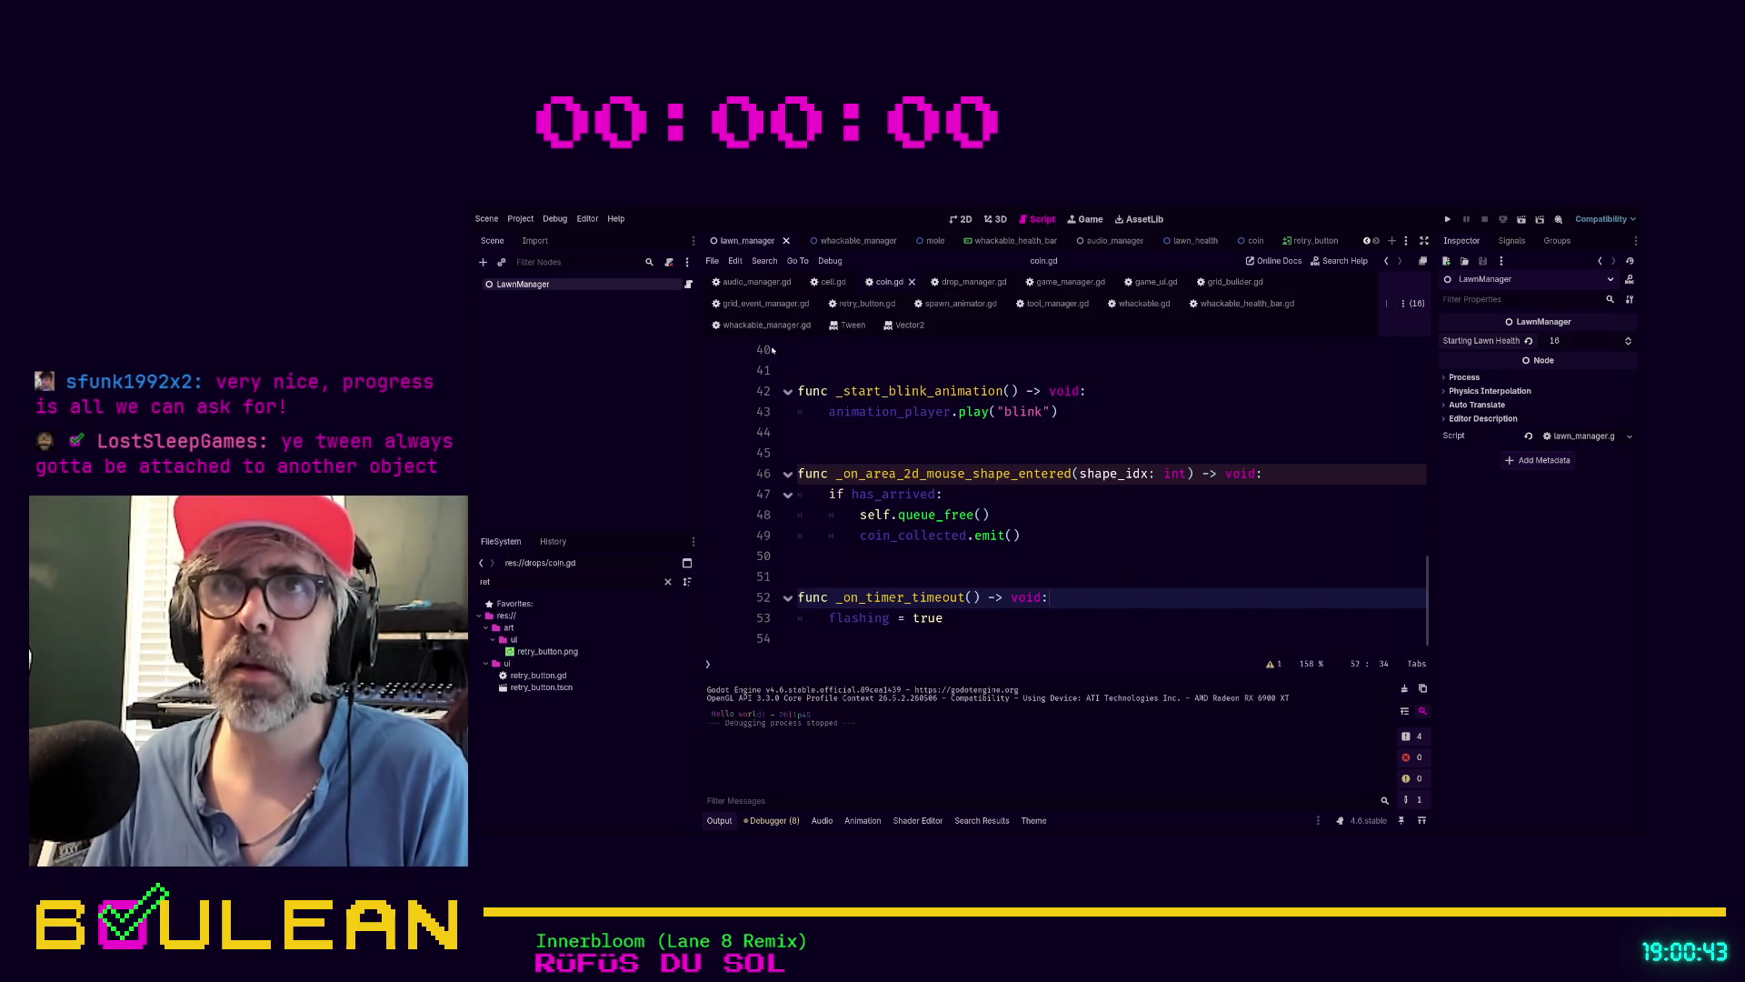
In the retry_button scene, hide the ButtonHoldProgressBar node
click(1302, 241)
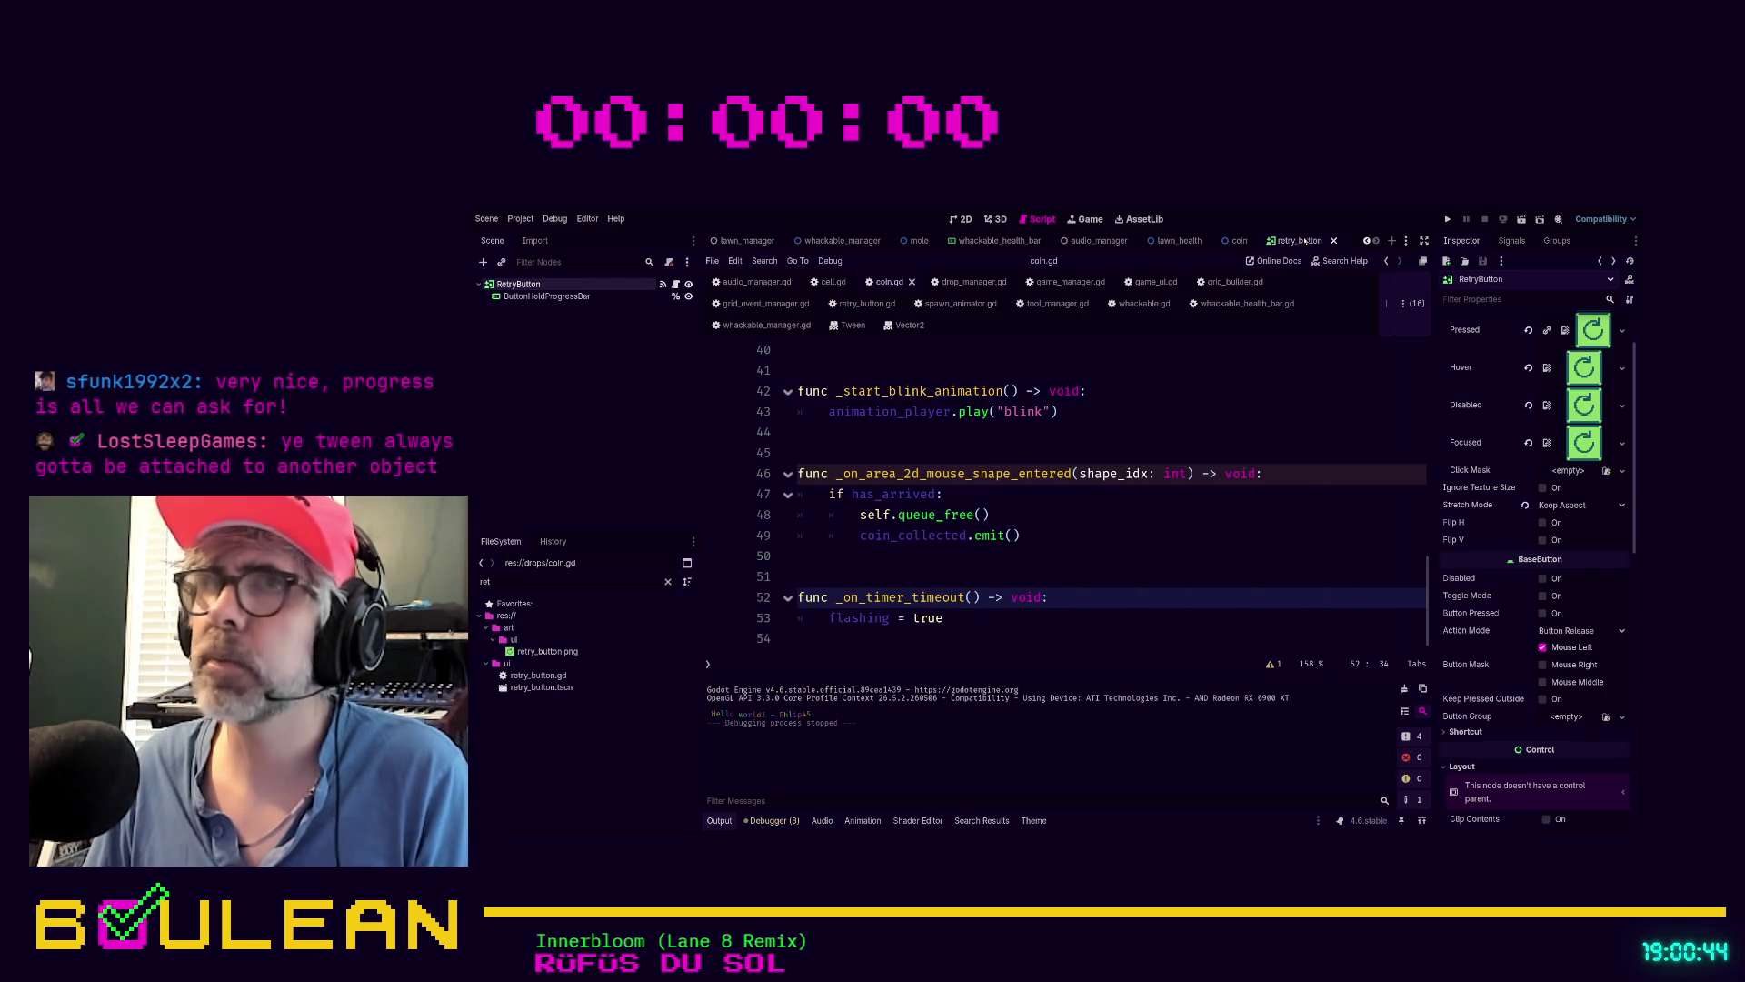
click(585, 298)
click(689, 296)
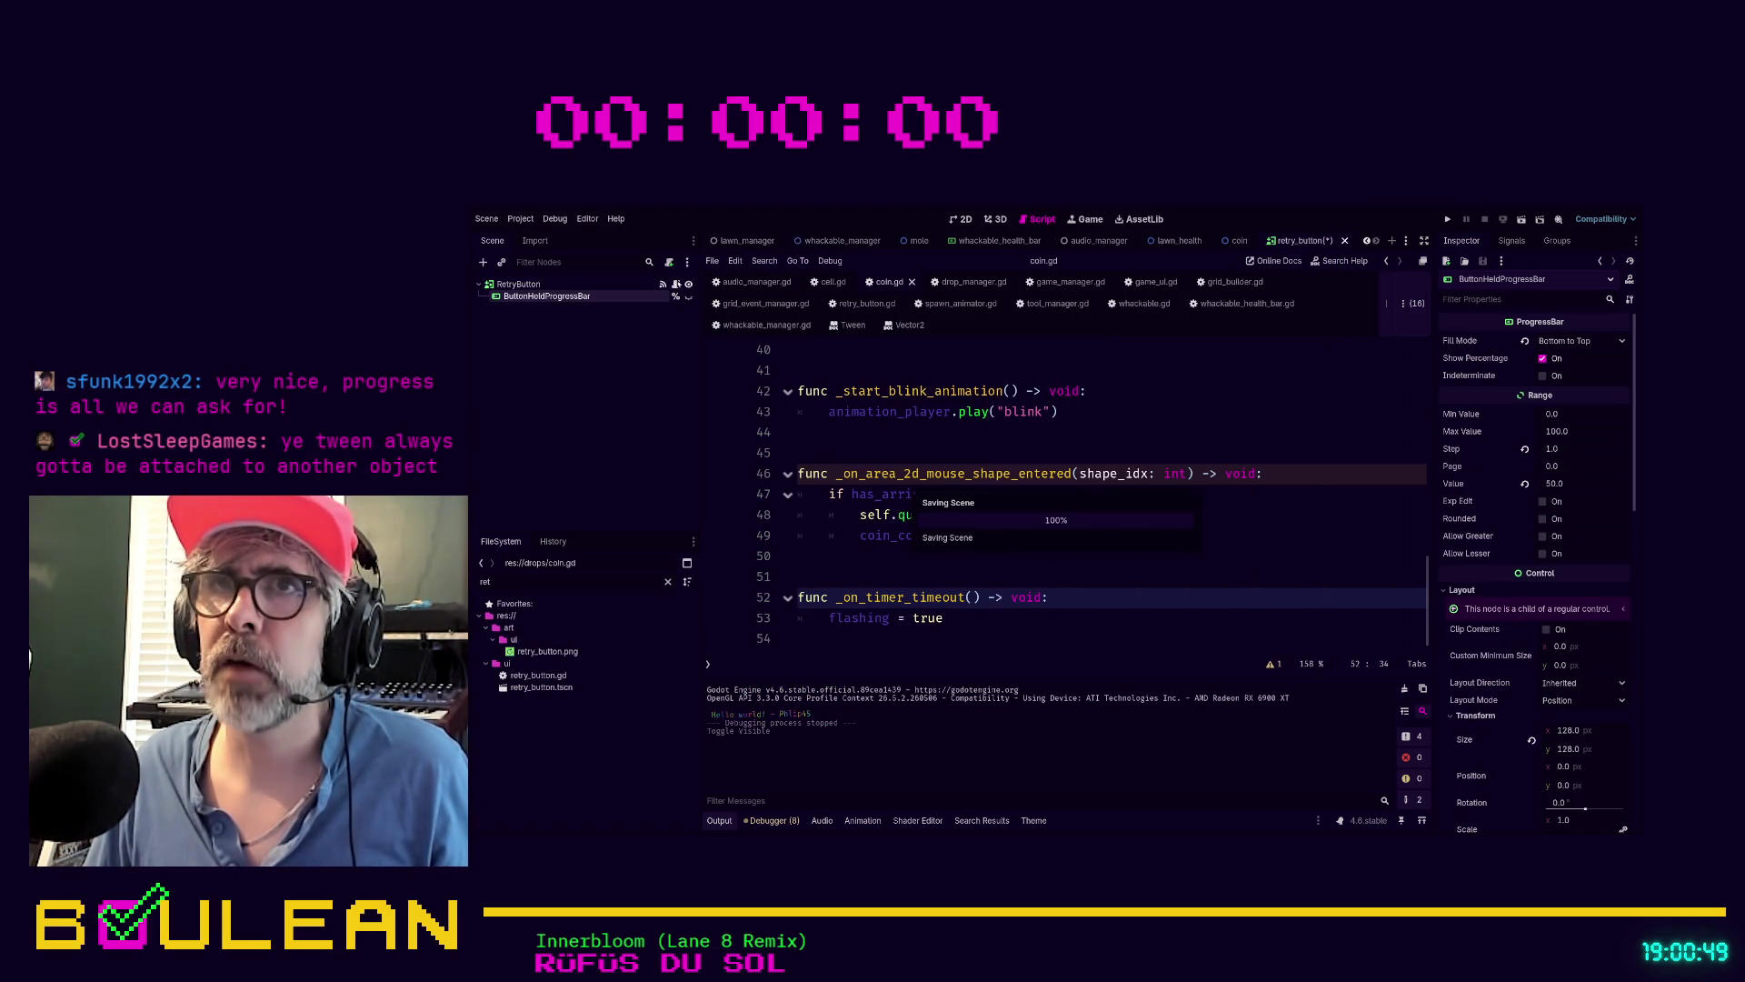
Open retry_button.gd and show RetryButton's signals with button_down and pressed connections
click(675, 283)
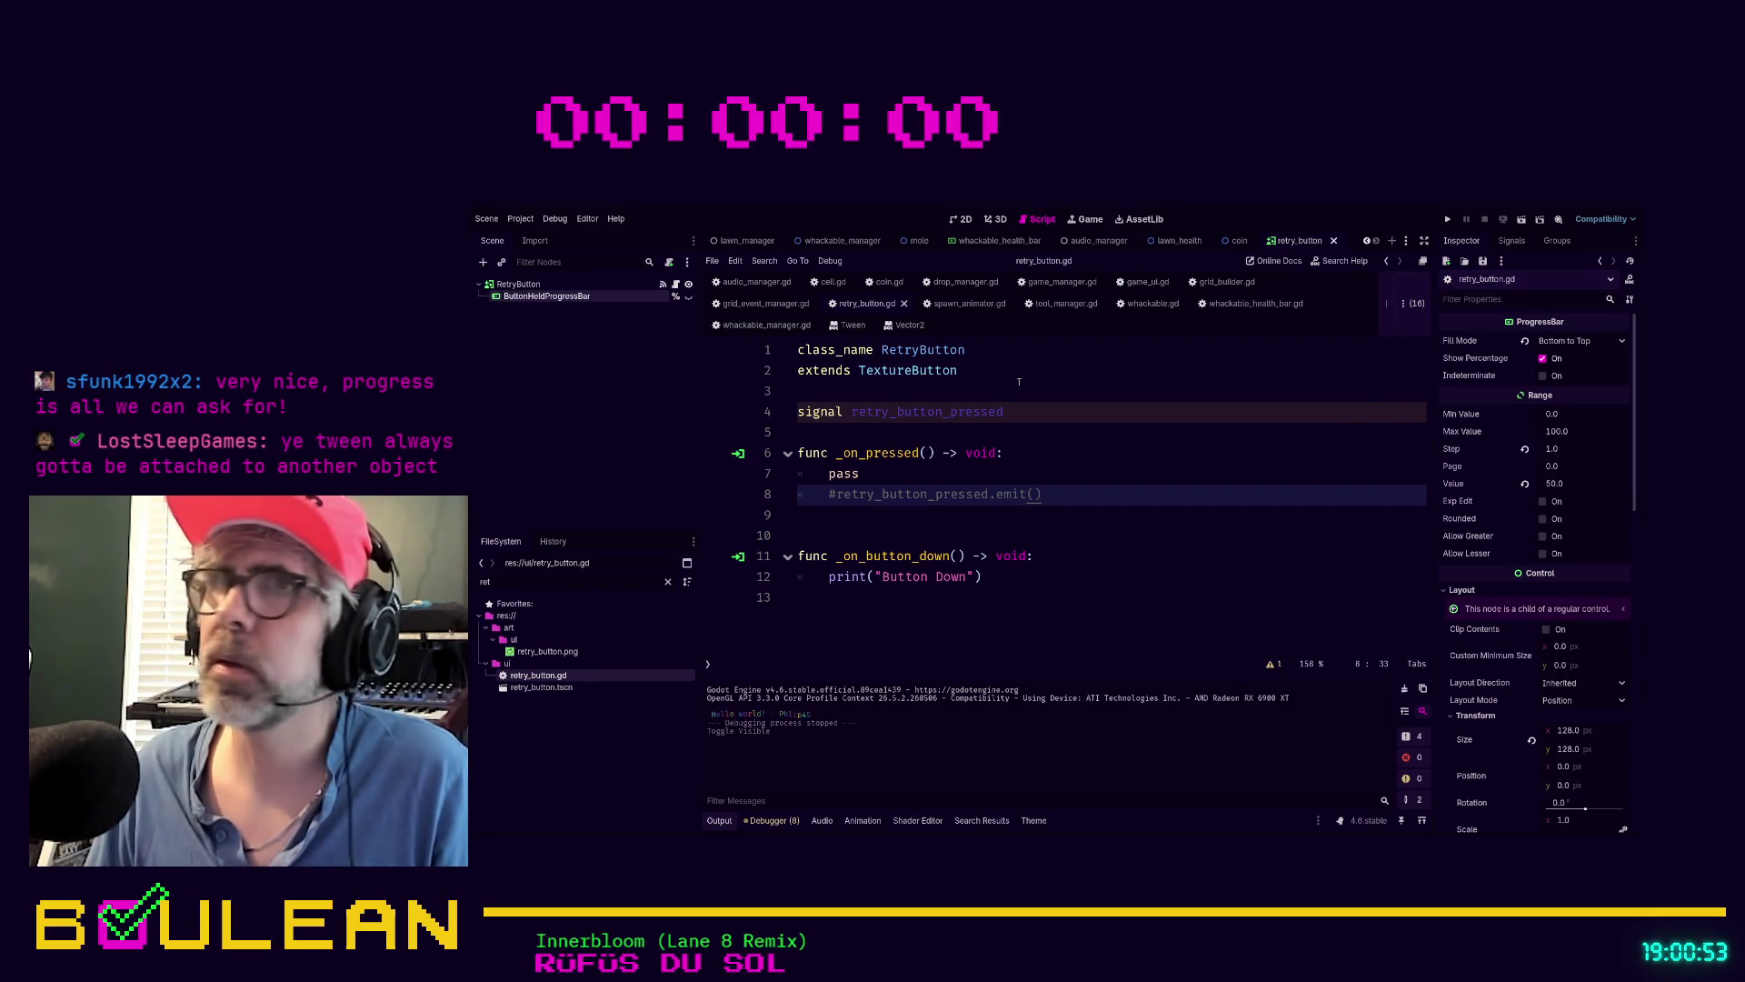
click(520, 284)
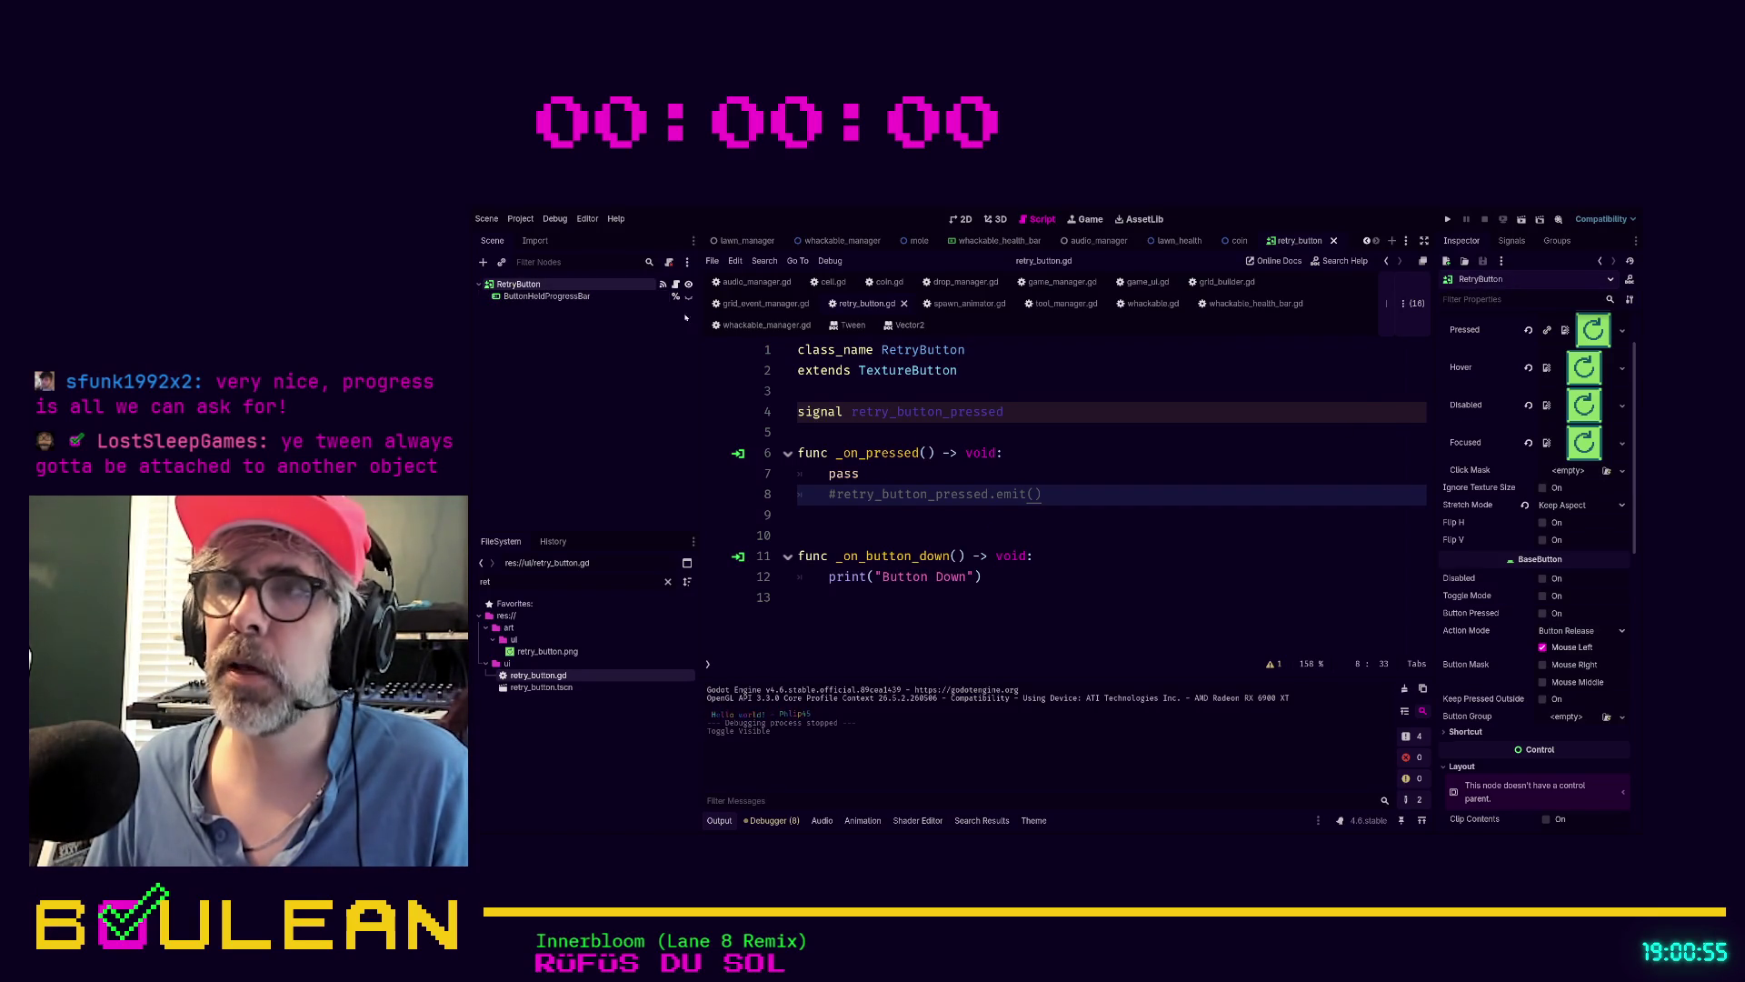
click(1504, 241)
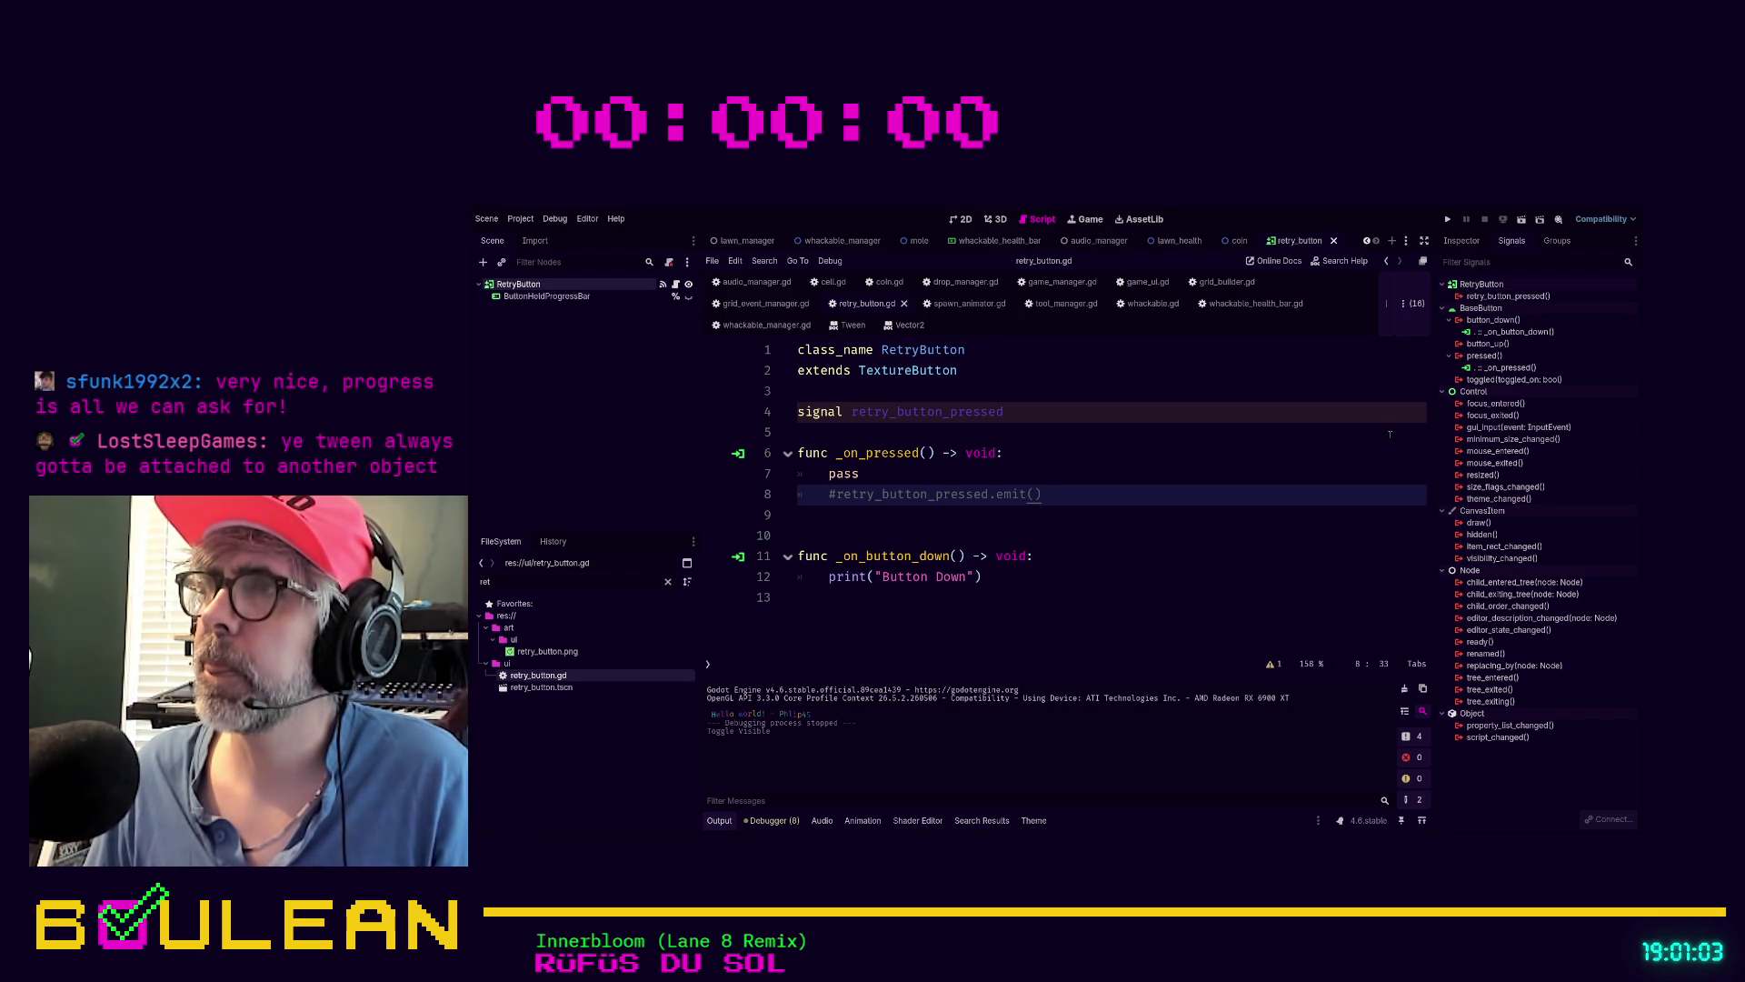
Run the game, press retry on the game-over screen to log 'Button Down', then stop it
click(1041, 511)
key(F5)
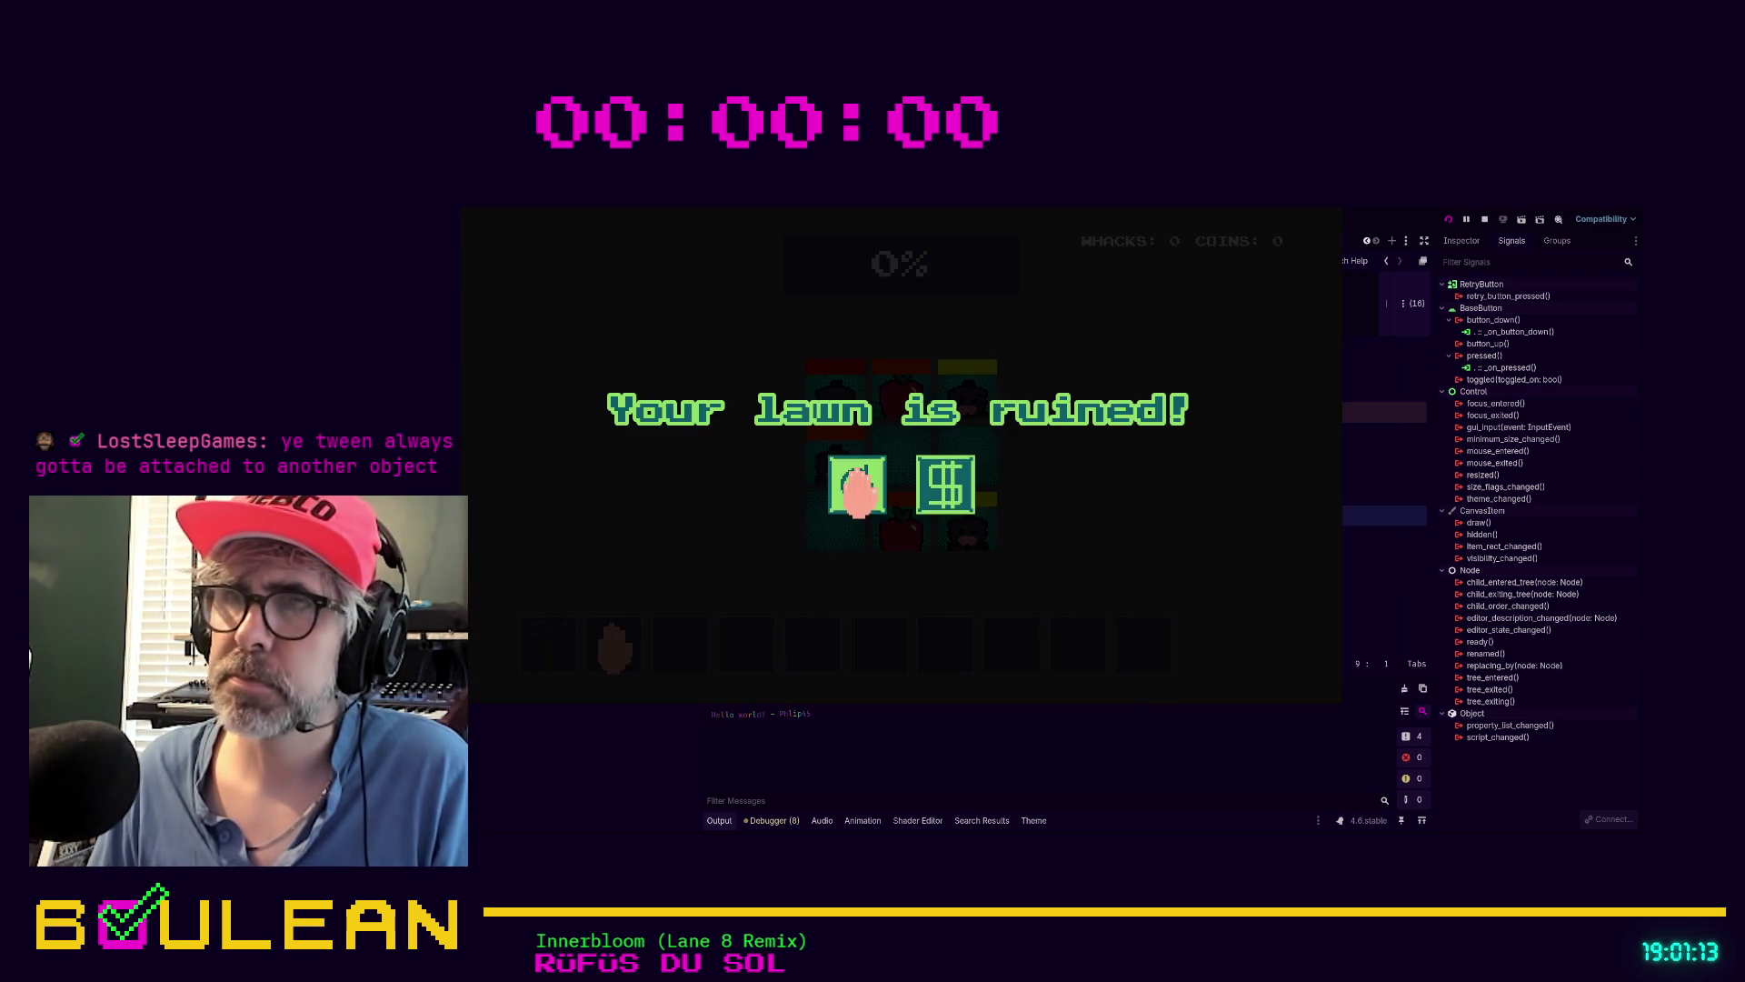
click(857, 487)
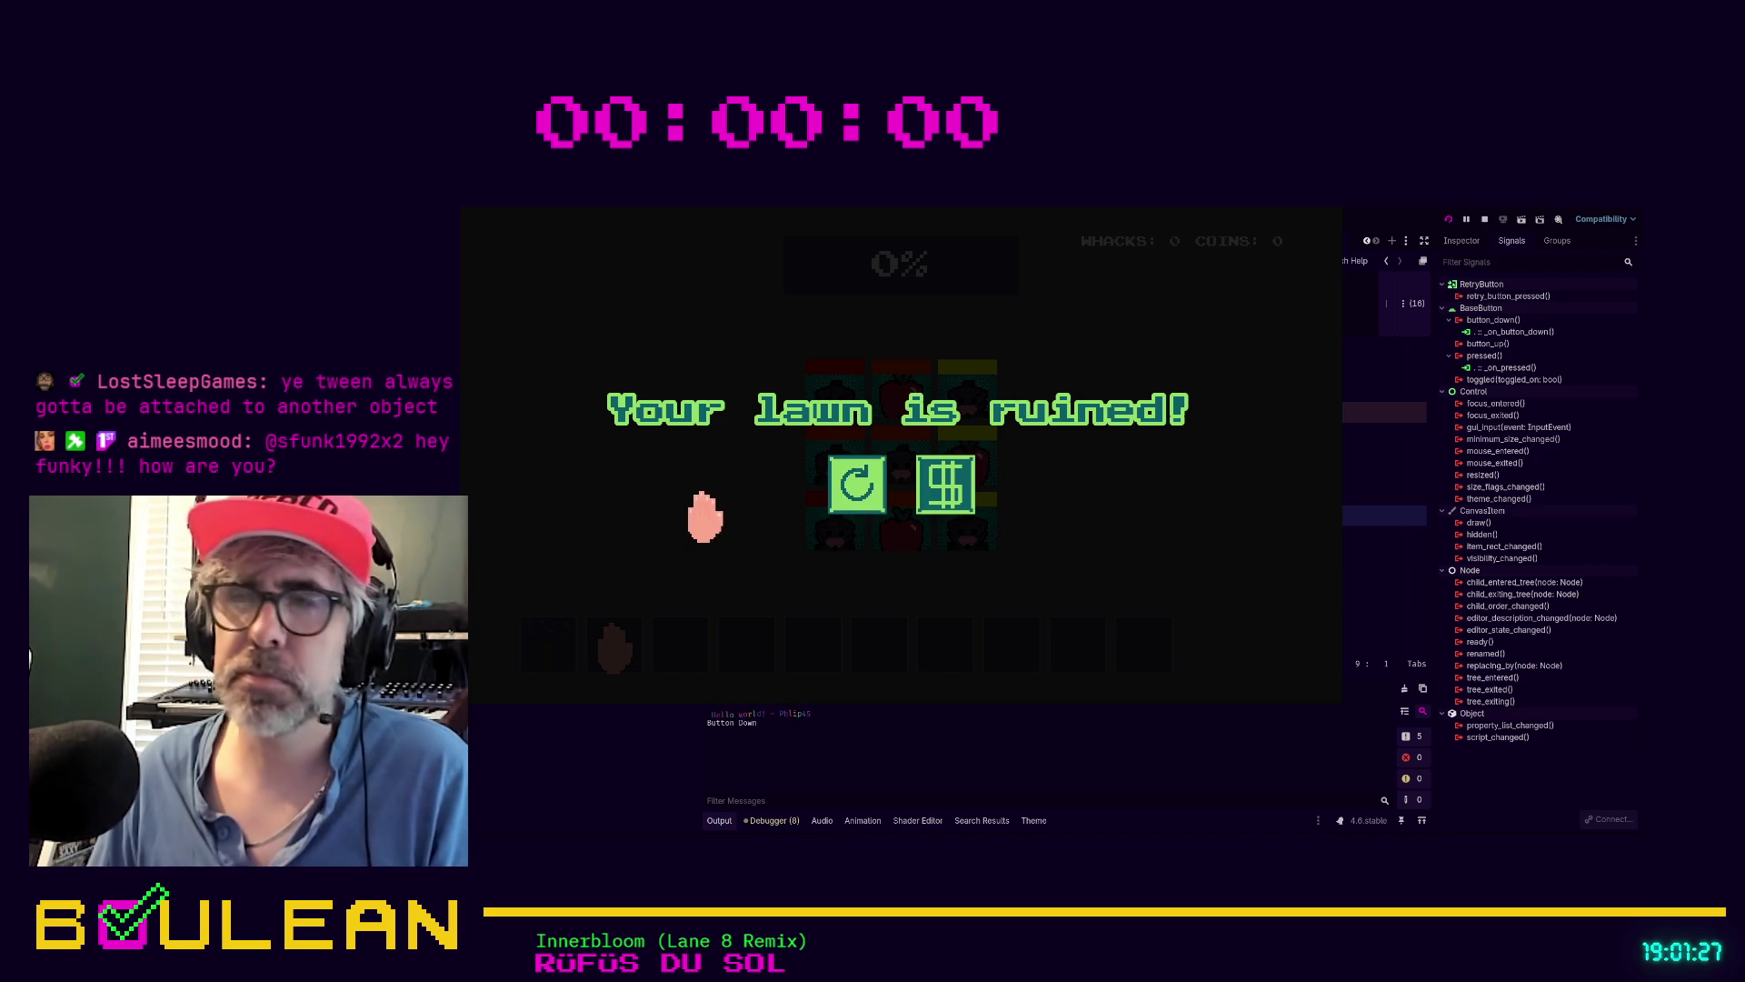
key(F8)
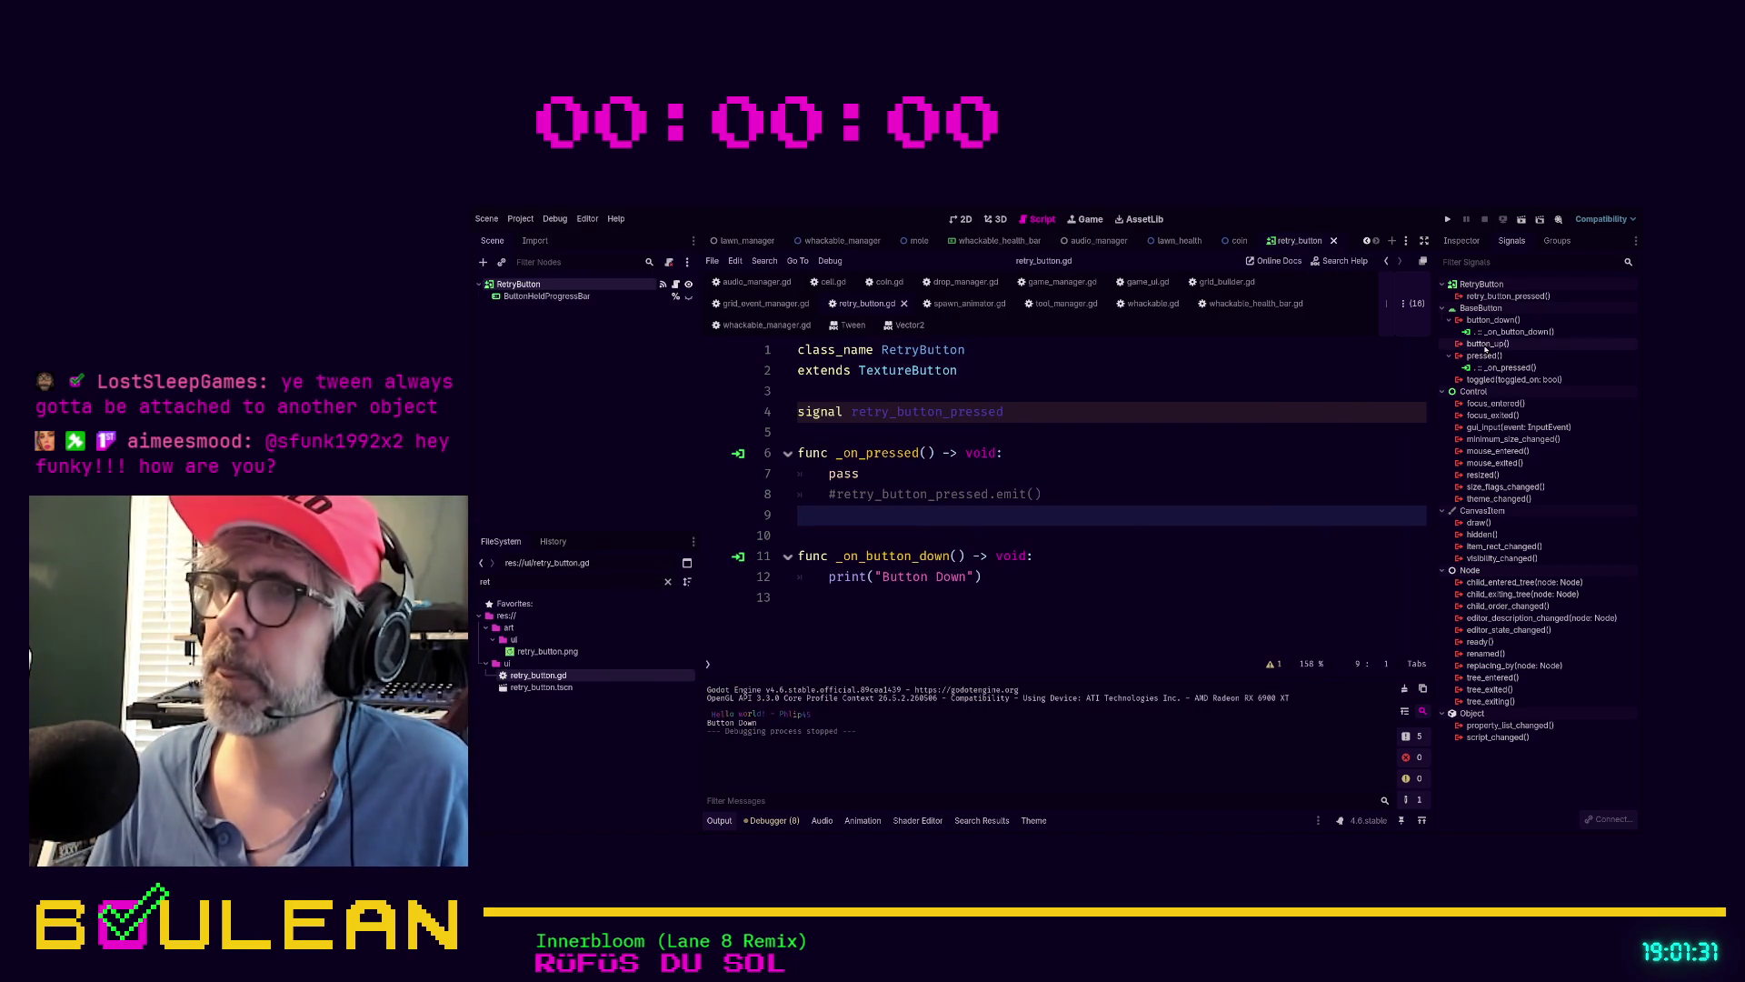
Connect button_up() to a new _on_button_up handler that prints "Button Up"
click(1489, 343)
key(Return)
key(Return)
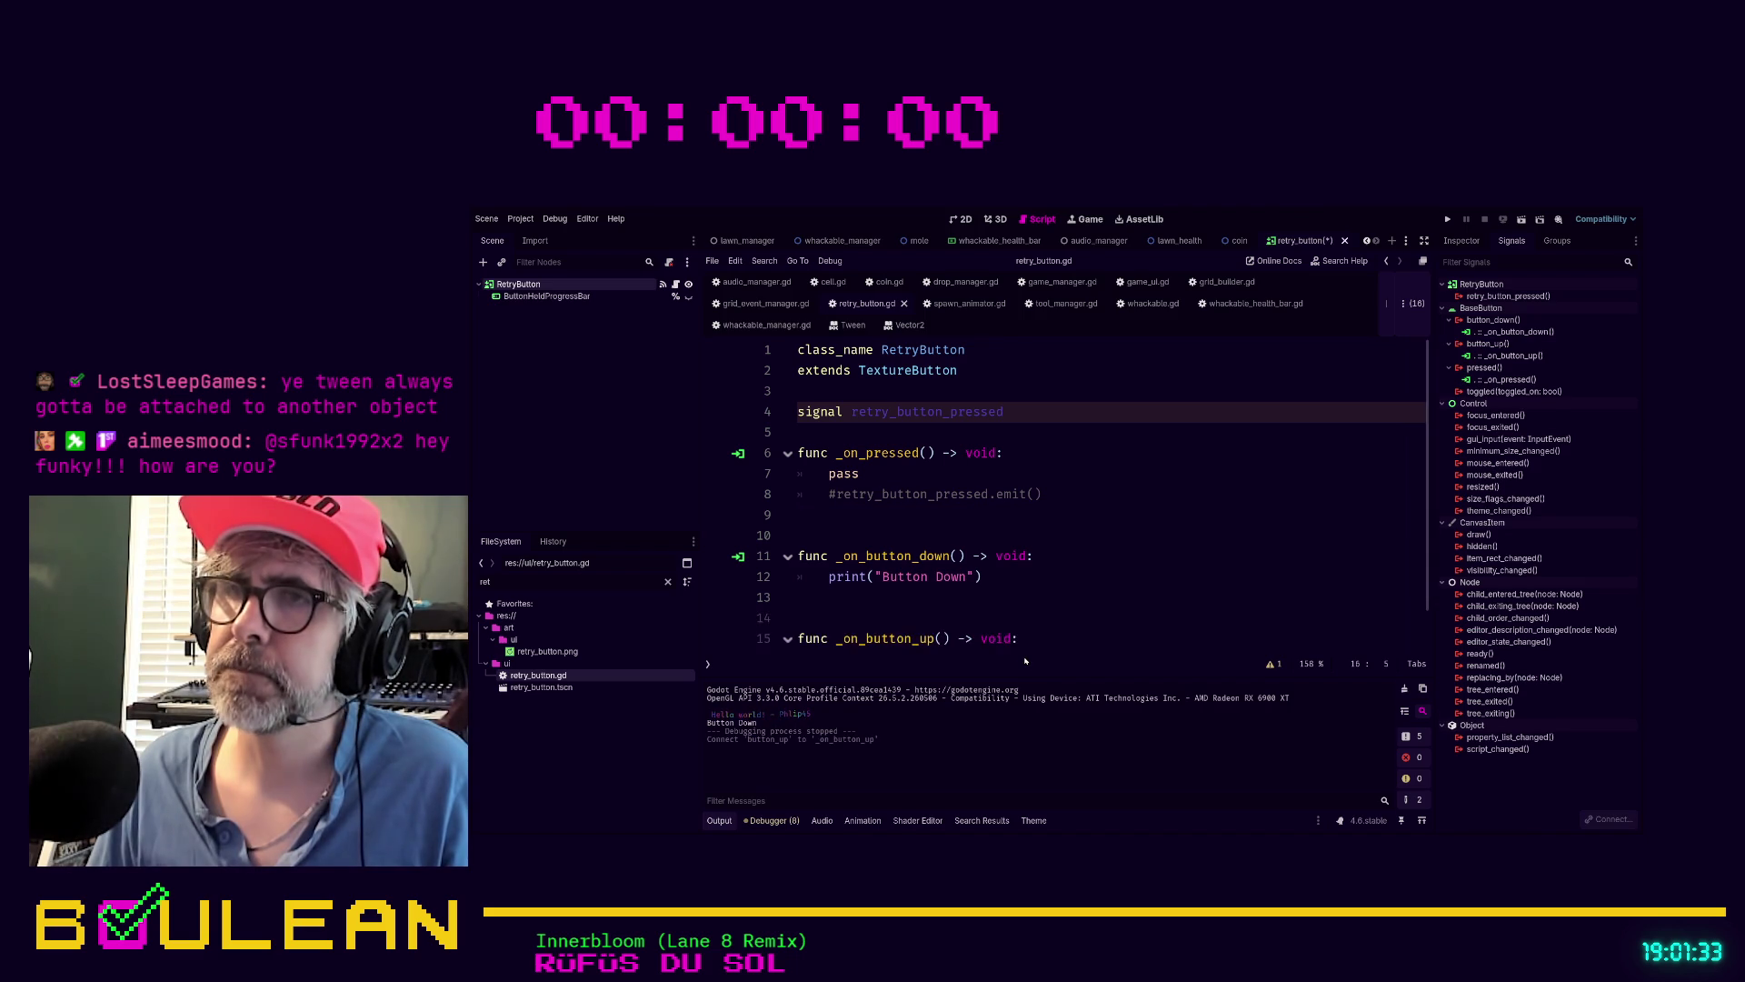
key(shift+End)
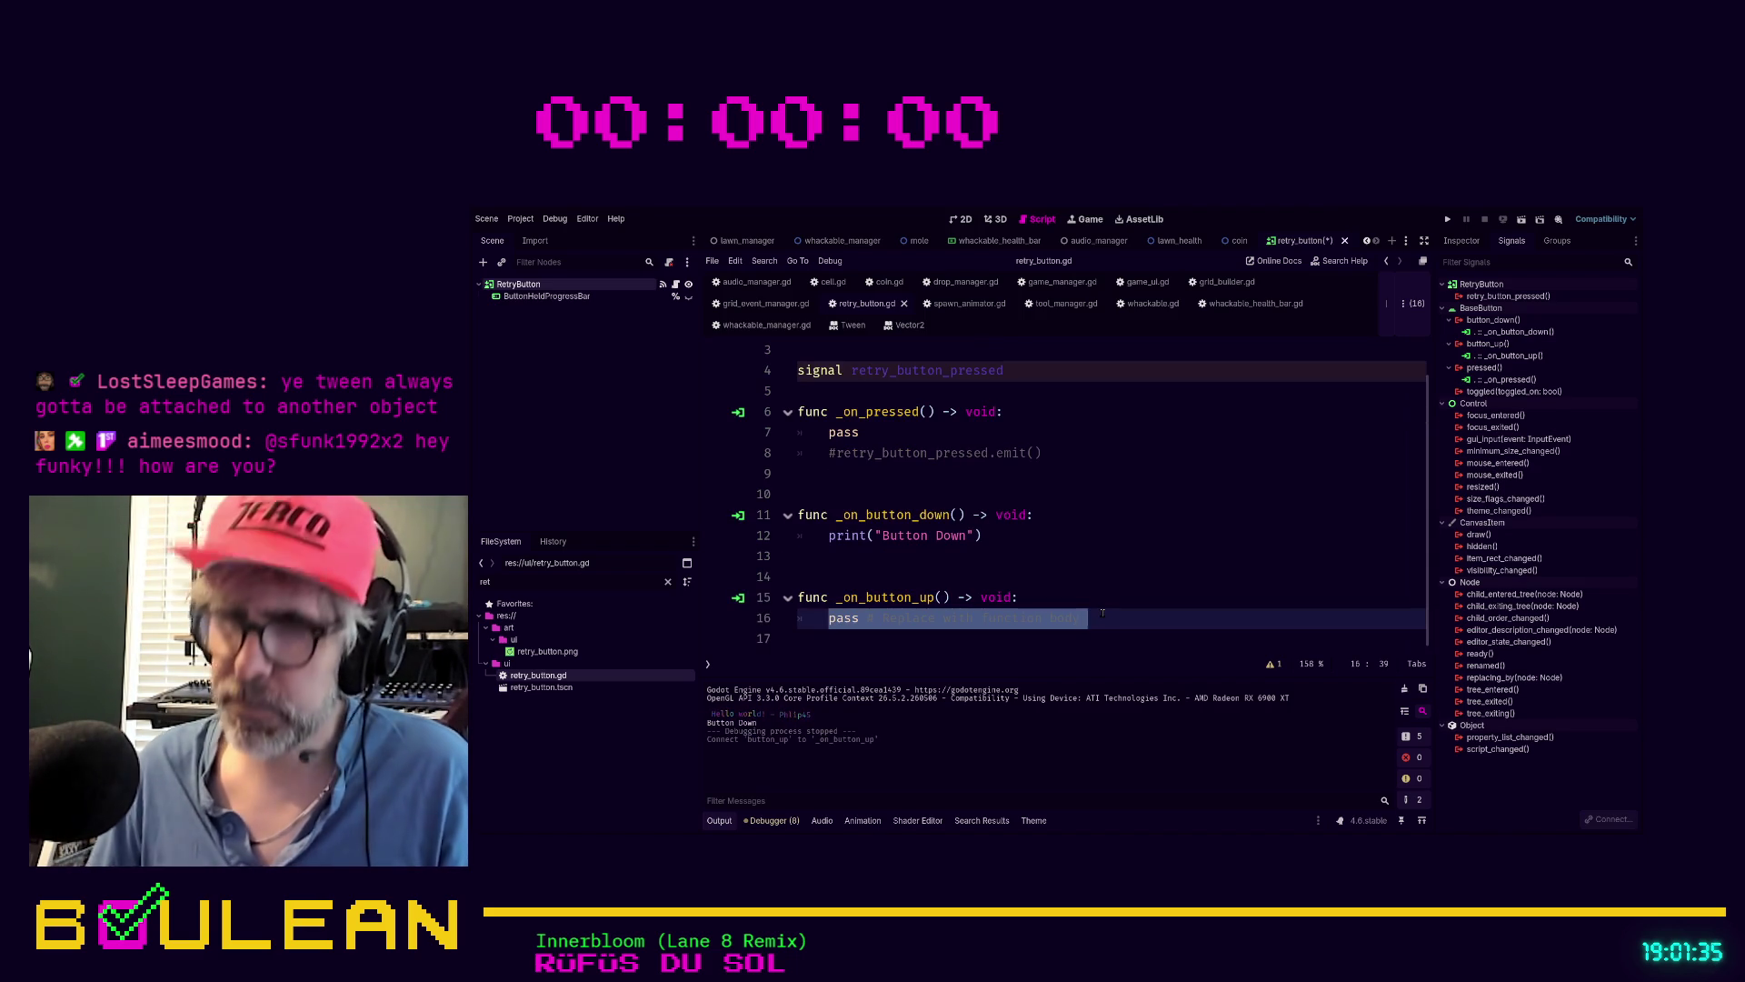
key(BackSpace)
text(print(")
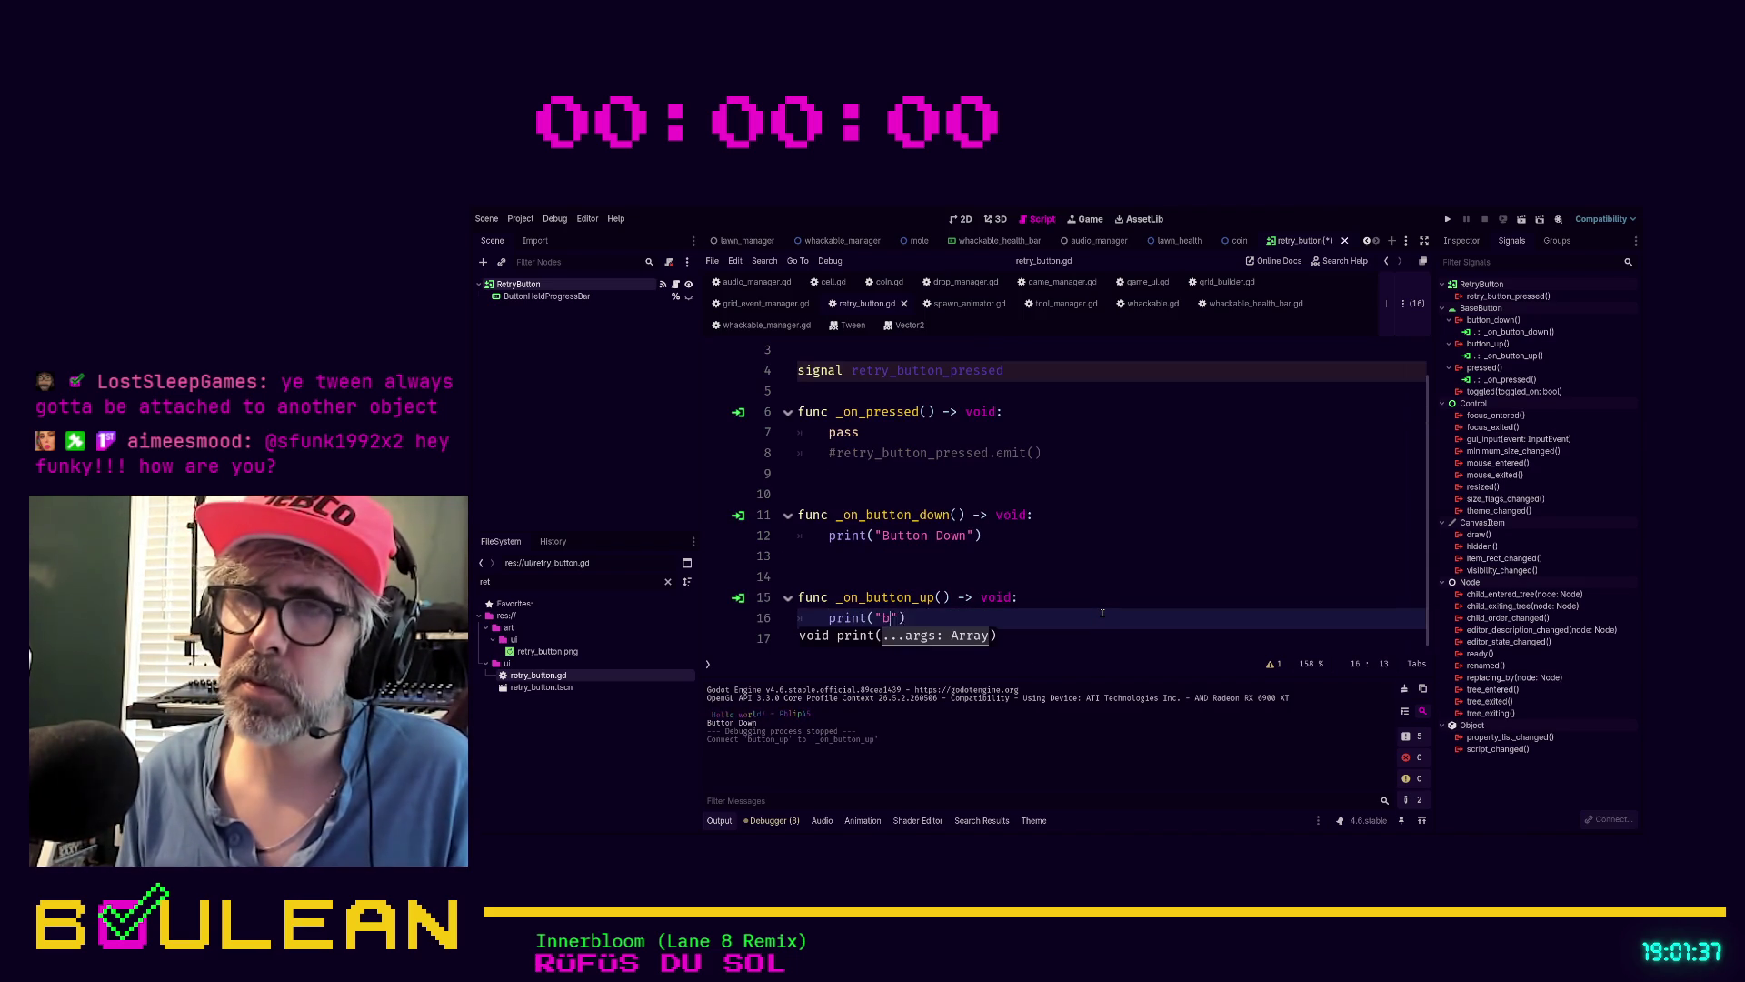
text(button_up)
key(BackSpace)
key(BackSpace)
key(BackSpace)
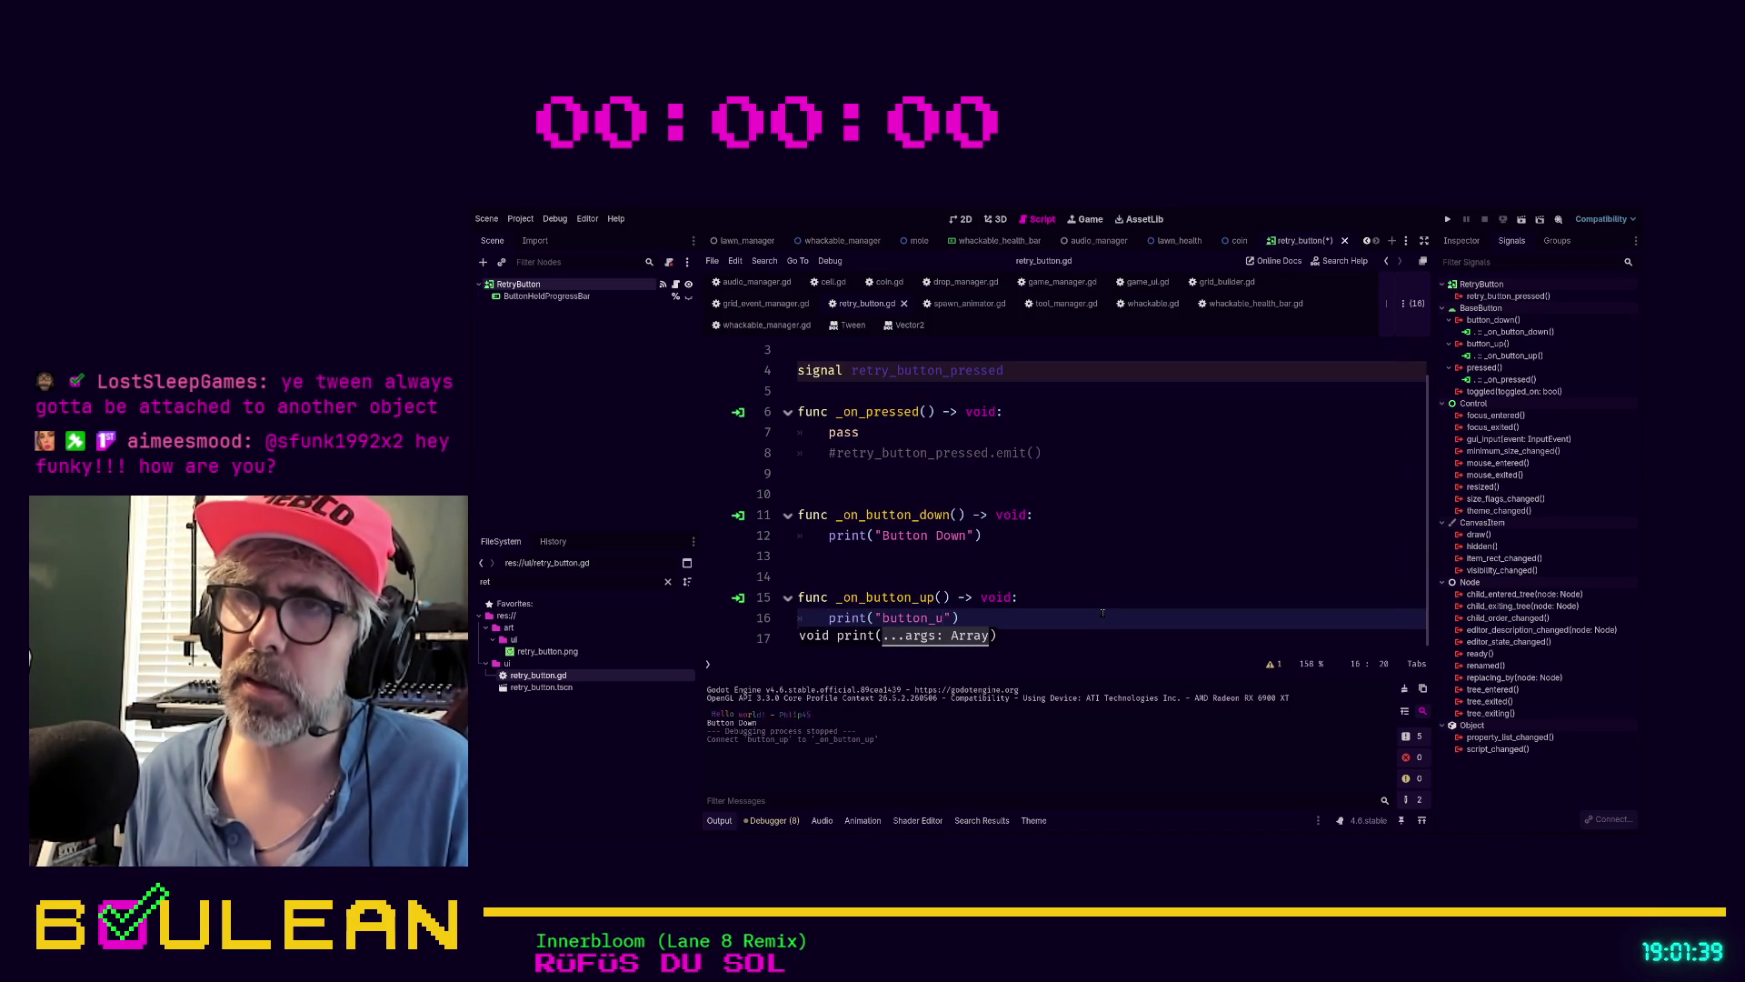
text(Button Up)
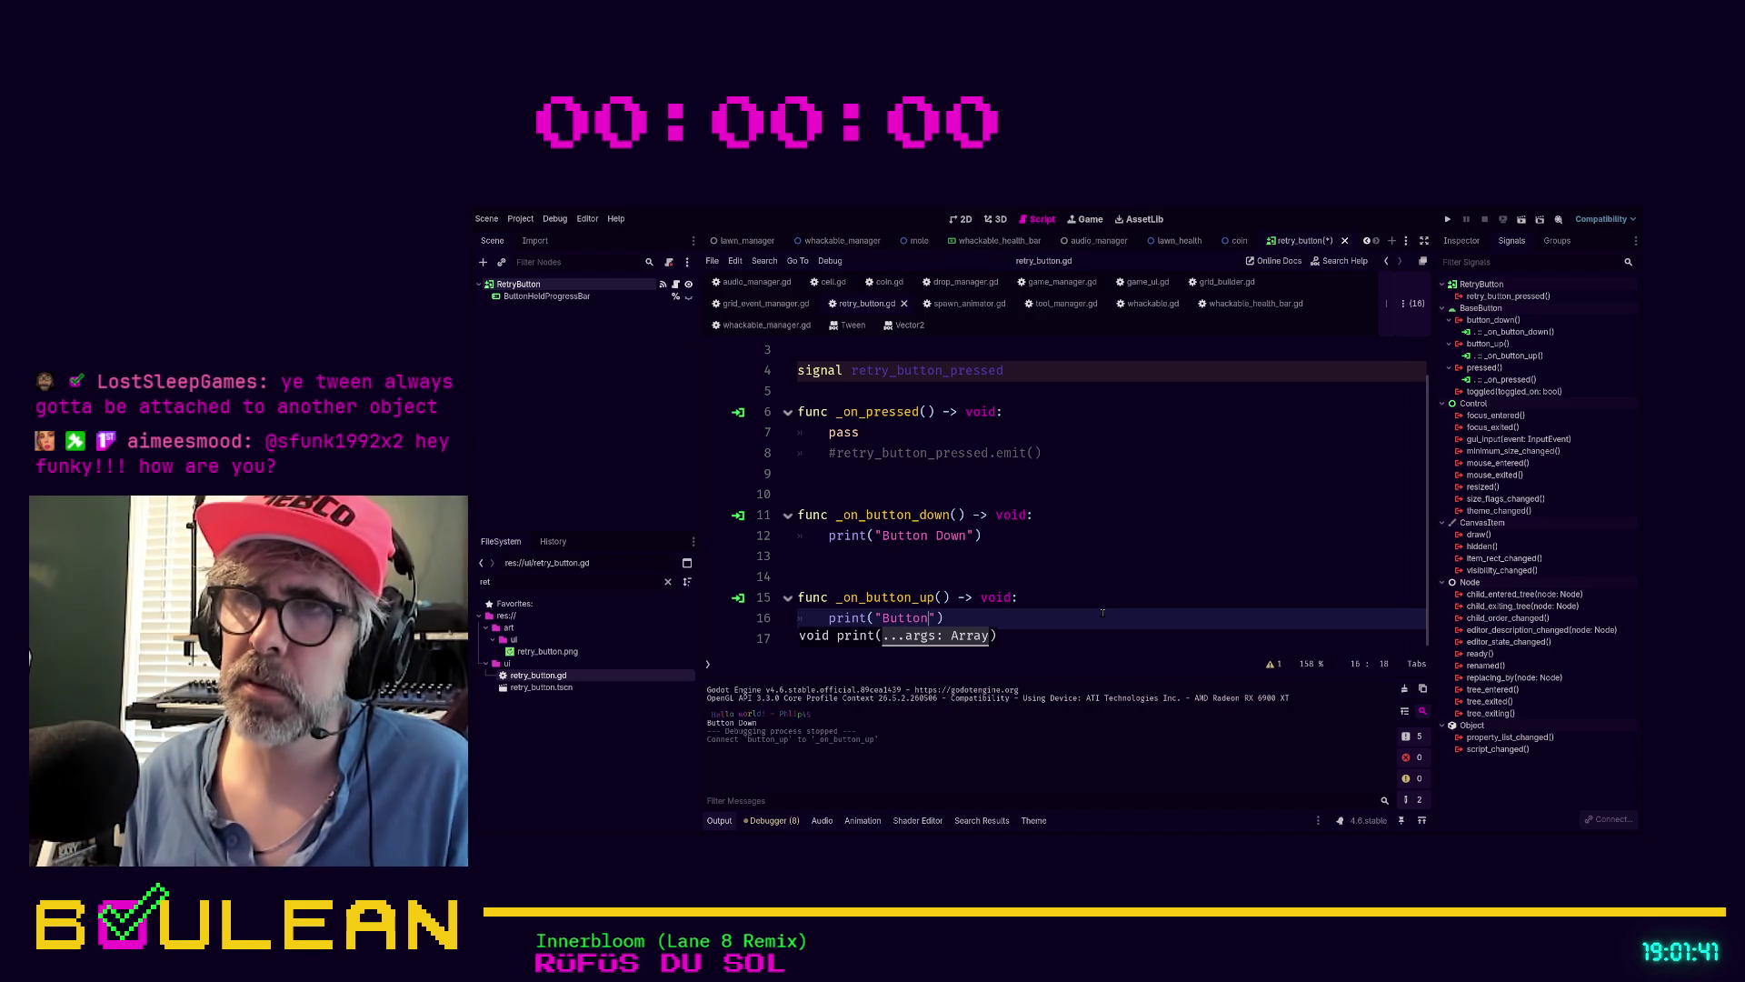
Save the script, run the game, and click the retry button to check Button Down and Button Up output
key(ctrl+s)
key(F5)
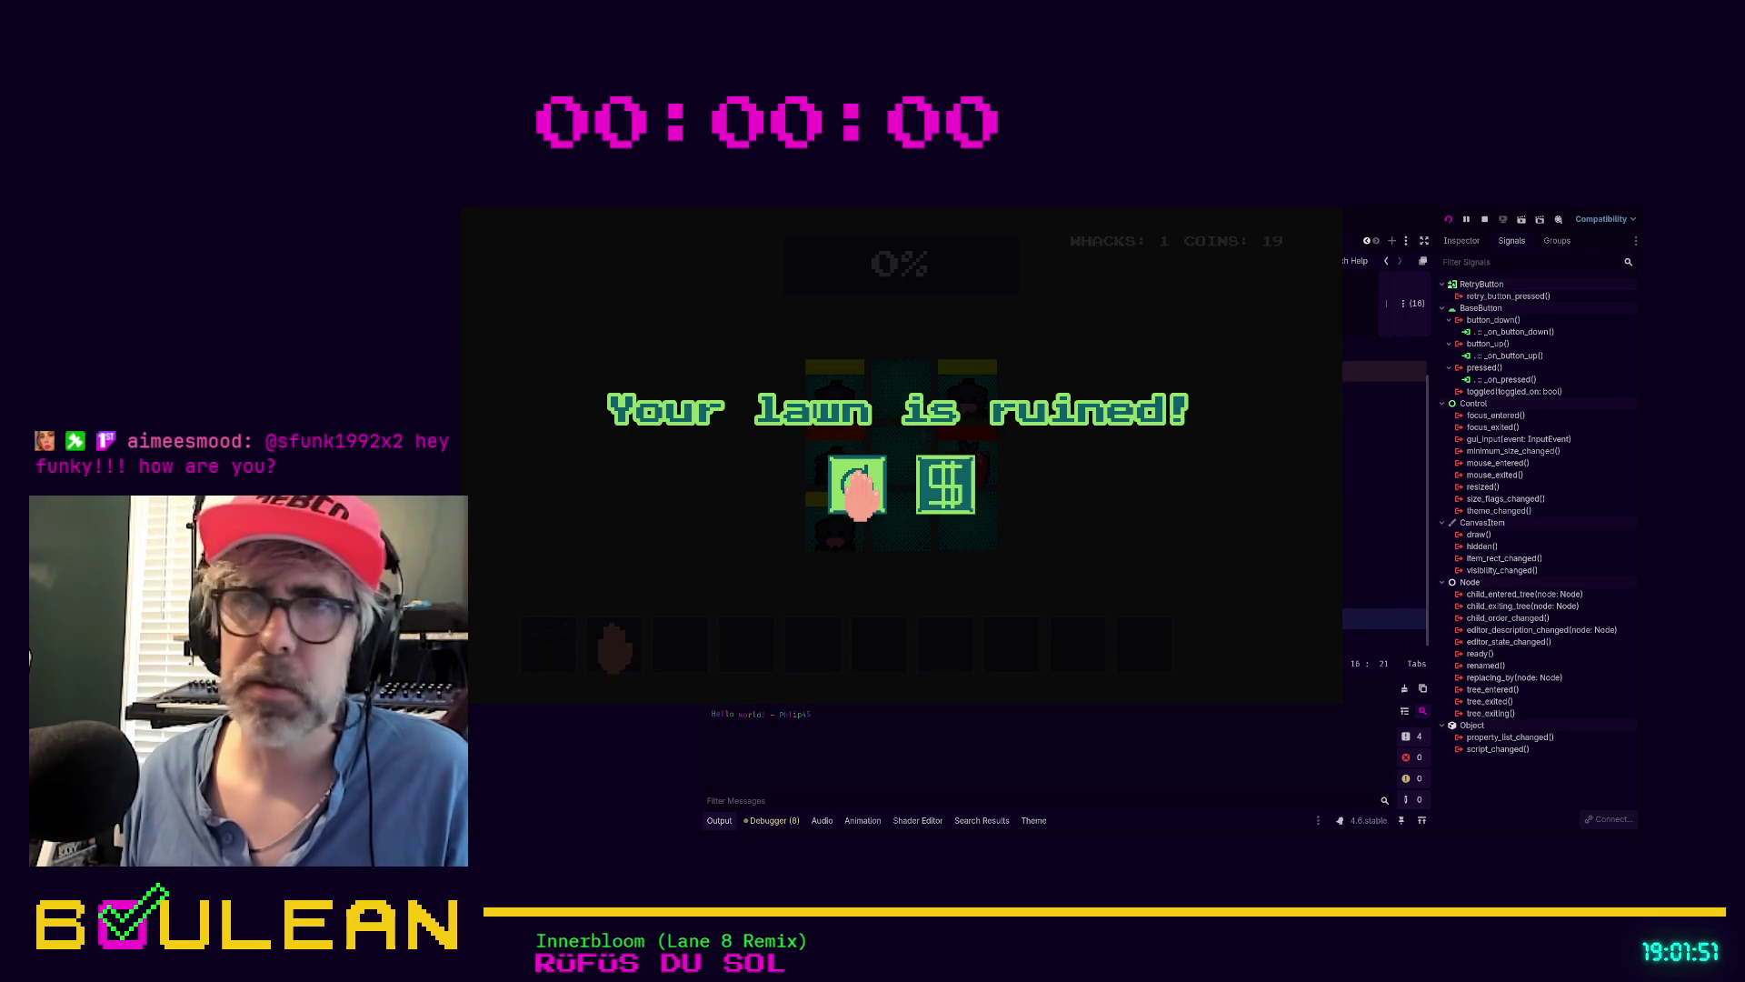
click(858, 489)
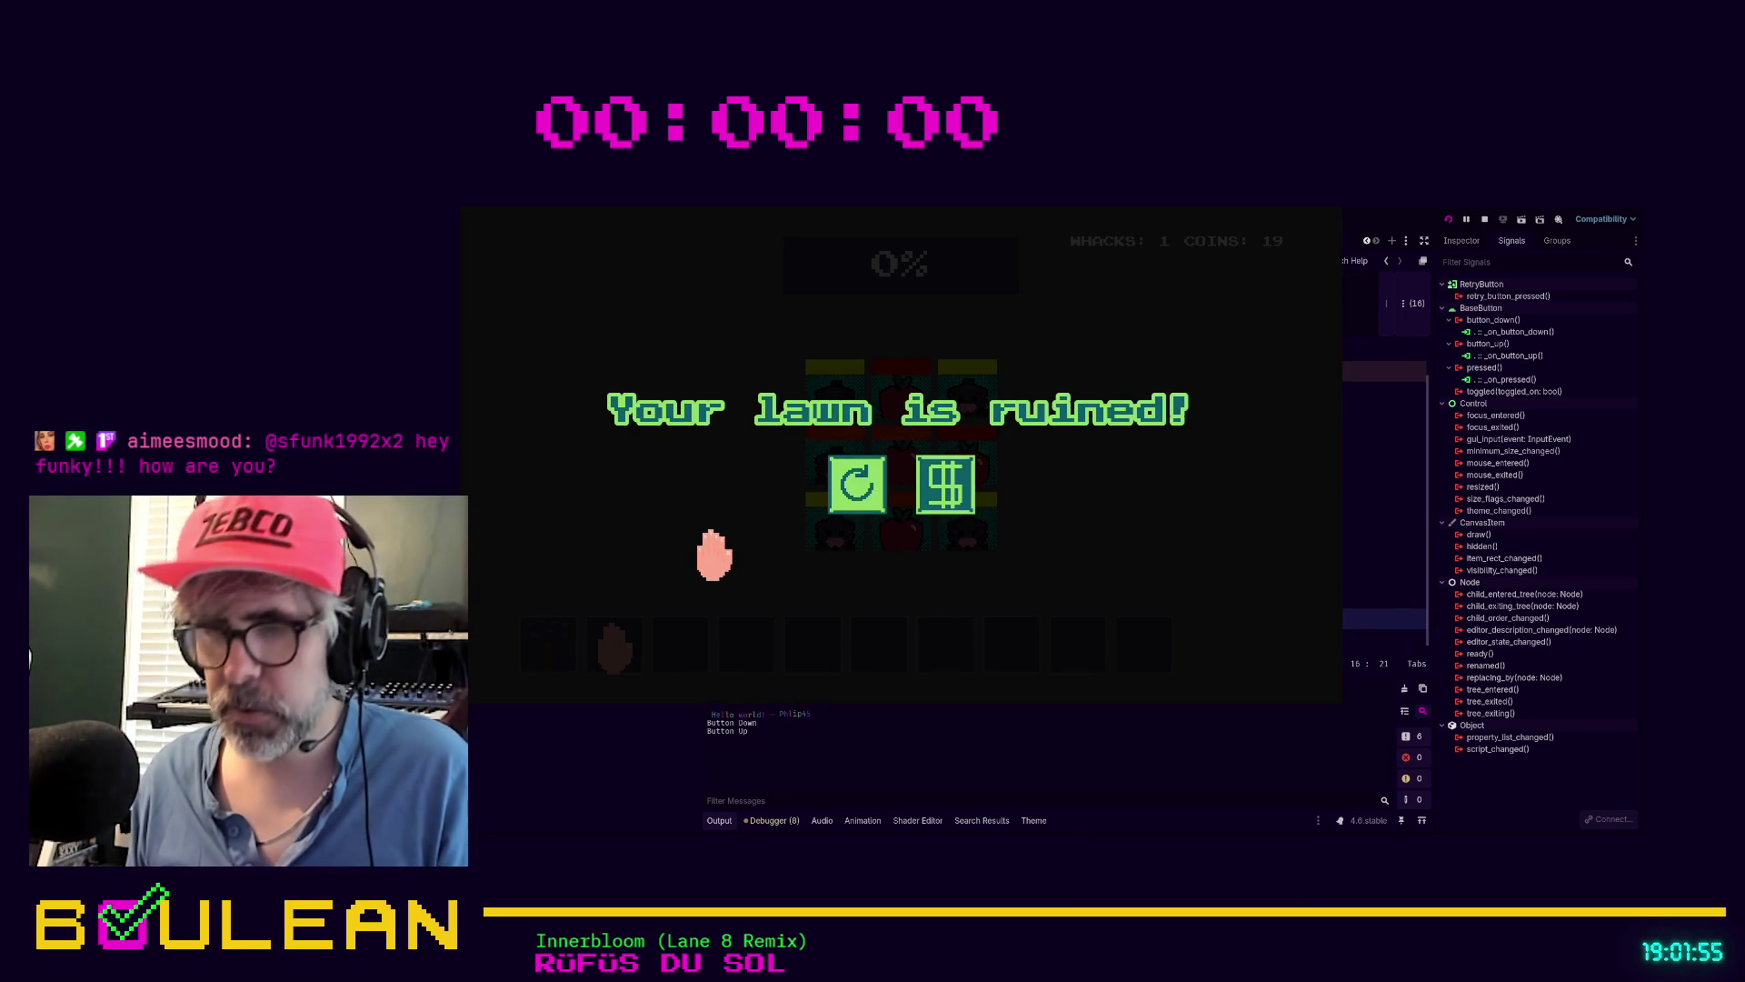
key(F8)
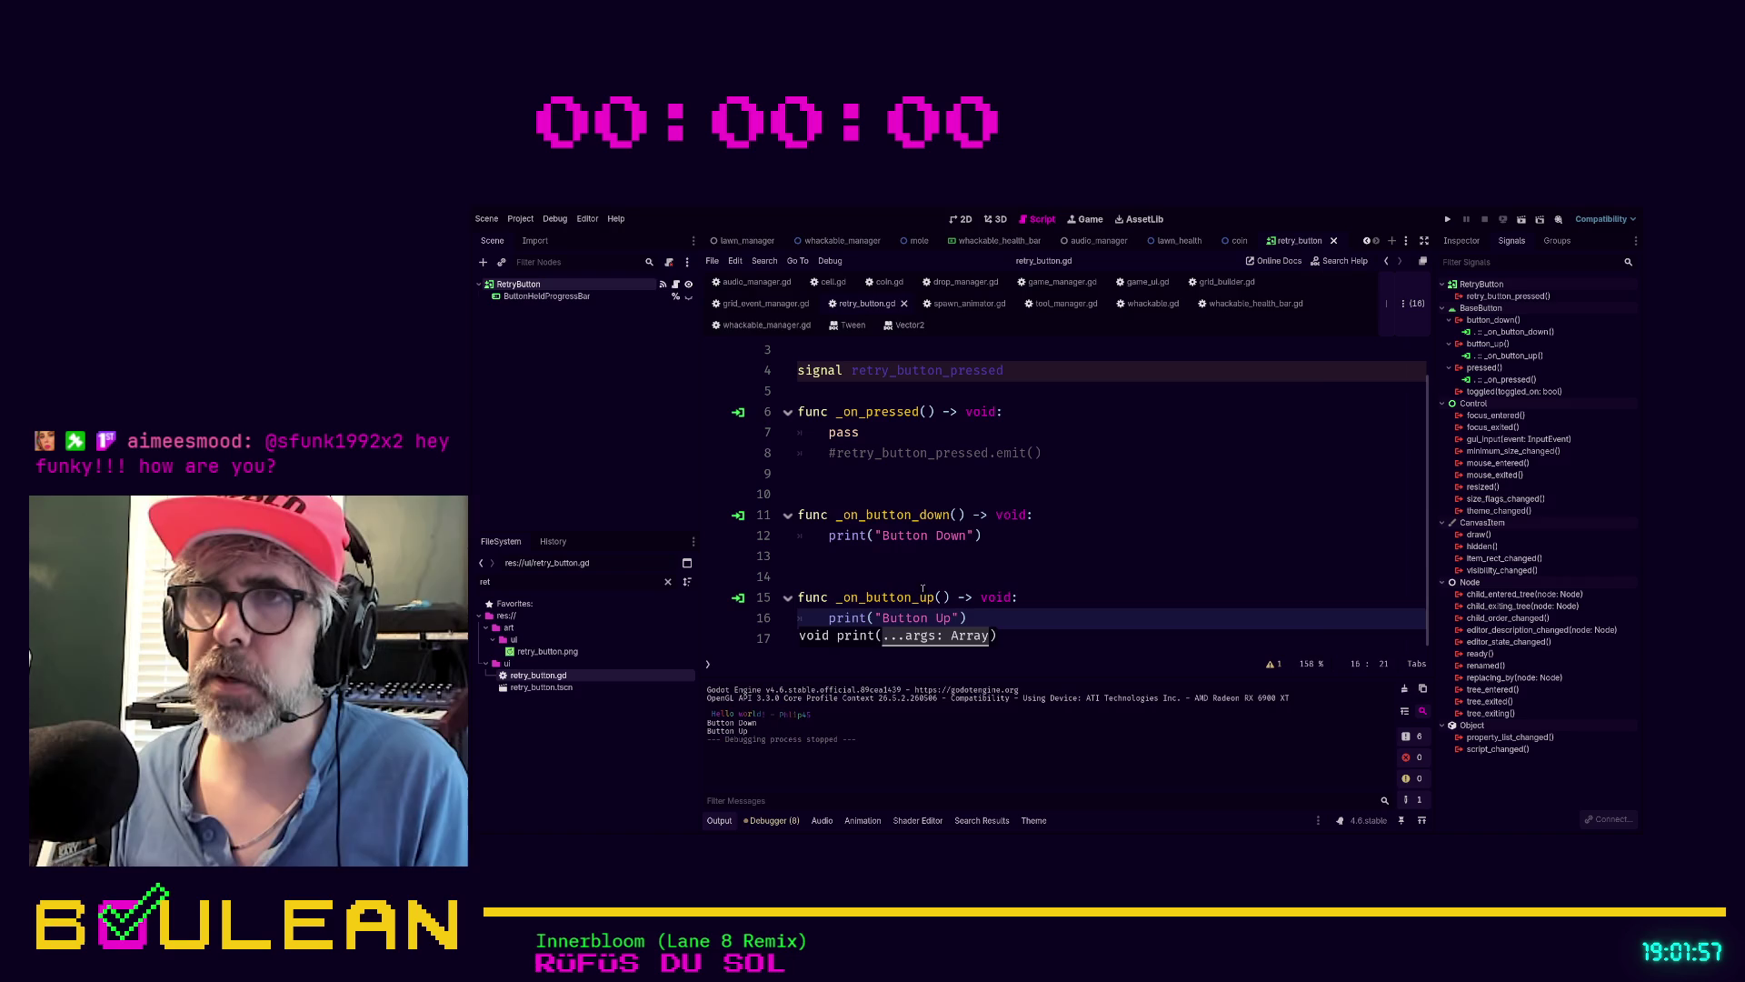
click(1001, 551)
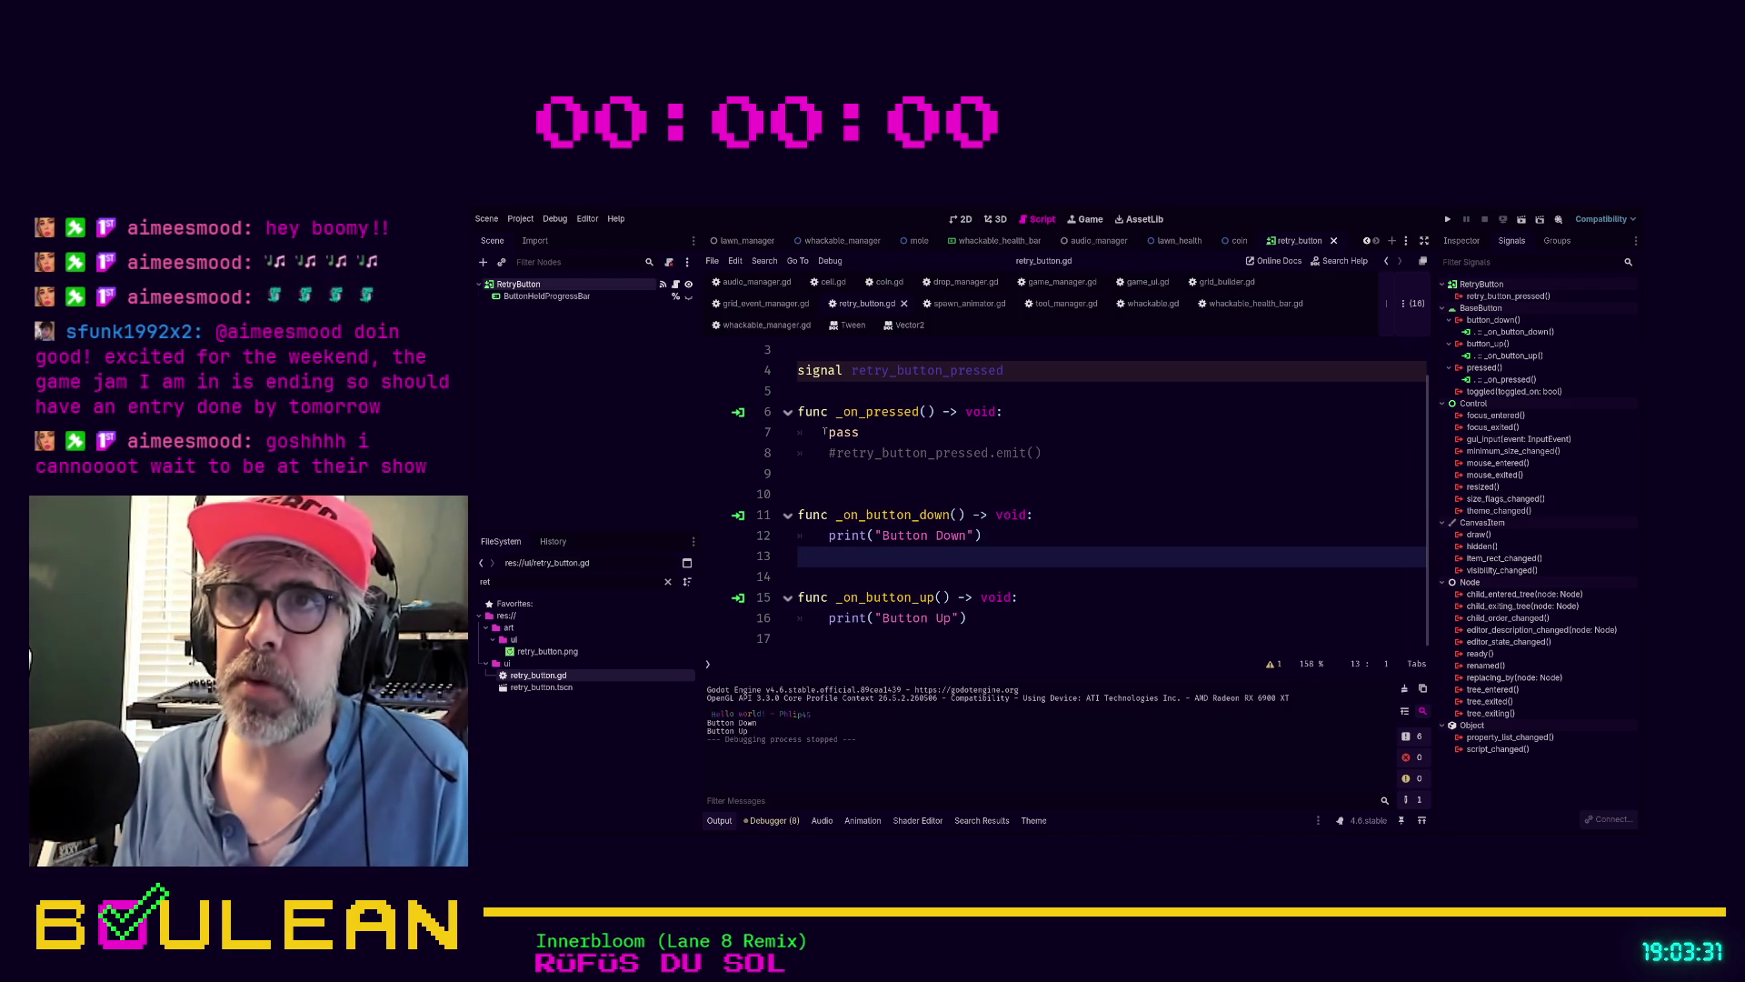
scroll(837, 472, up, 1)
Declare var button_down: bool = false near the top of retry_button.gd
click(833, 395)
key(Return)
key(Return)
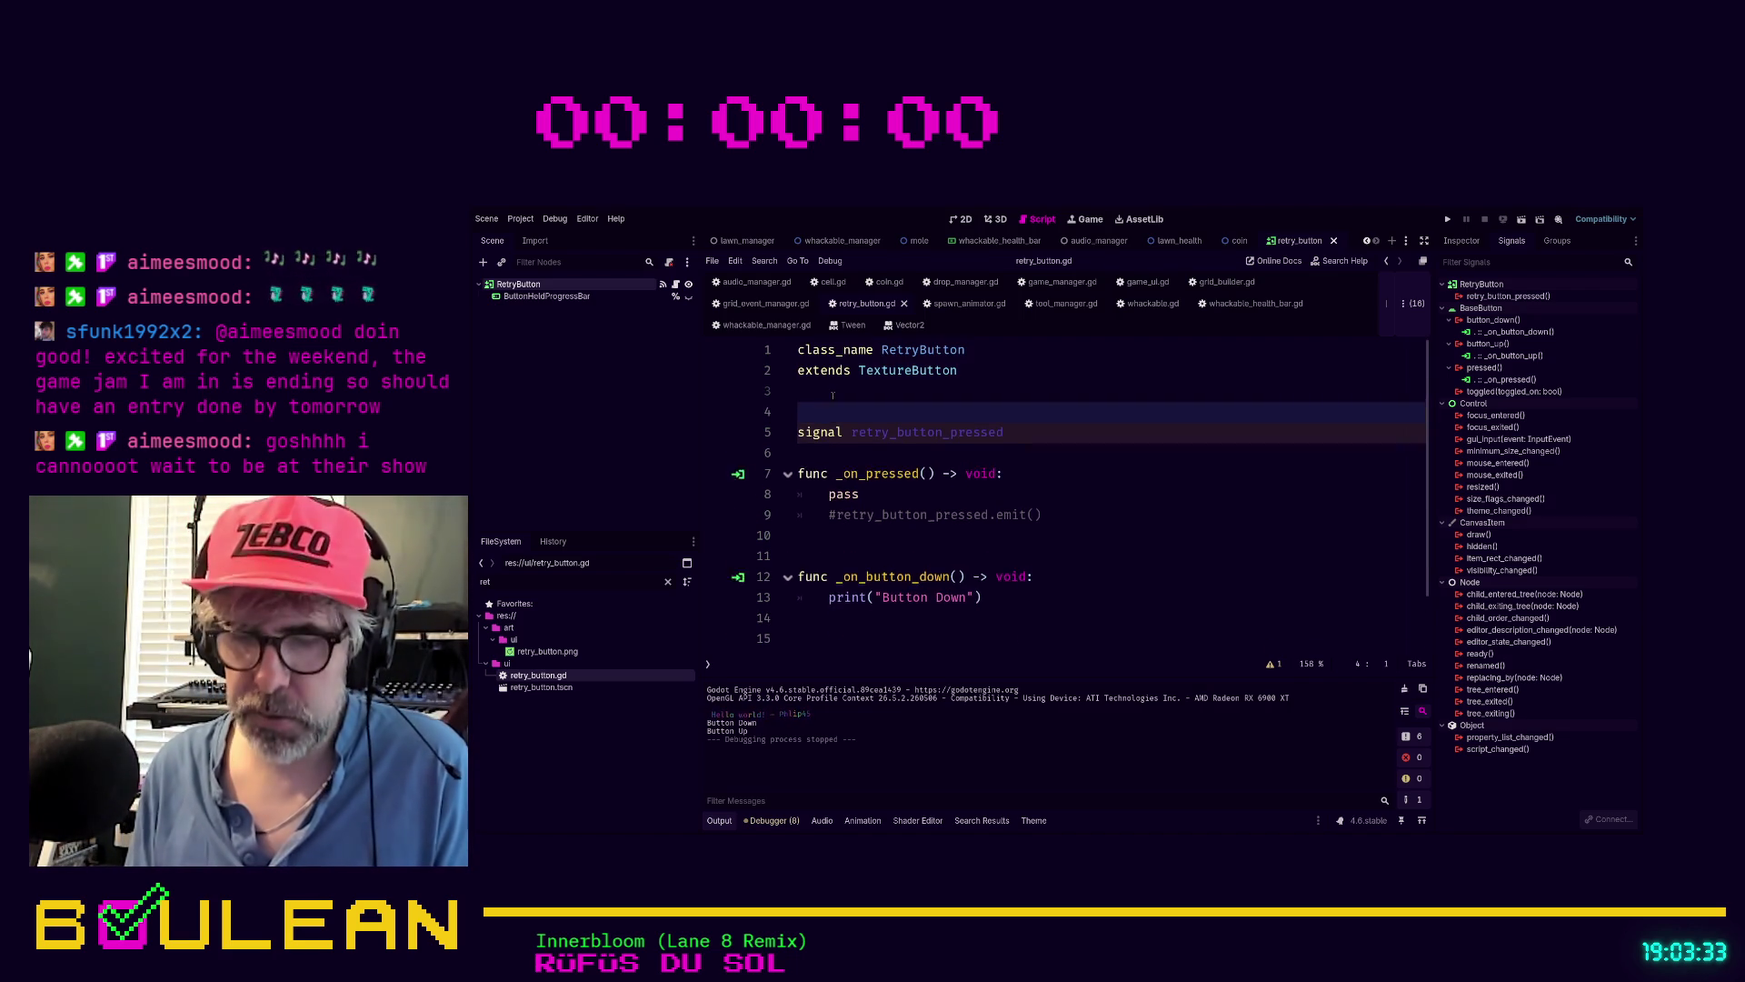
key(Up)
text(var button_down: bo)
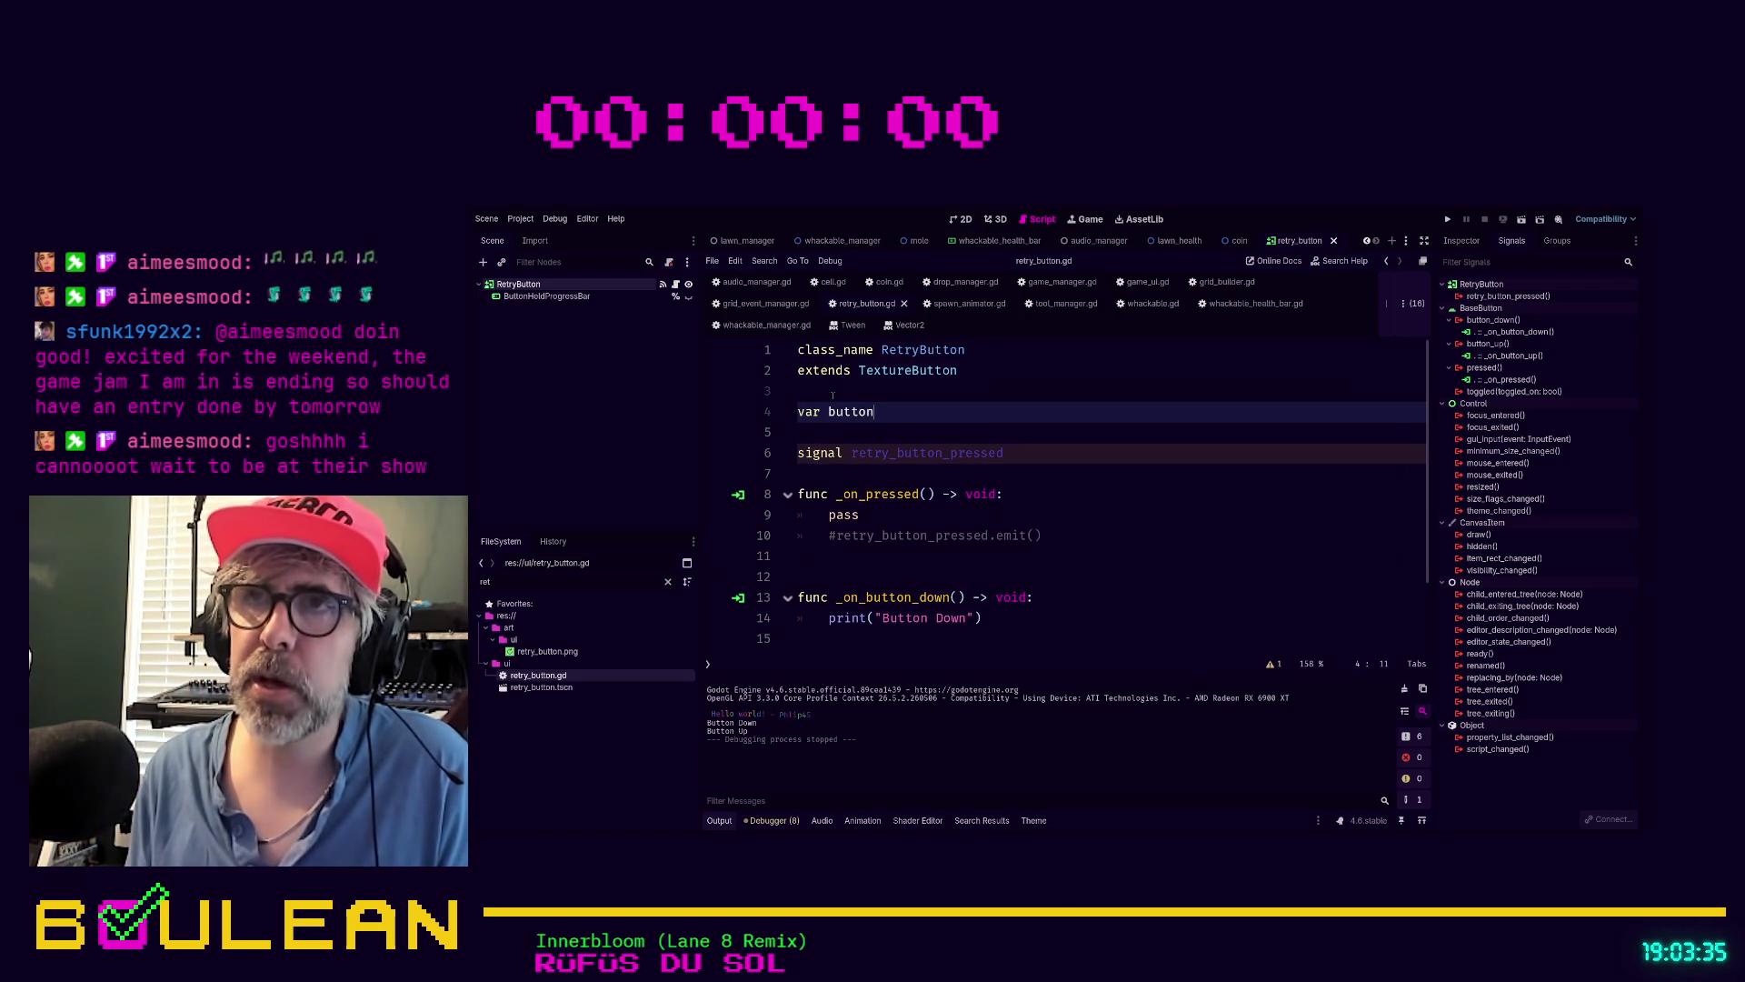
text(ol = fa)
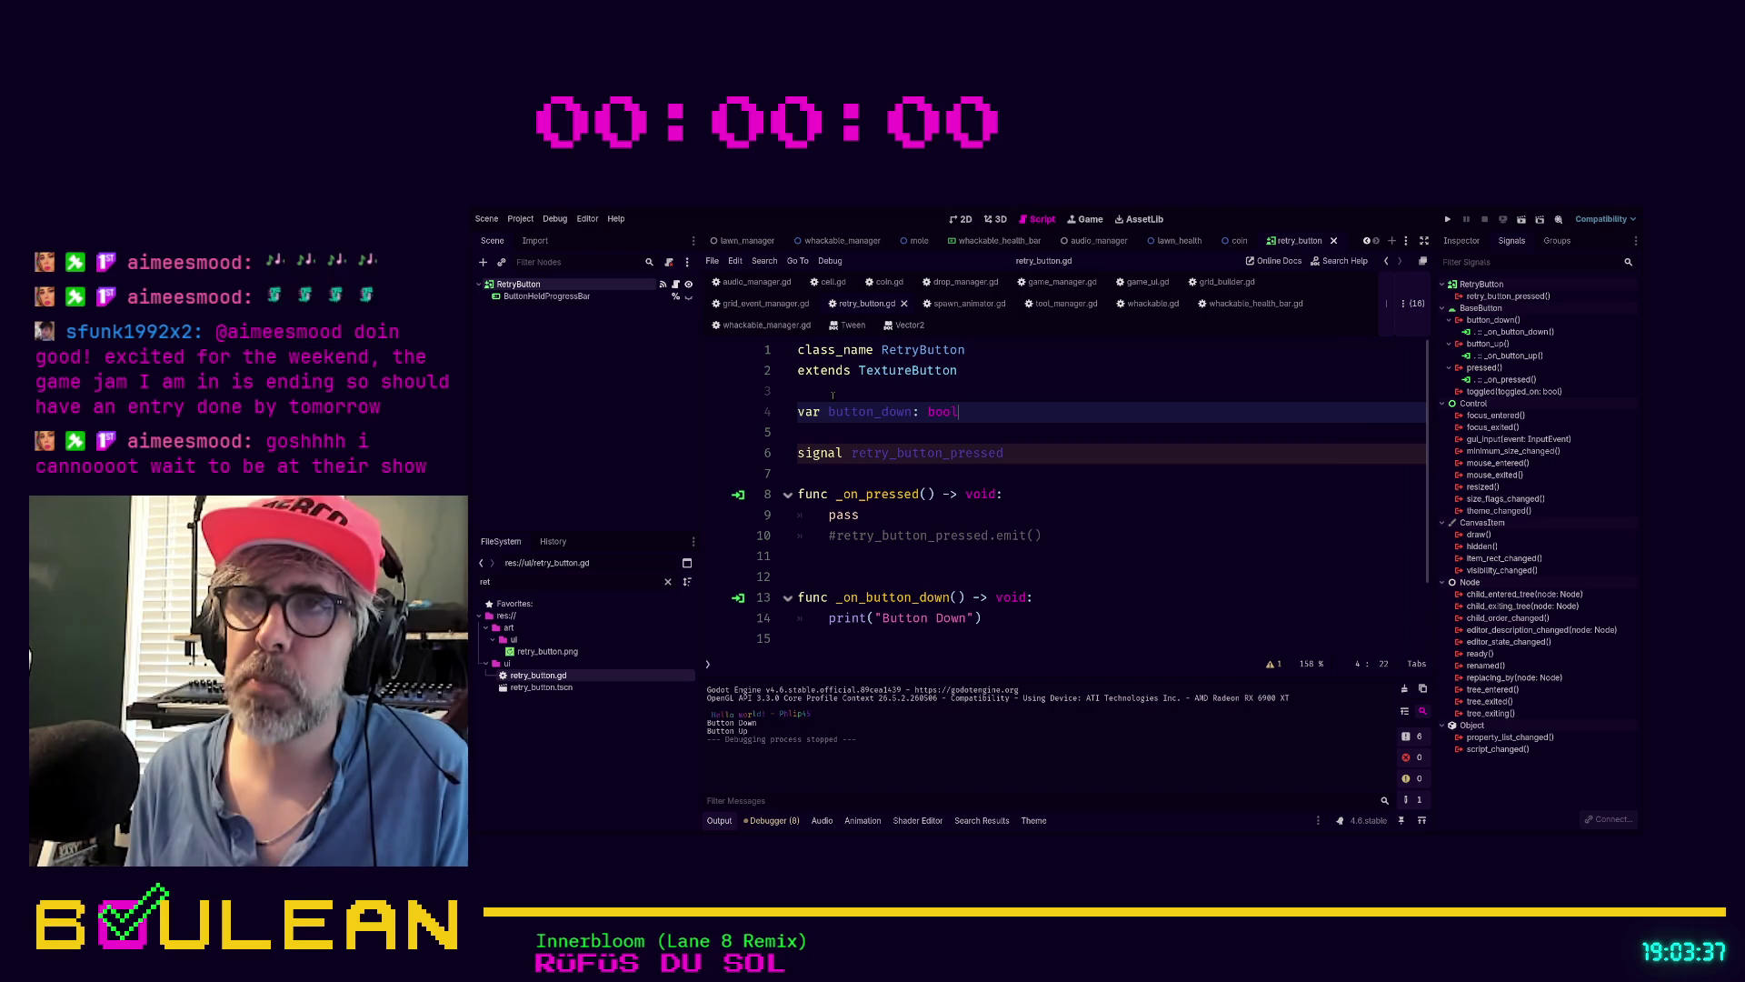
key(Return)
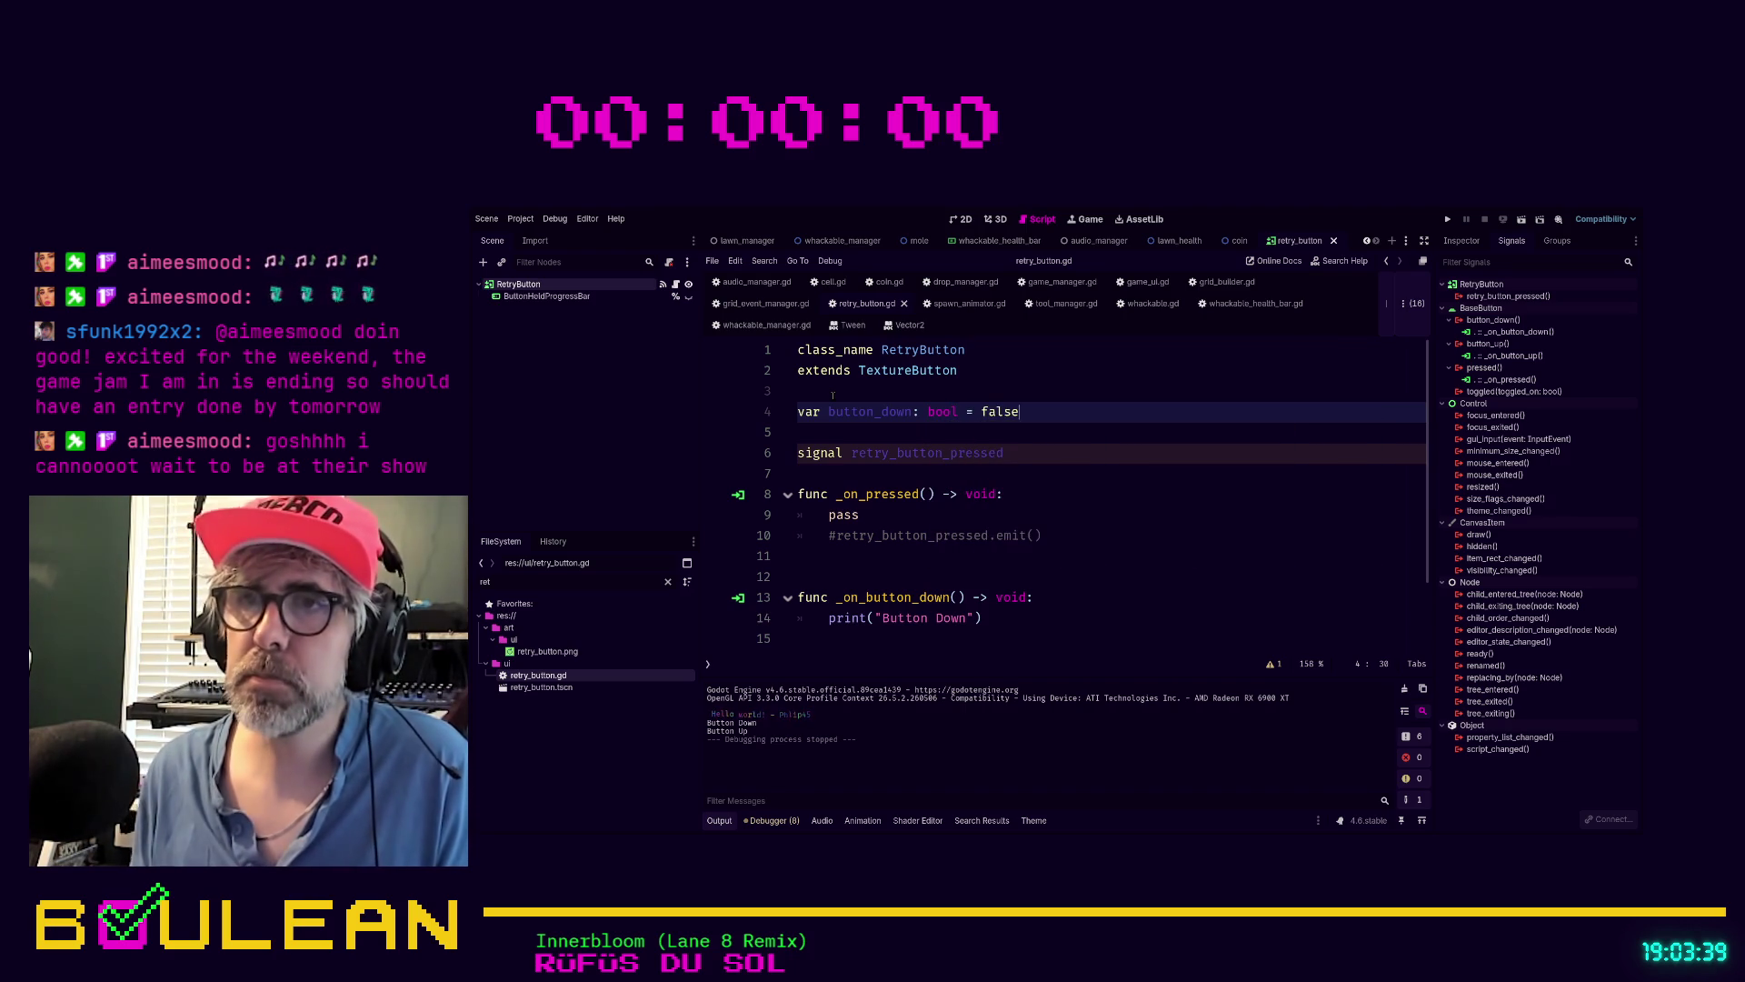
Set button_down = true in _on_button_down and button_down = false in _on_button_up
scroll(1006, 546, down, 2)
click(1007, 546)
key(Tab)
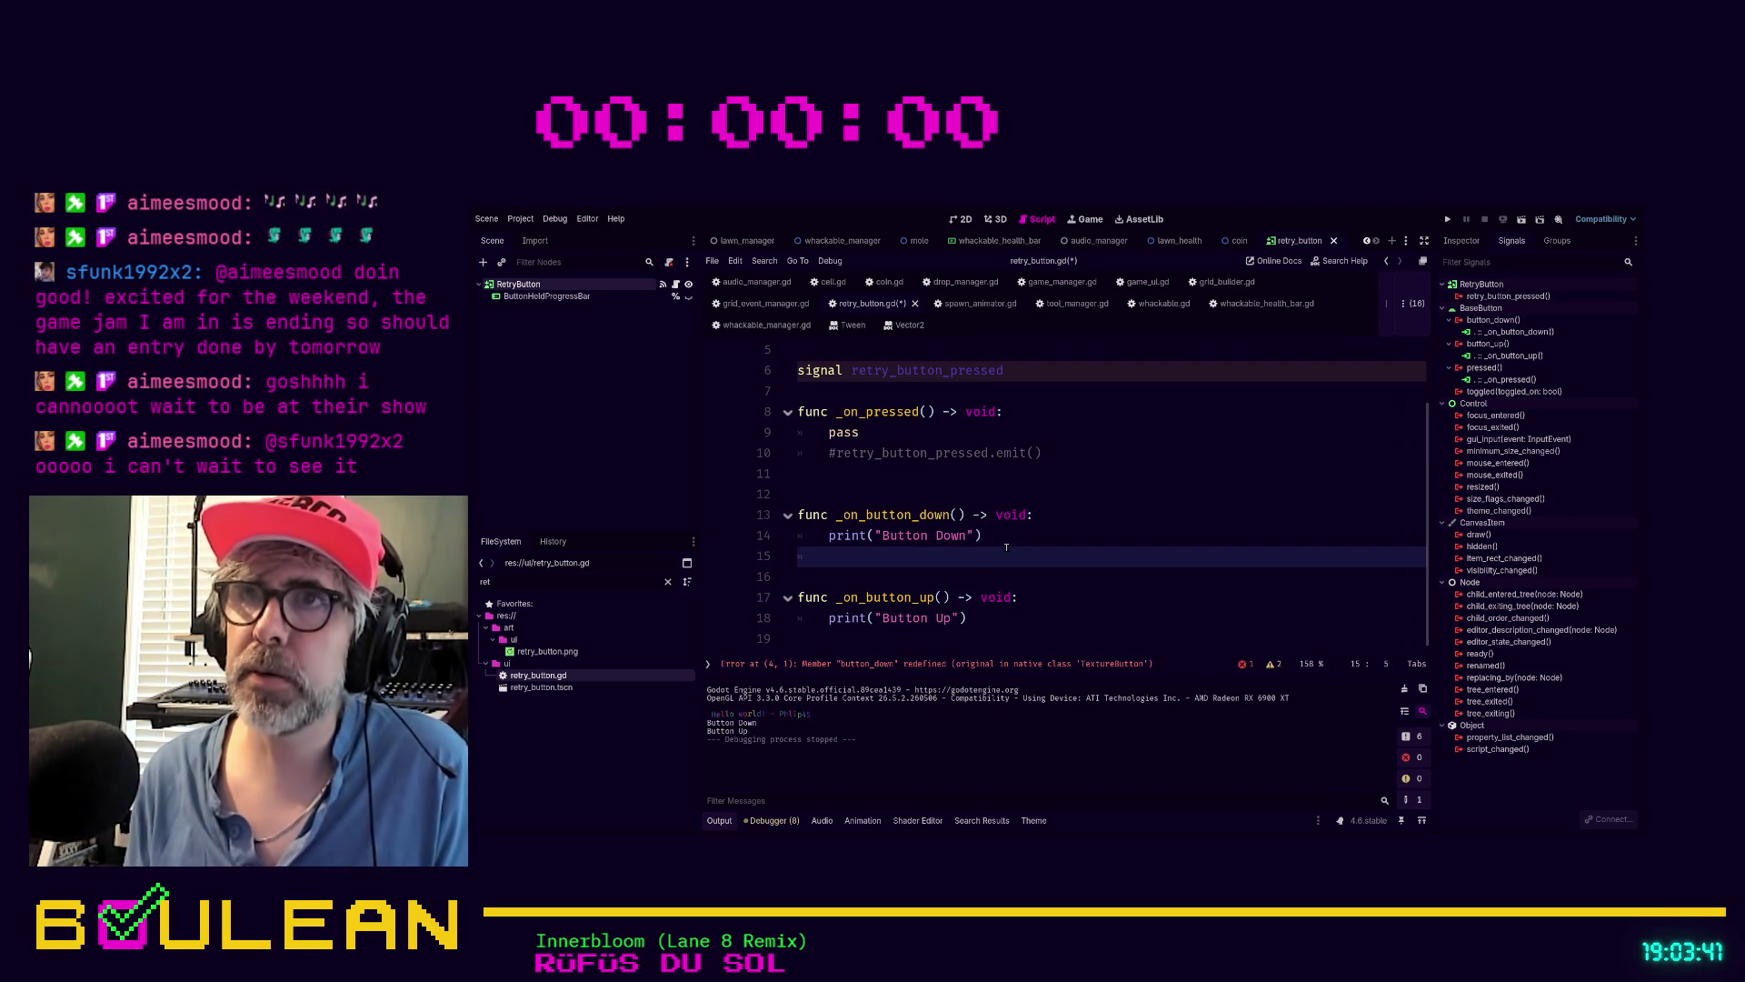
text(button_)
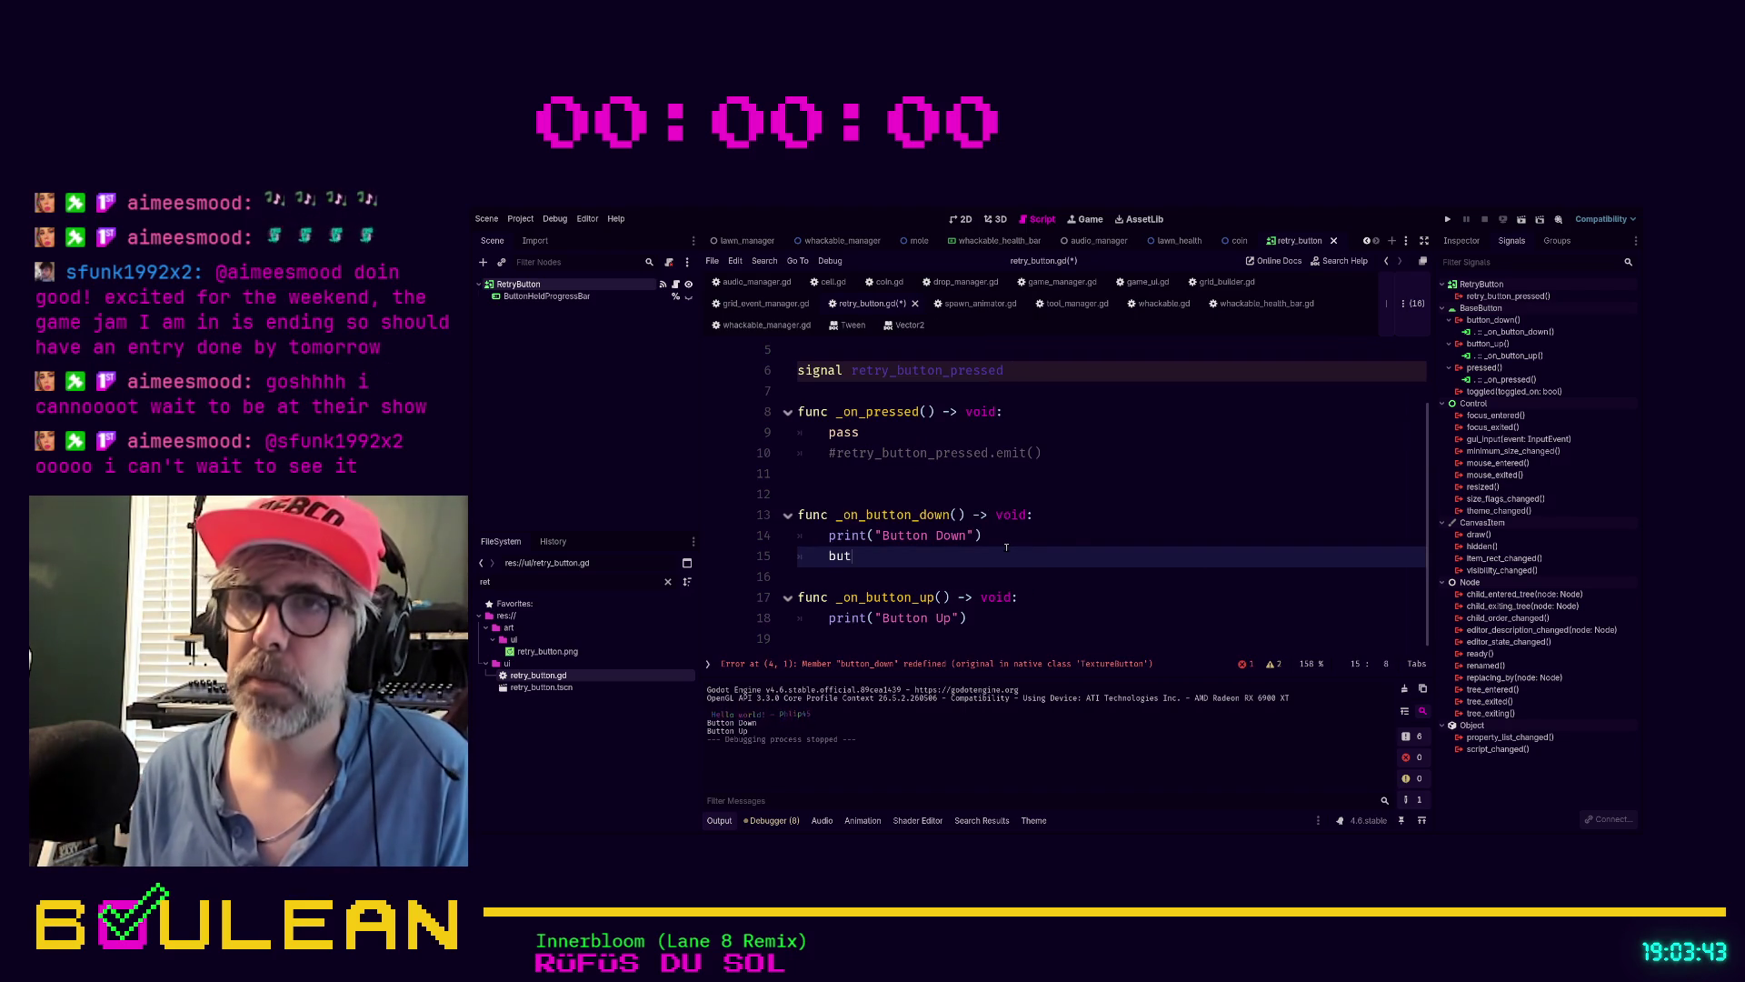
key(Return)
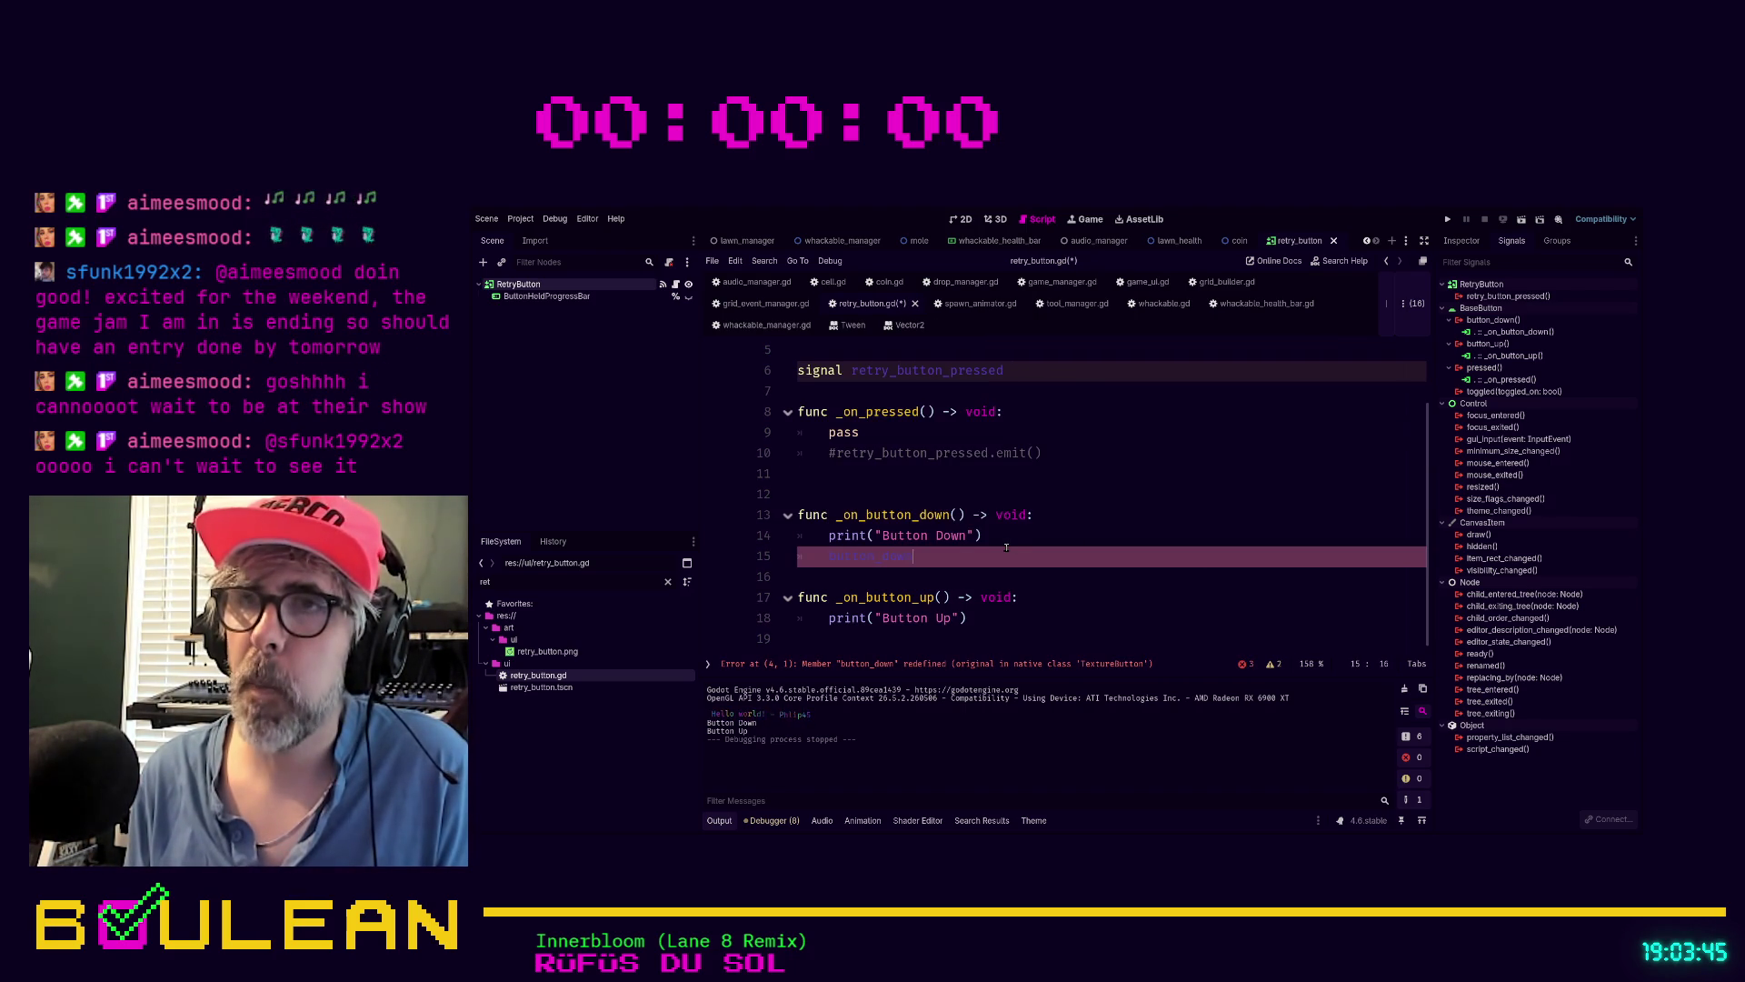
text(rue)
click(1056, 639)
text(button_dow)
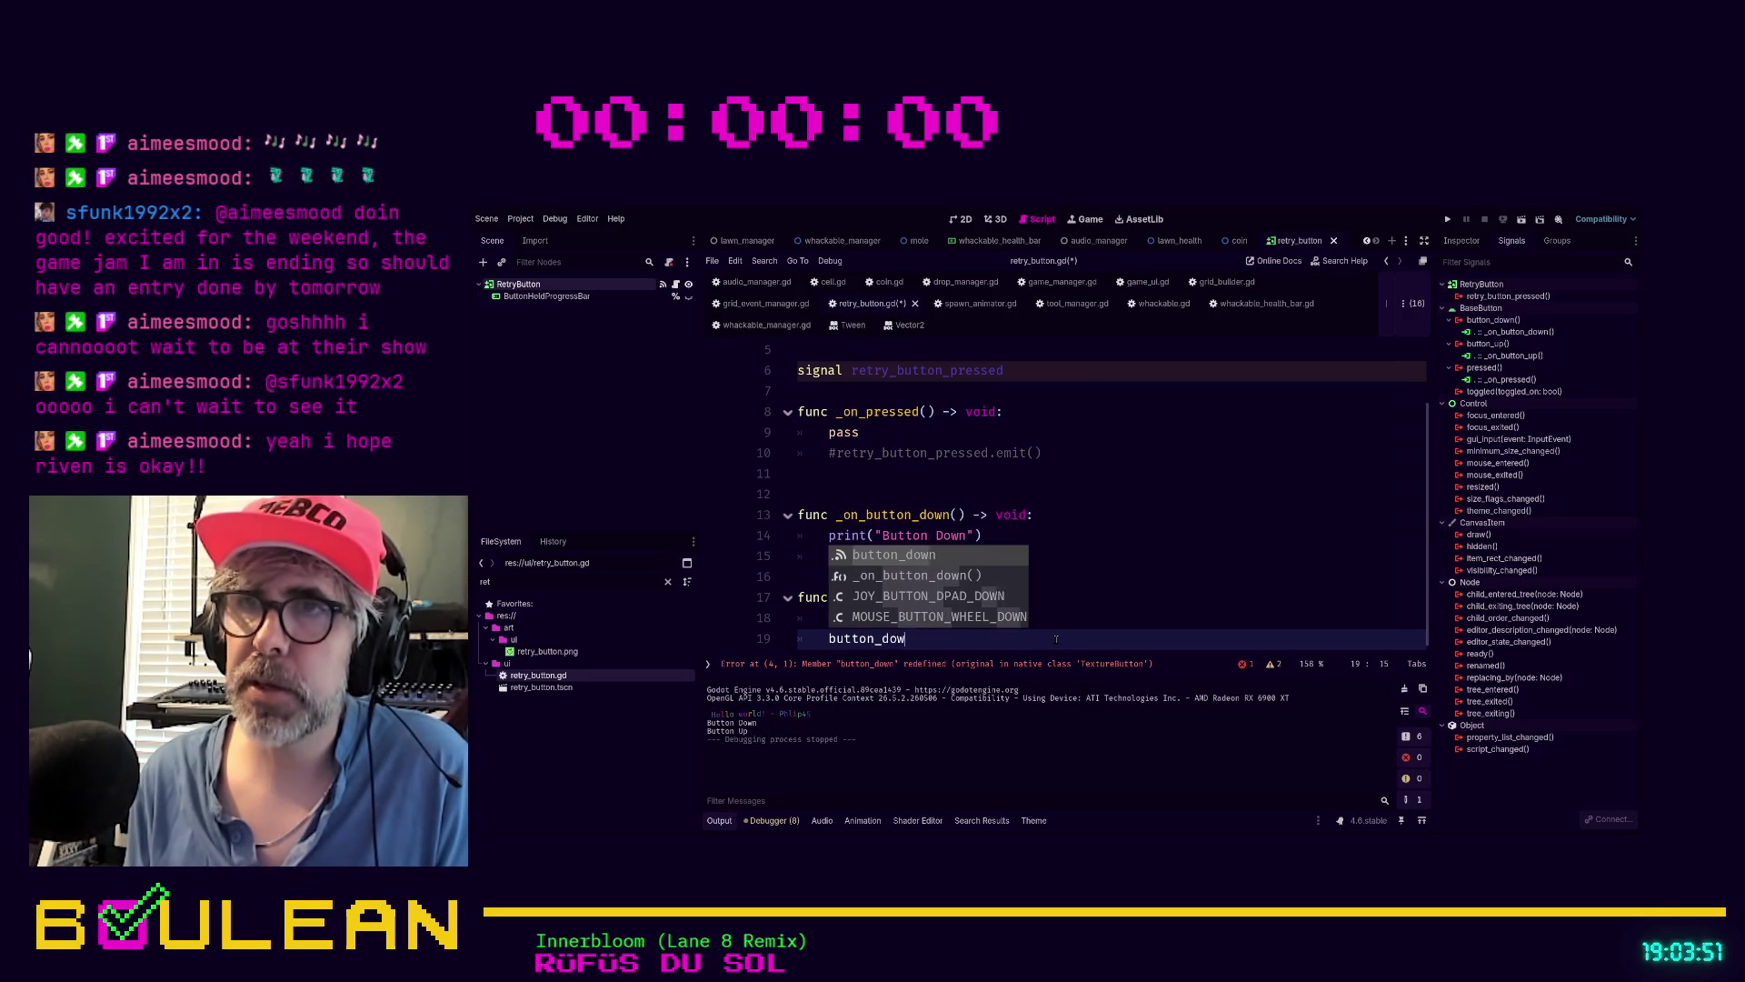
text(n = false)
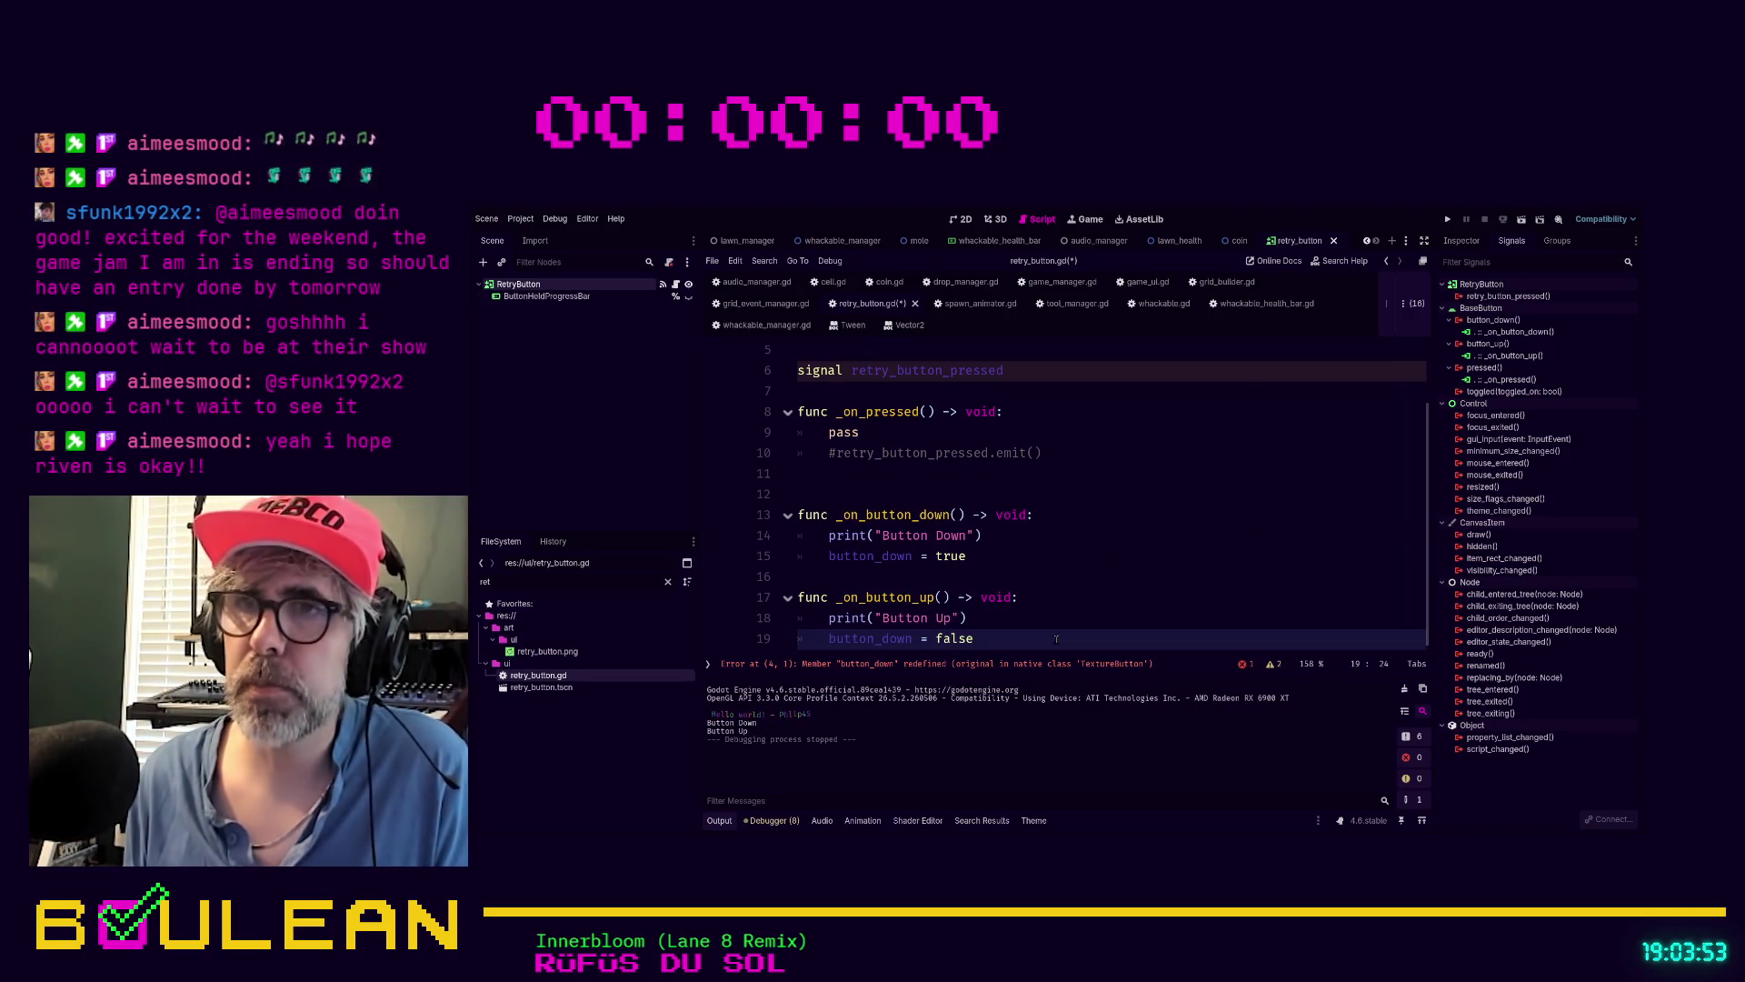
Insert blank lines below the retry_button_pressed signal declaration
click(1042, 600)
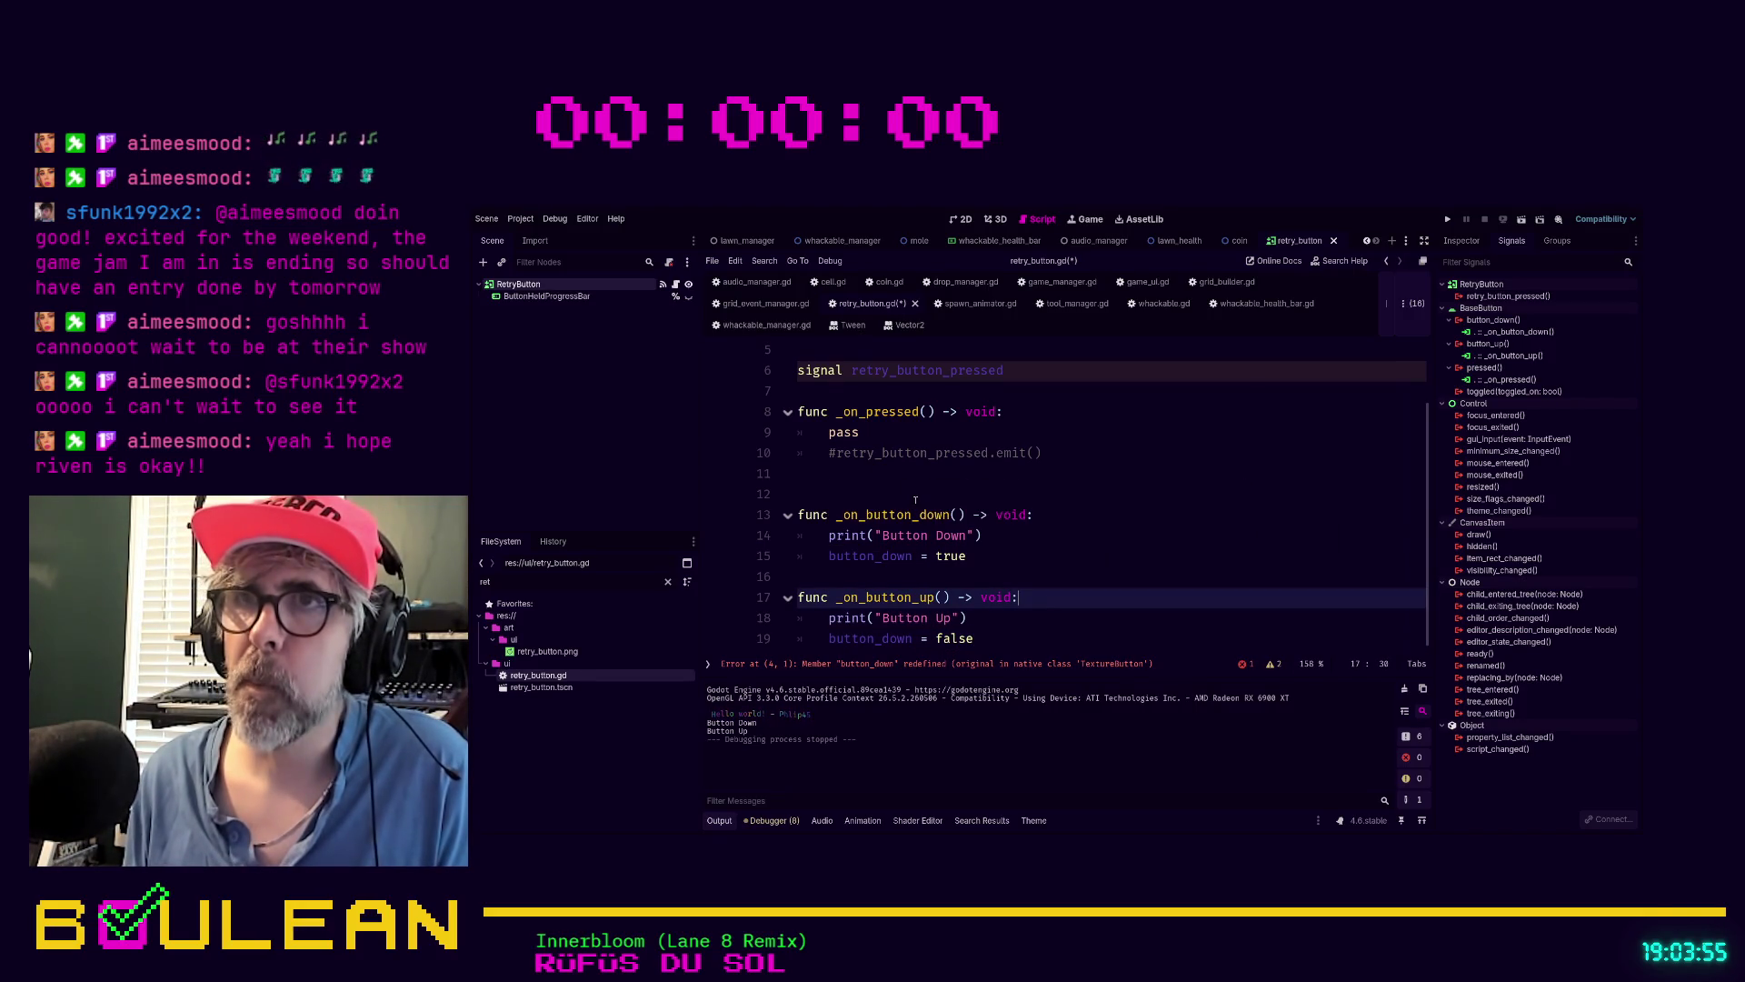
click(823, 393)
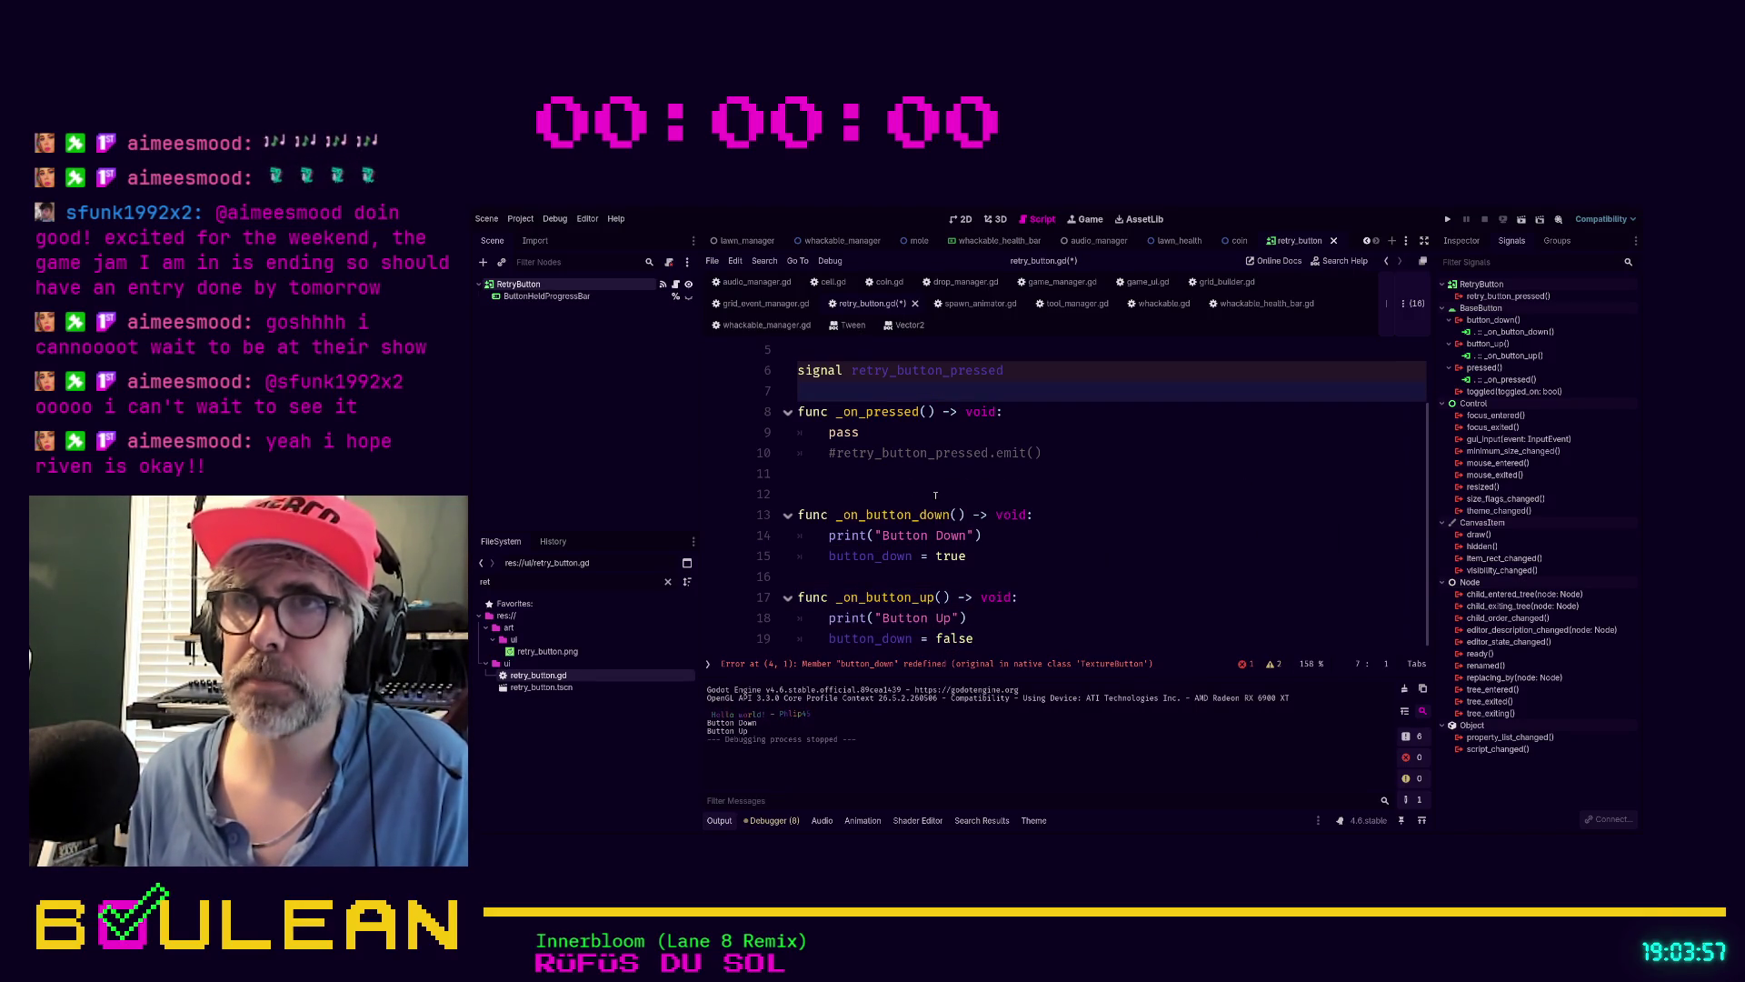
key(Return)
key(Return)
Start a func _process that checks button_down
key(Up)
key(Up)
key(Return)
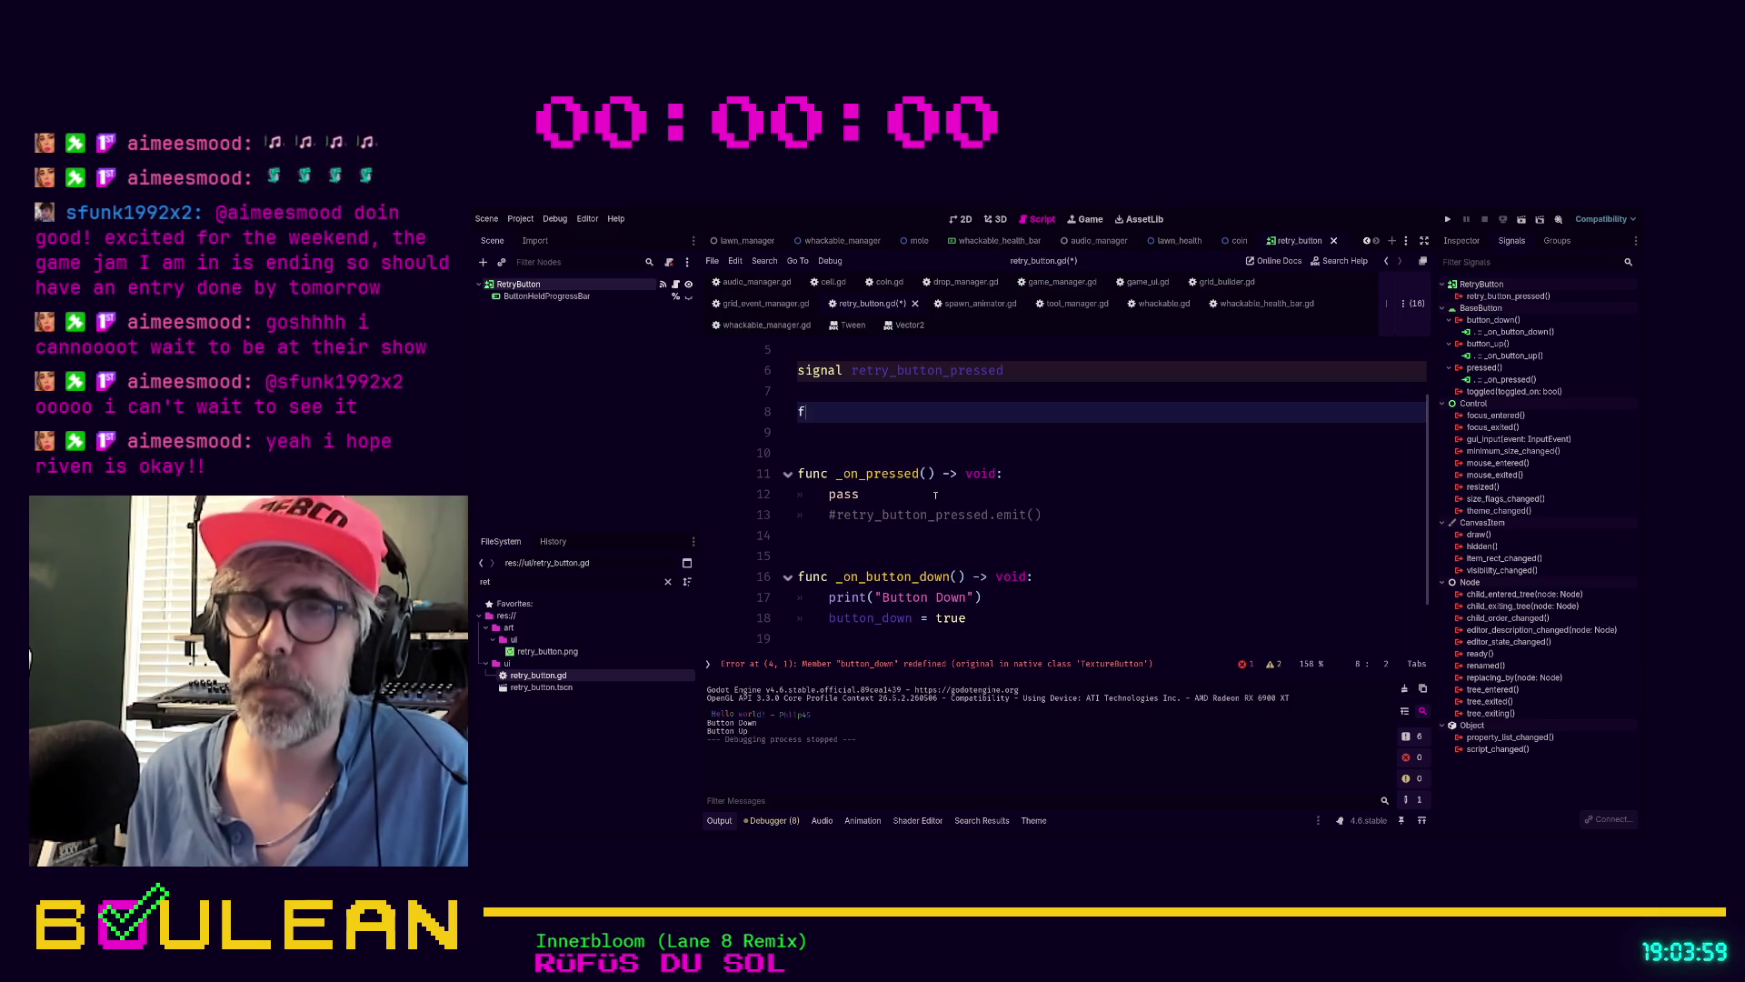
text(unc _pro)
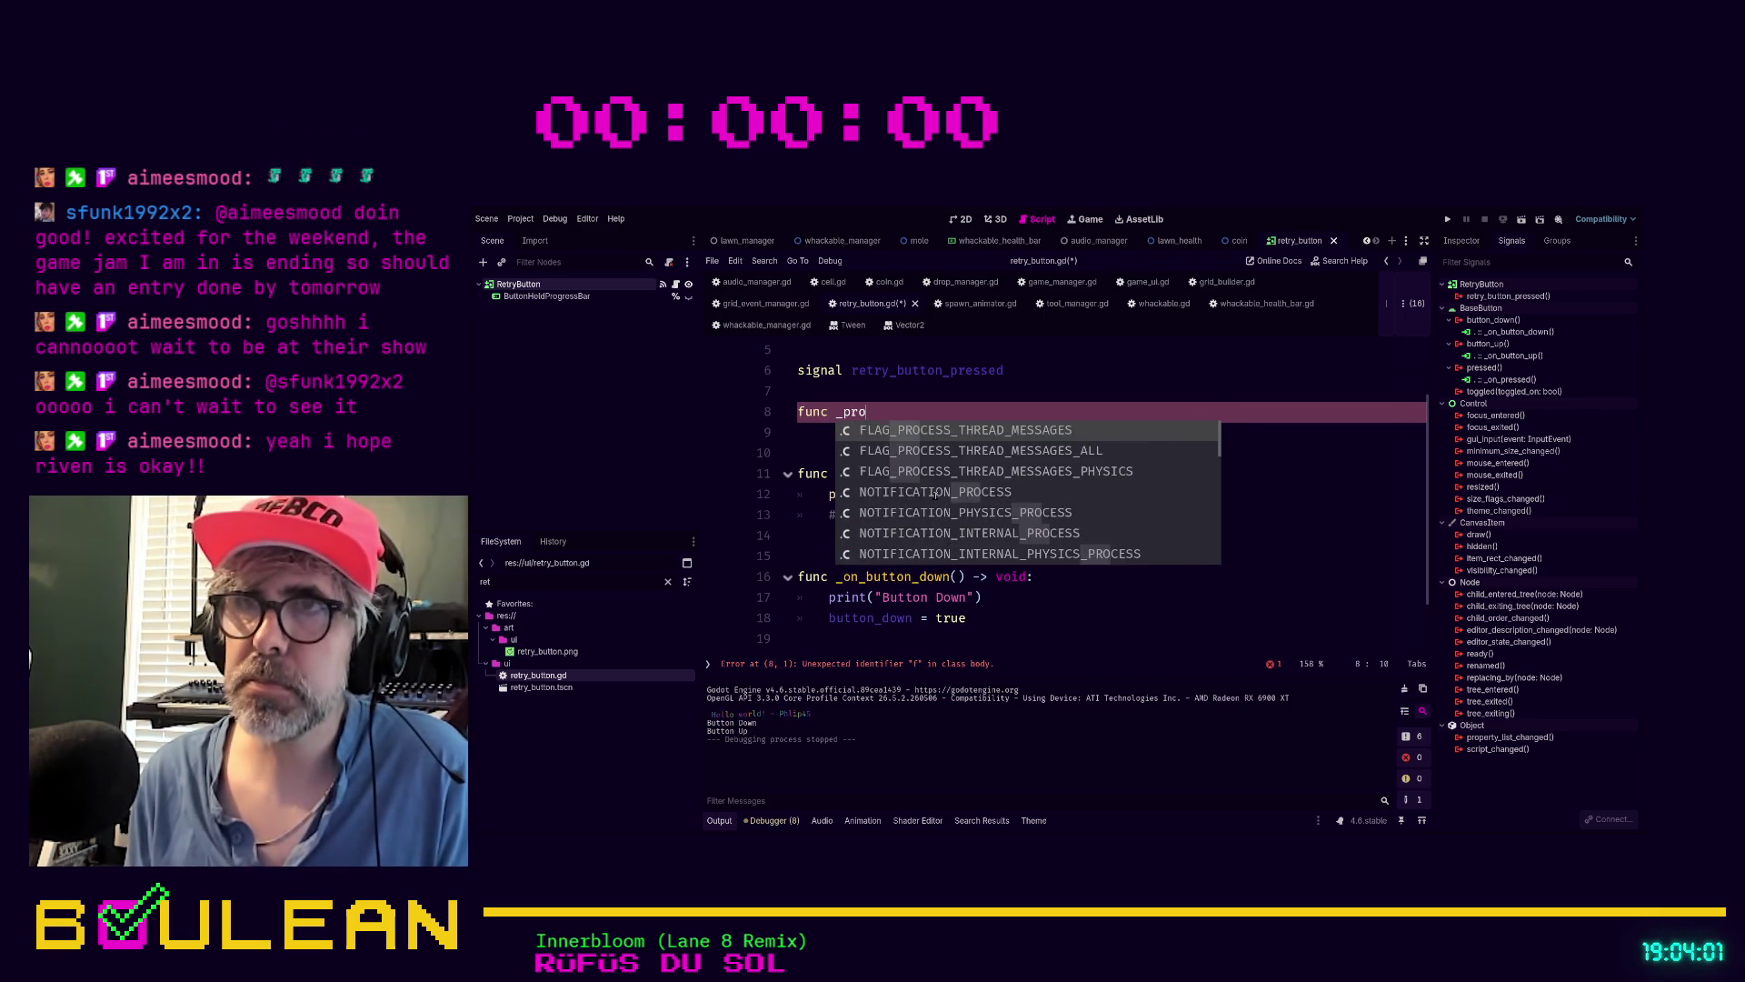
text(ce)
key(Return)
key(Return)
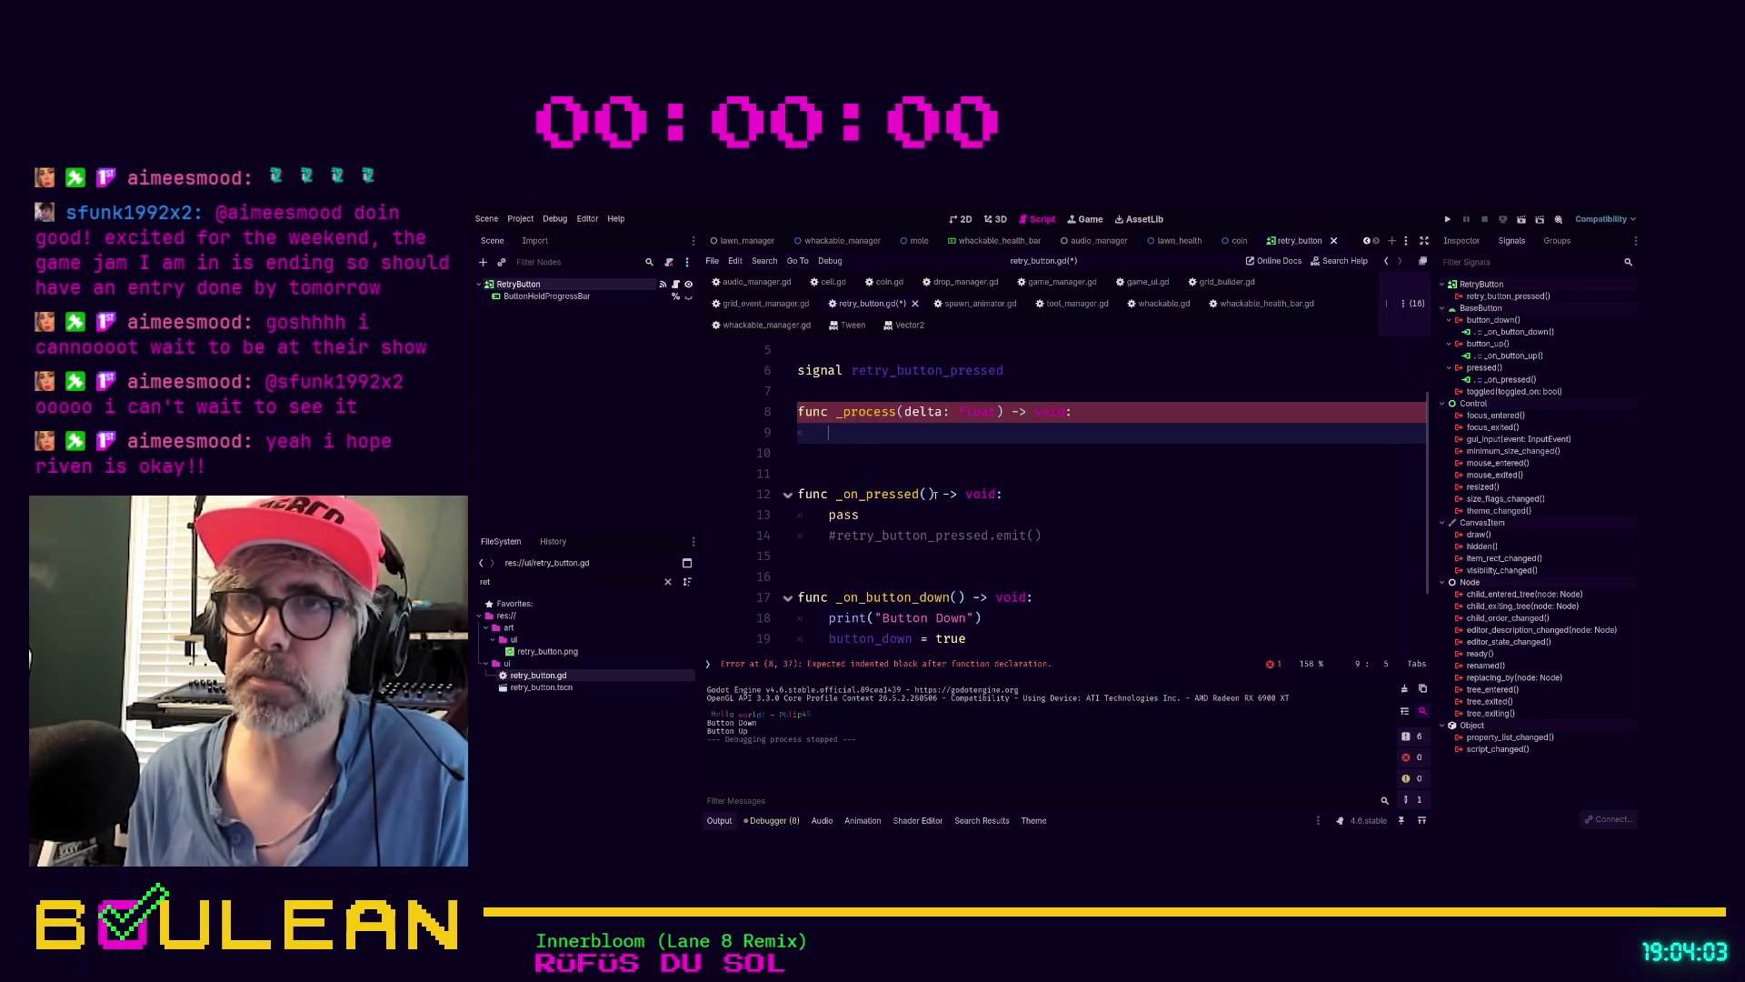
text(ifbutton_down)
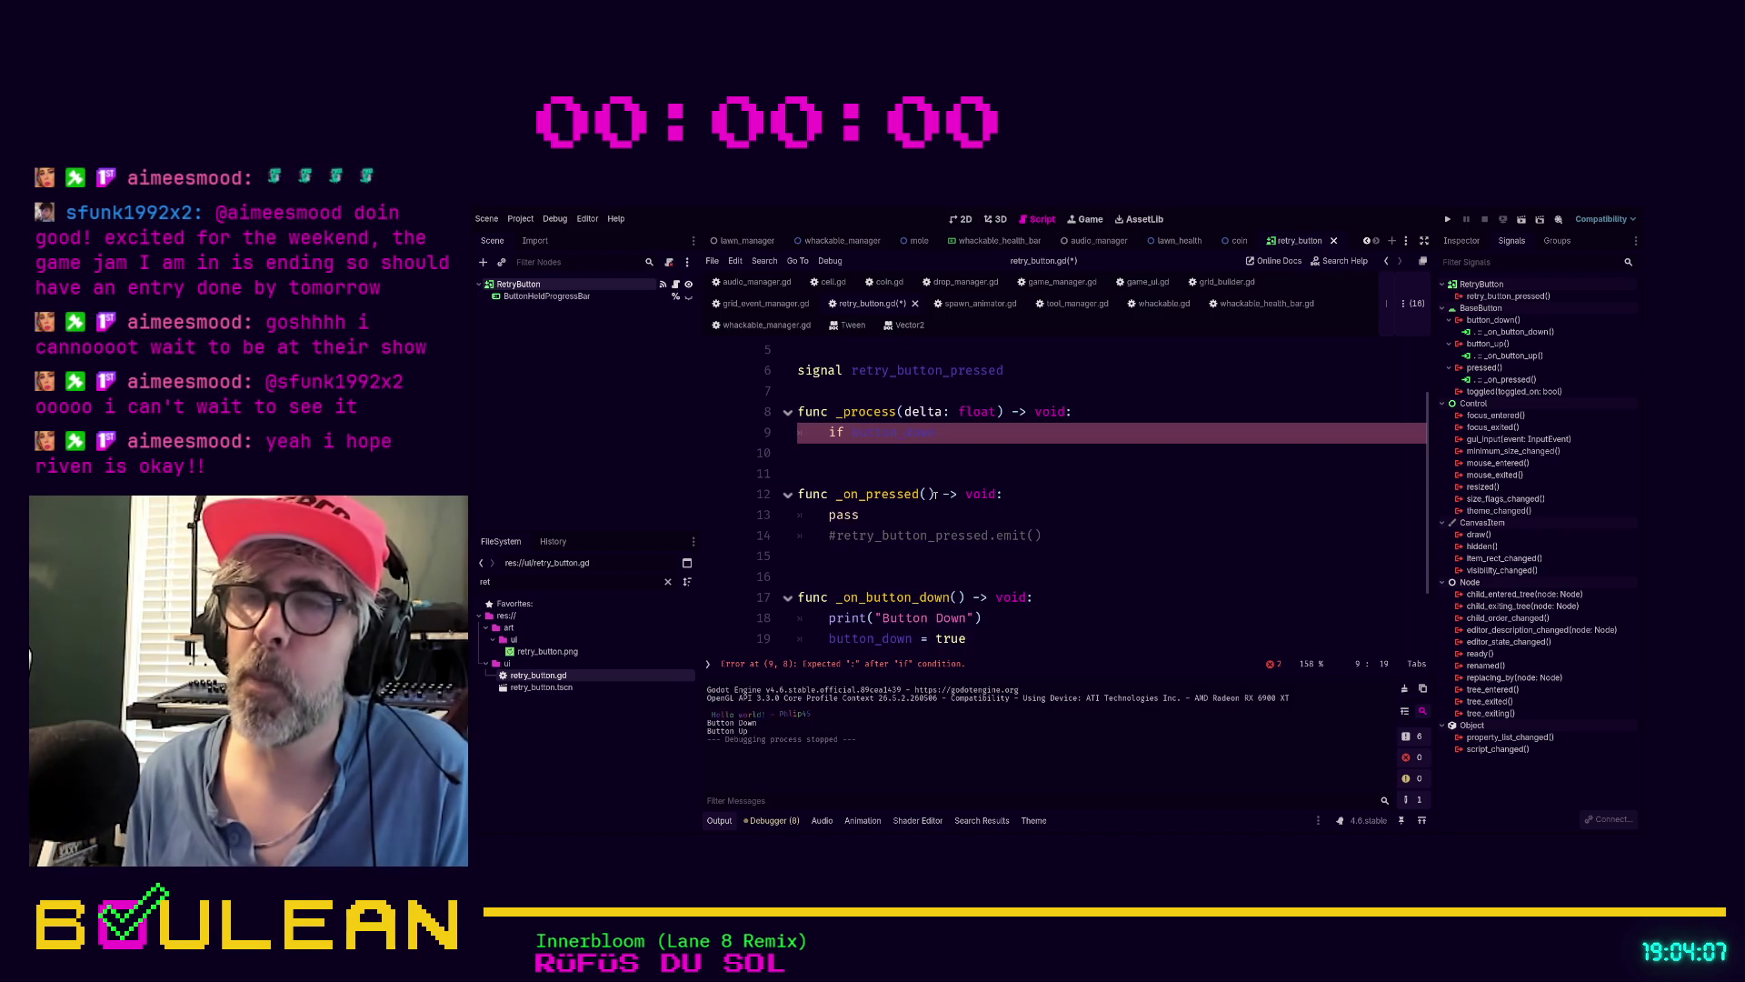
Declare var fill_speed: float = 7.5 and finish the if button_down: line in _process
scroll(910, 482, up, 2)
click(872, 433)
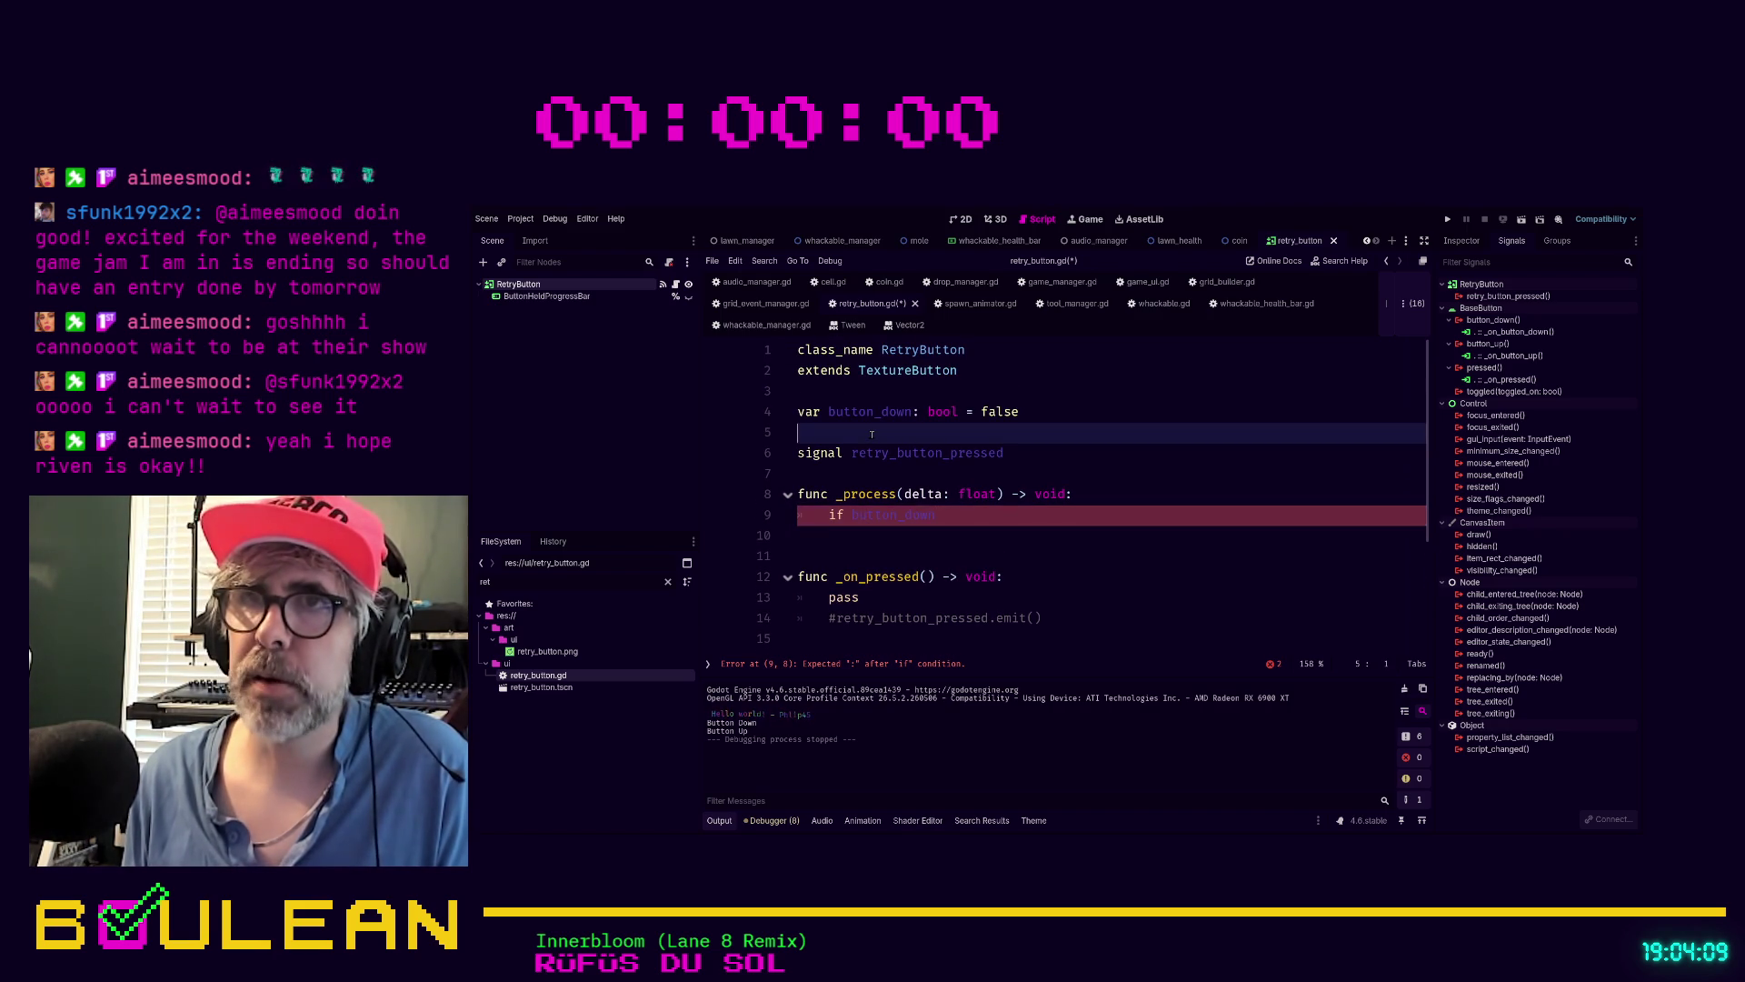
key(Return)
key(Up)
text(var fill_speed: fl)
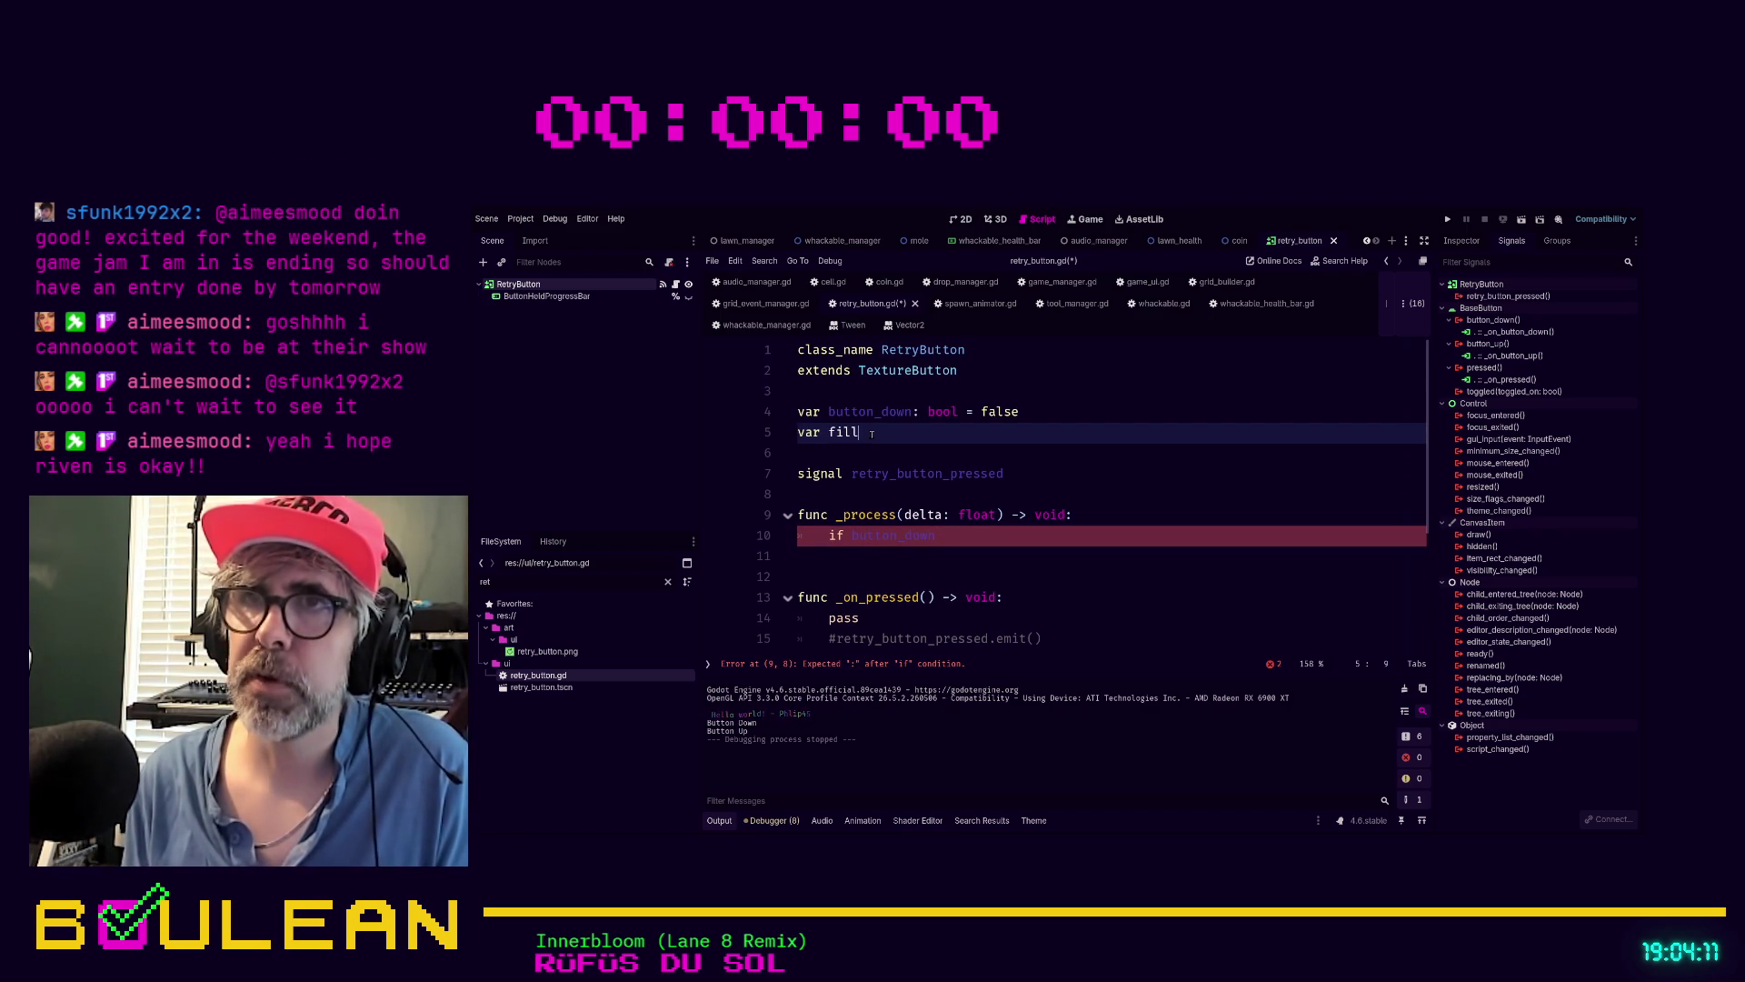
text(oat = )
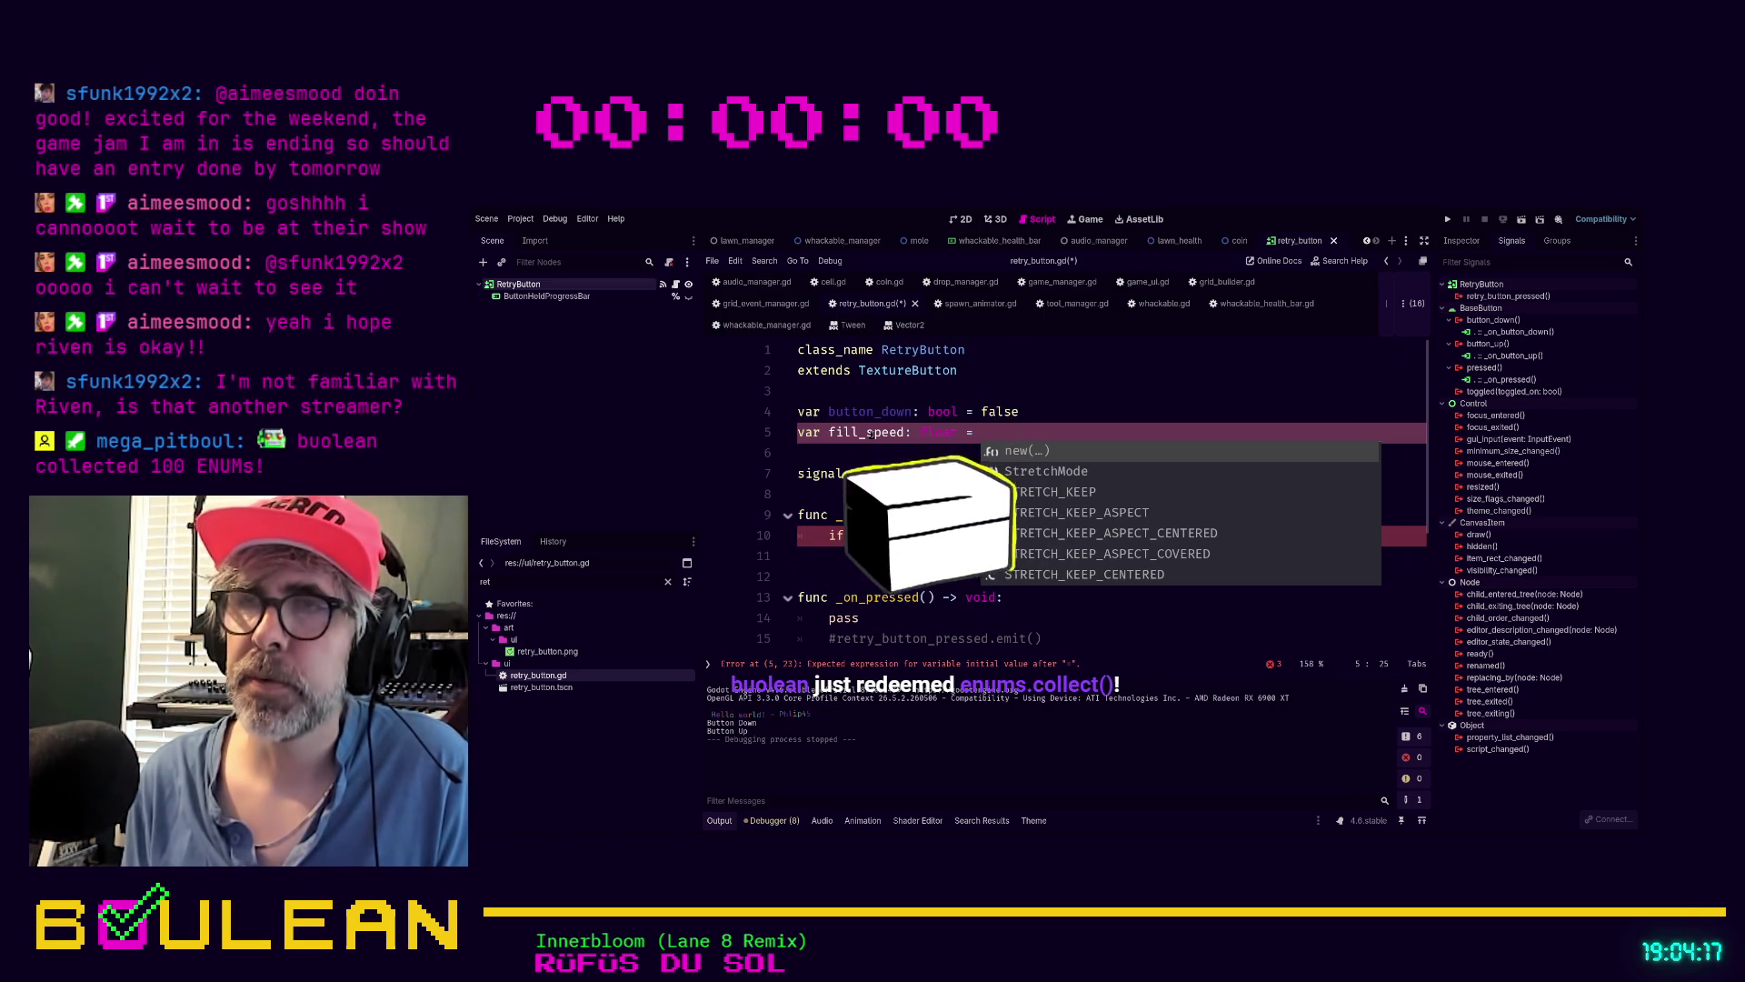
text(7)
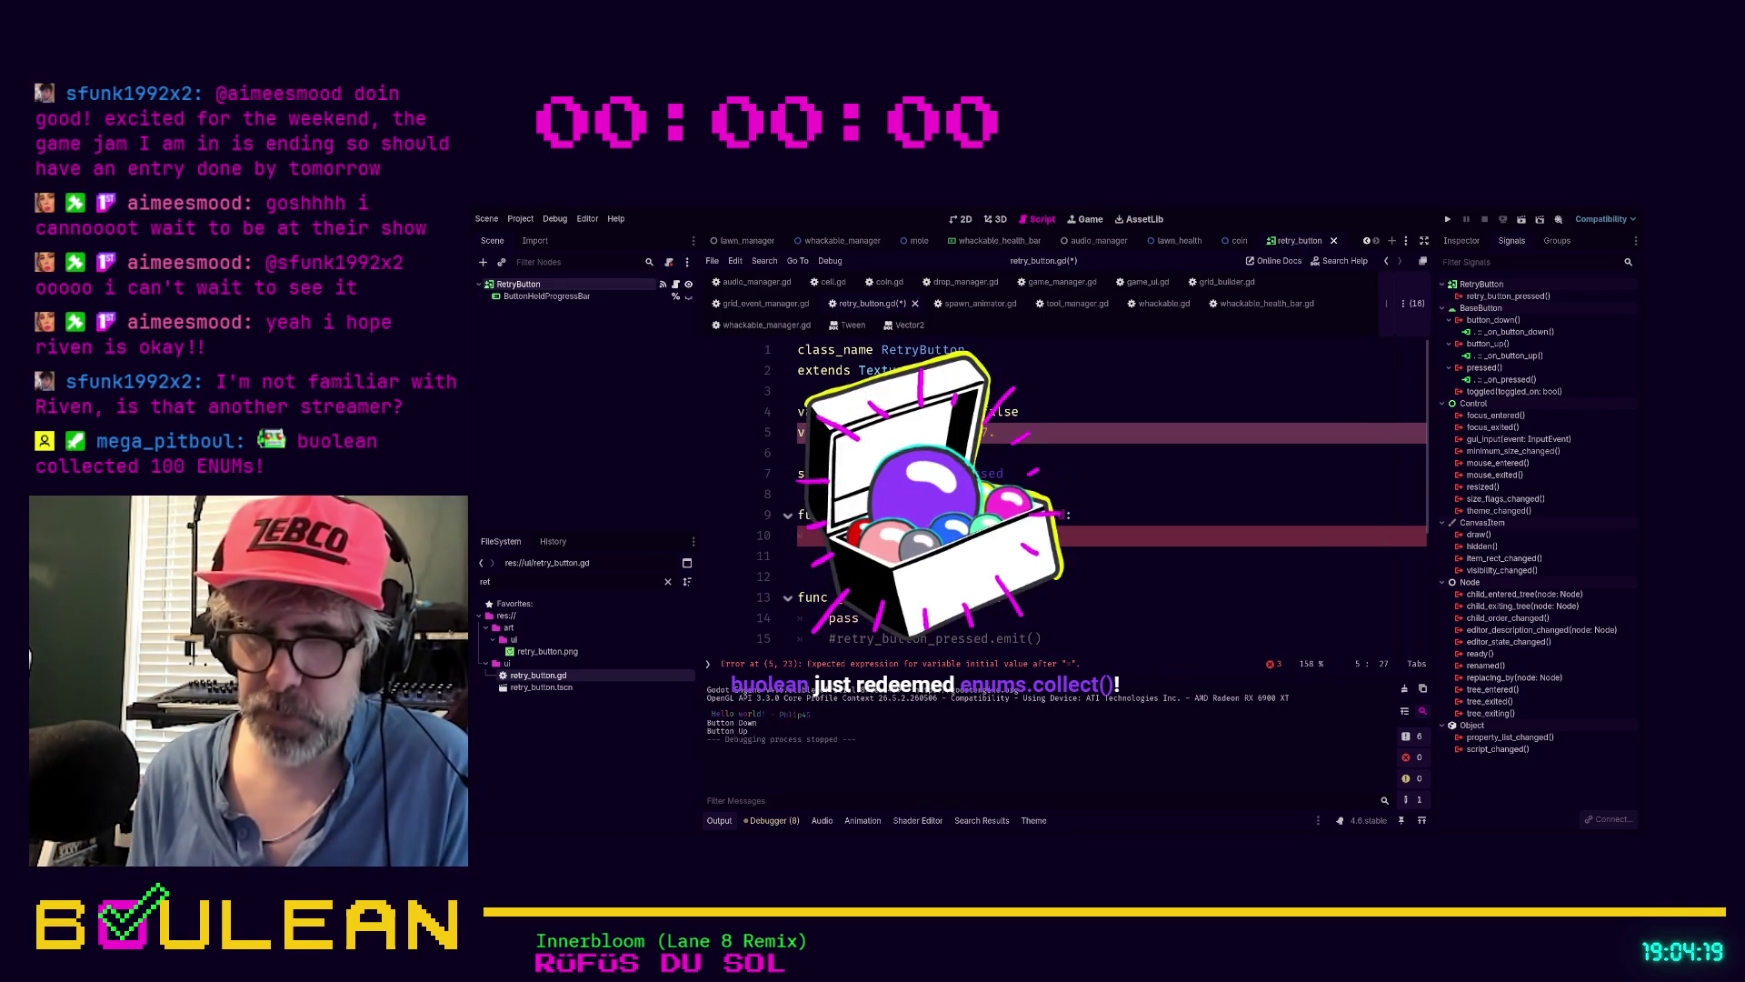
text(.5)
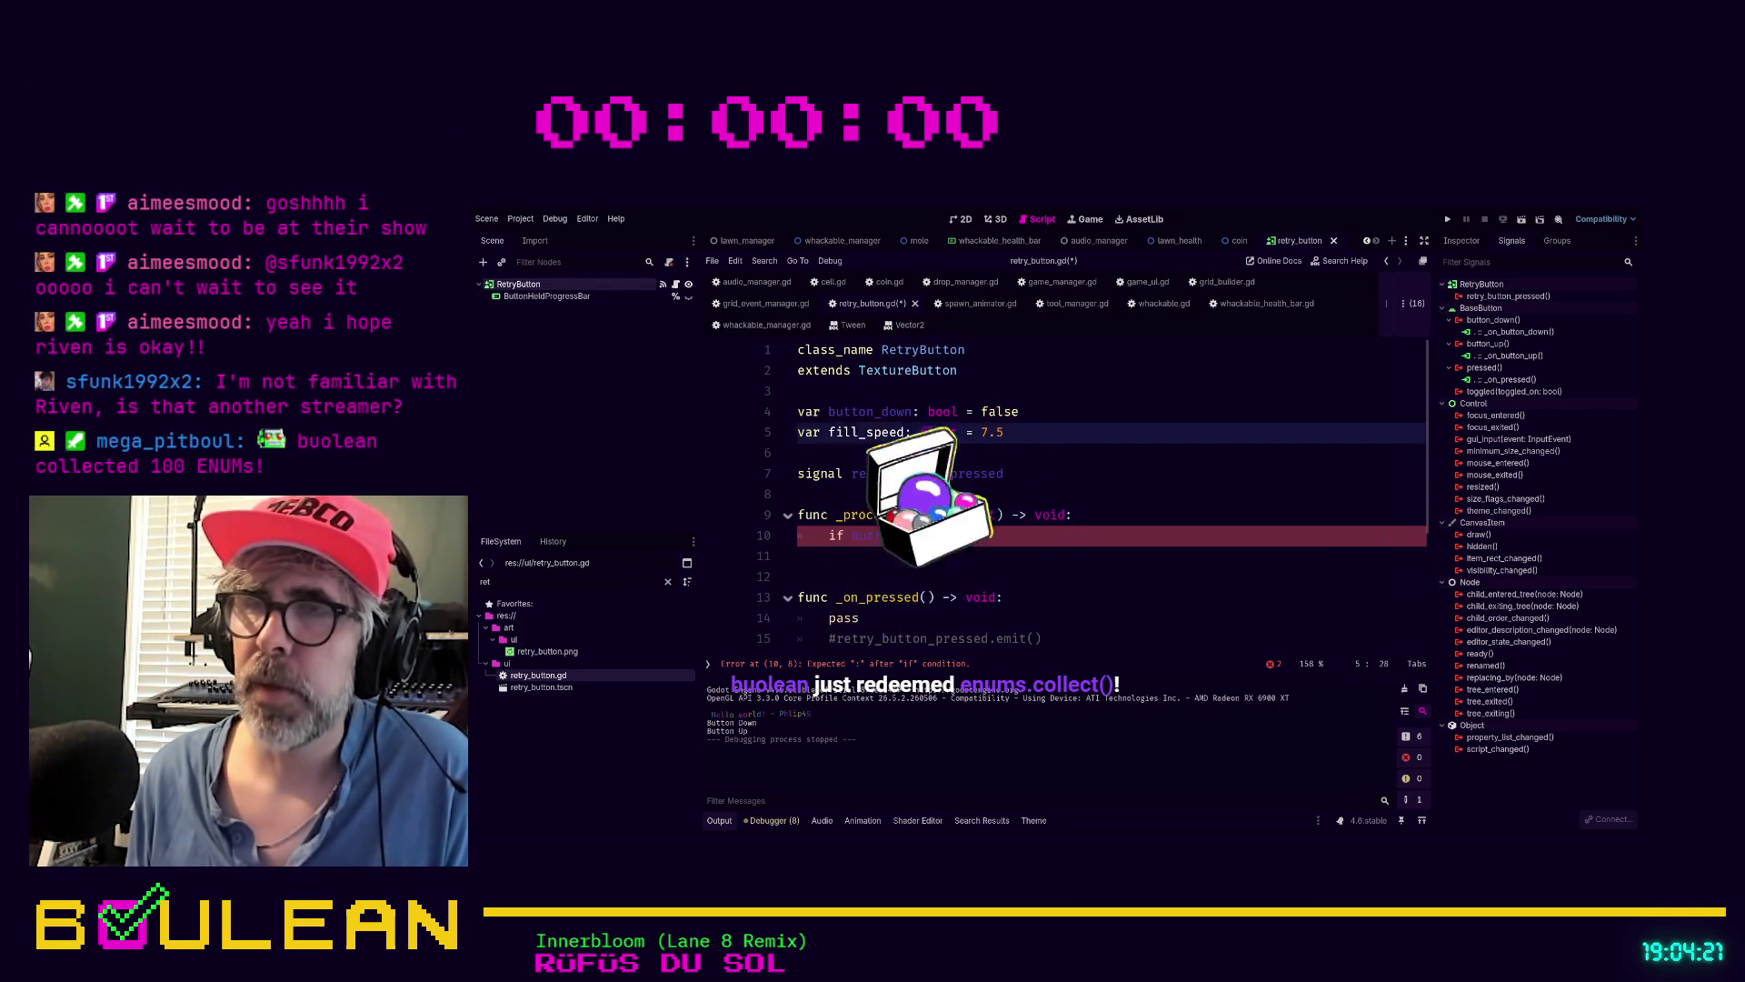
click(976, 535)
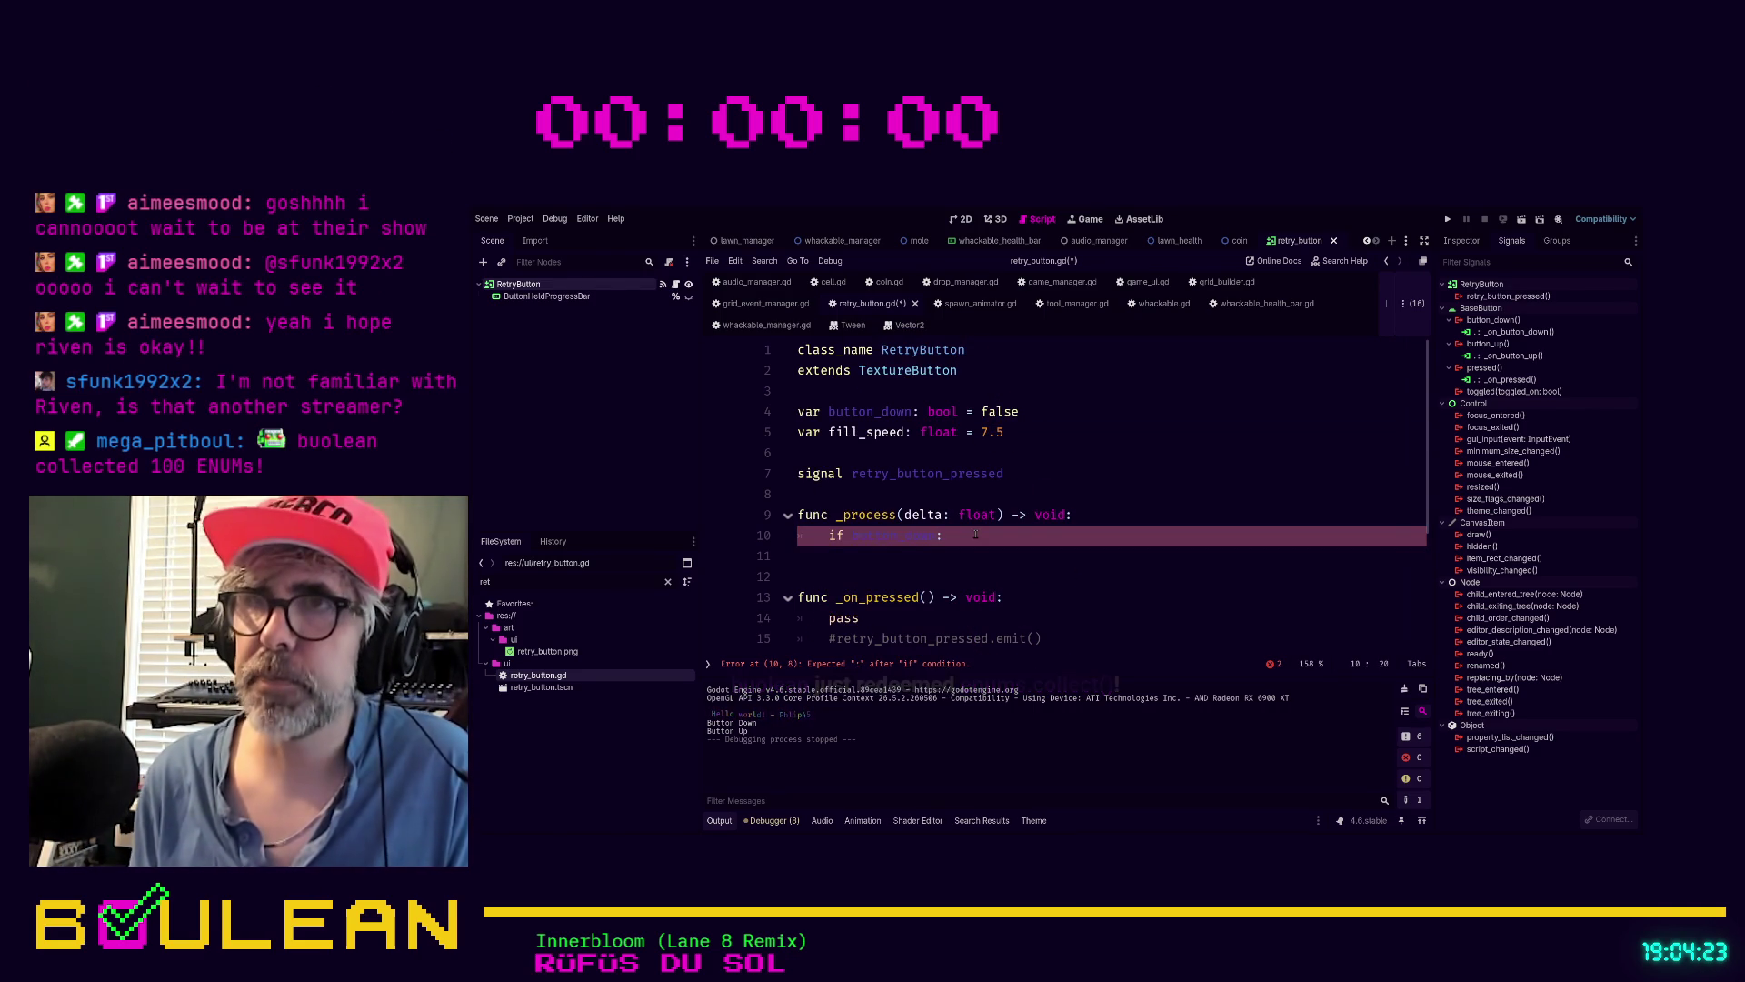
text(:)
key(Return)
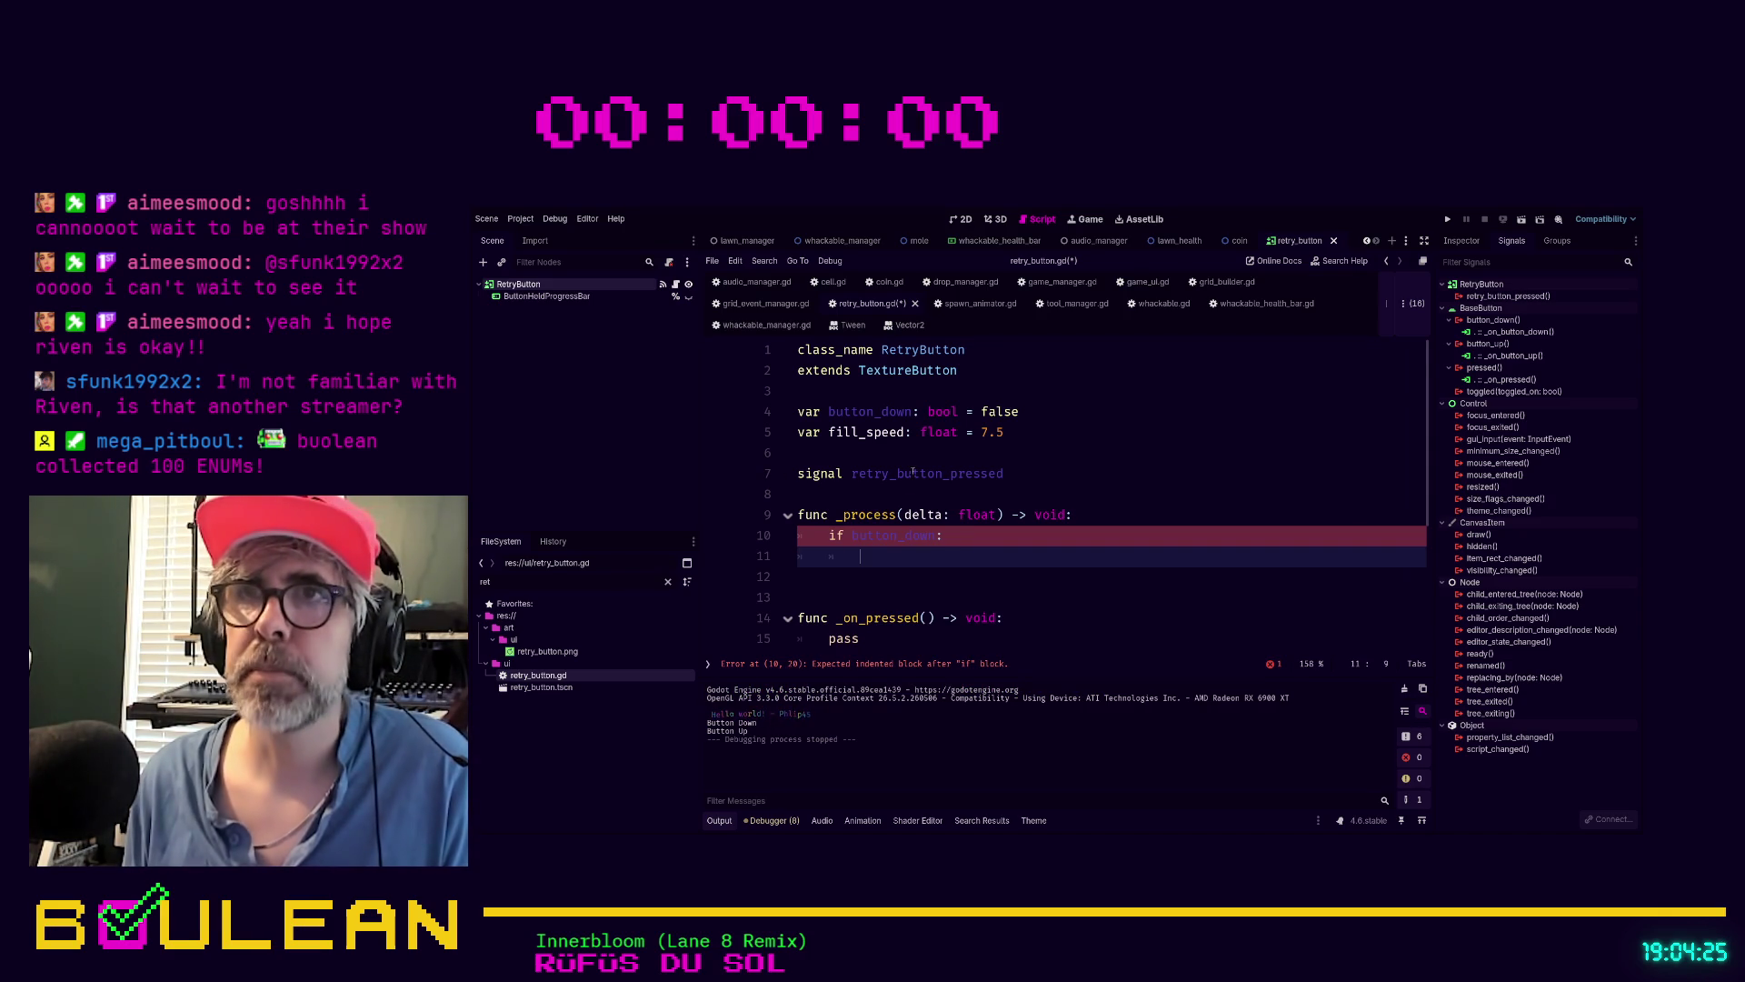
click(825, 473)
key(alt+Up)
key(alt+Up)
key(alt+Up)
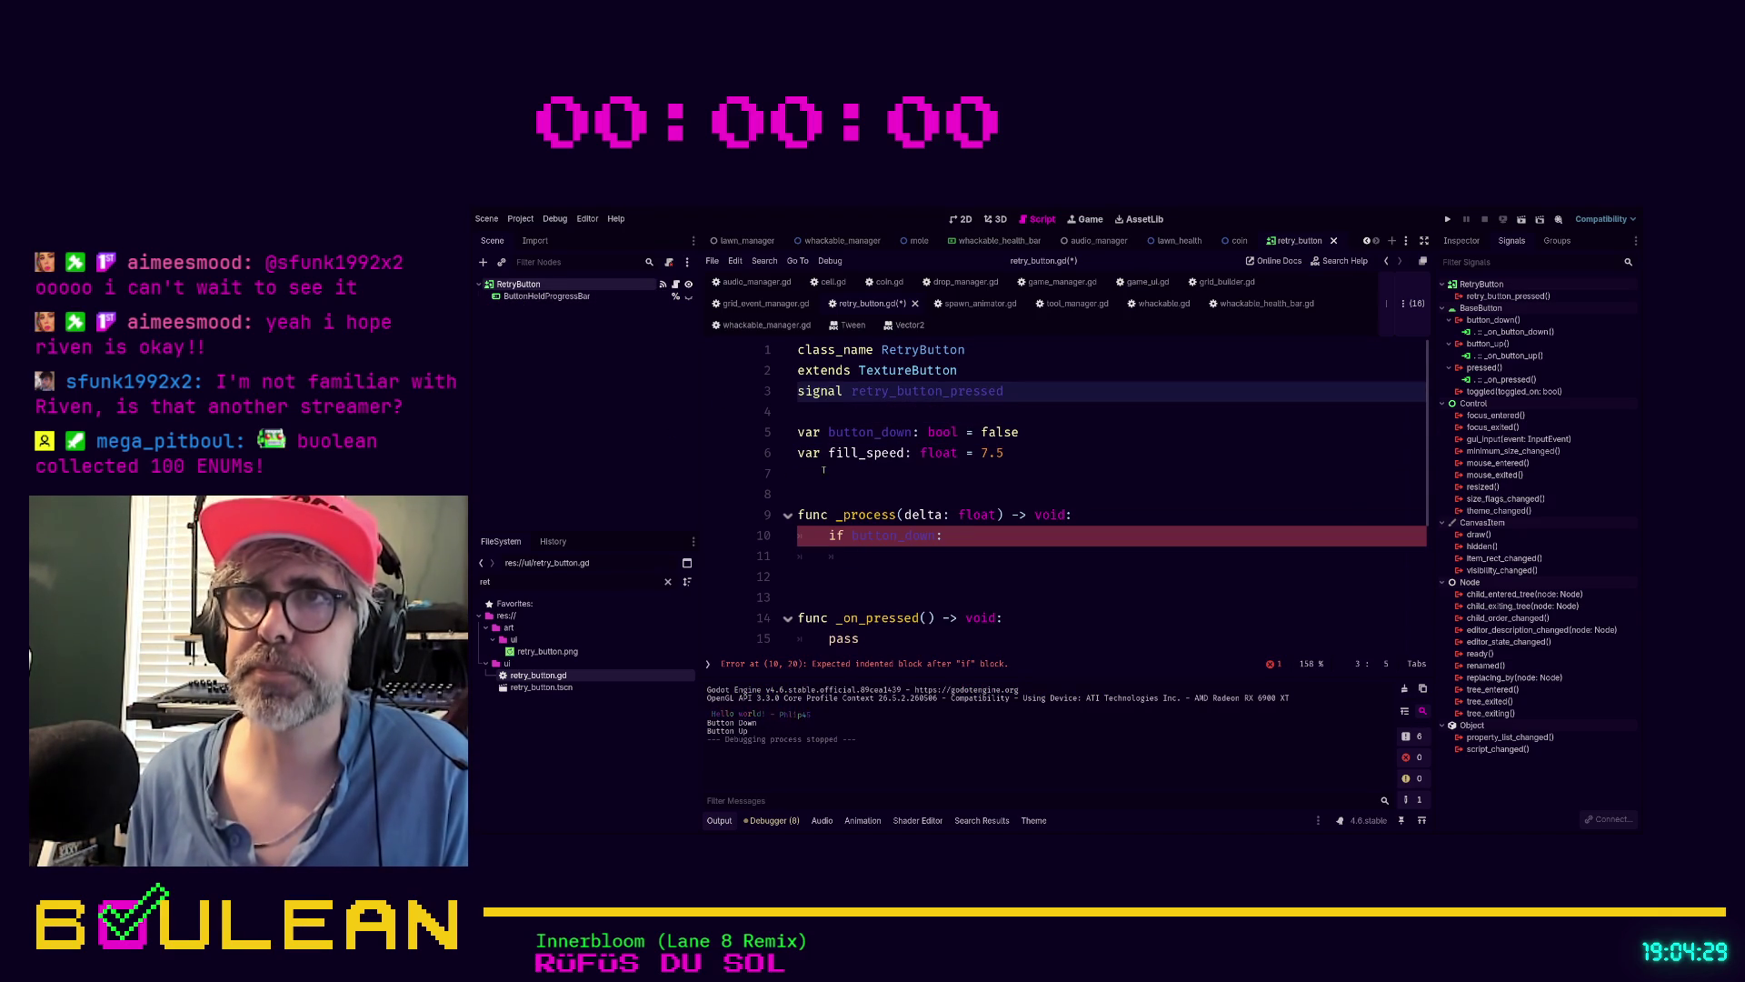
key(Return)
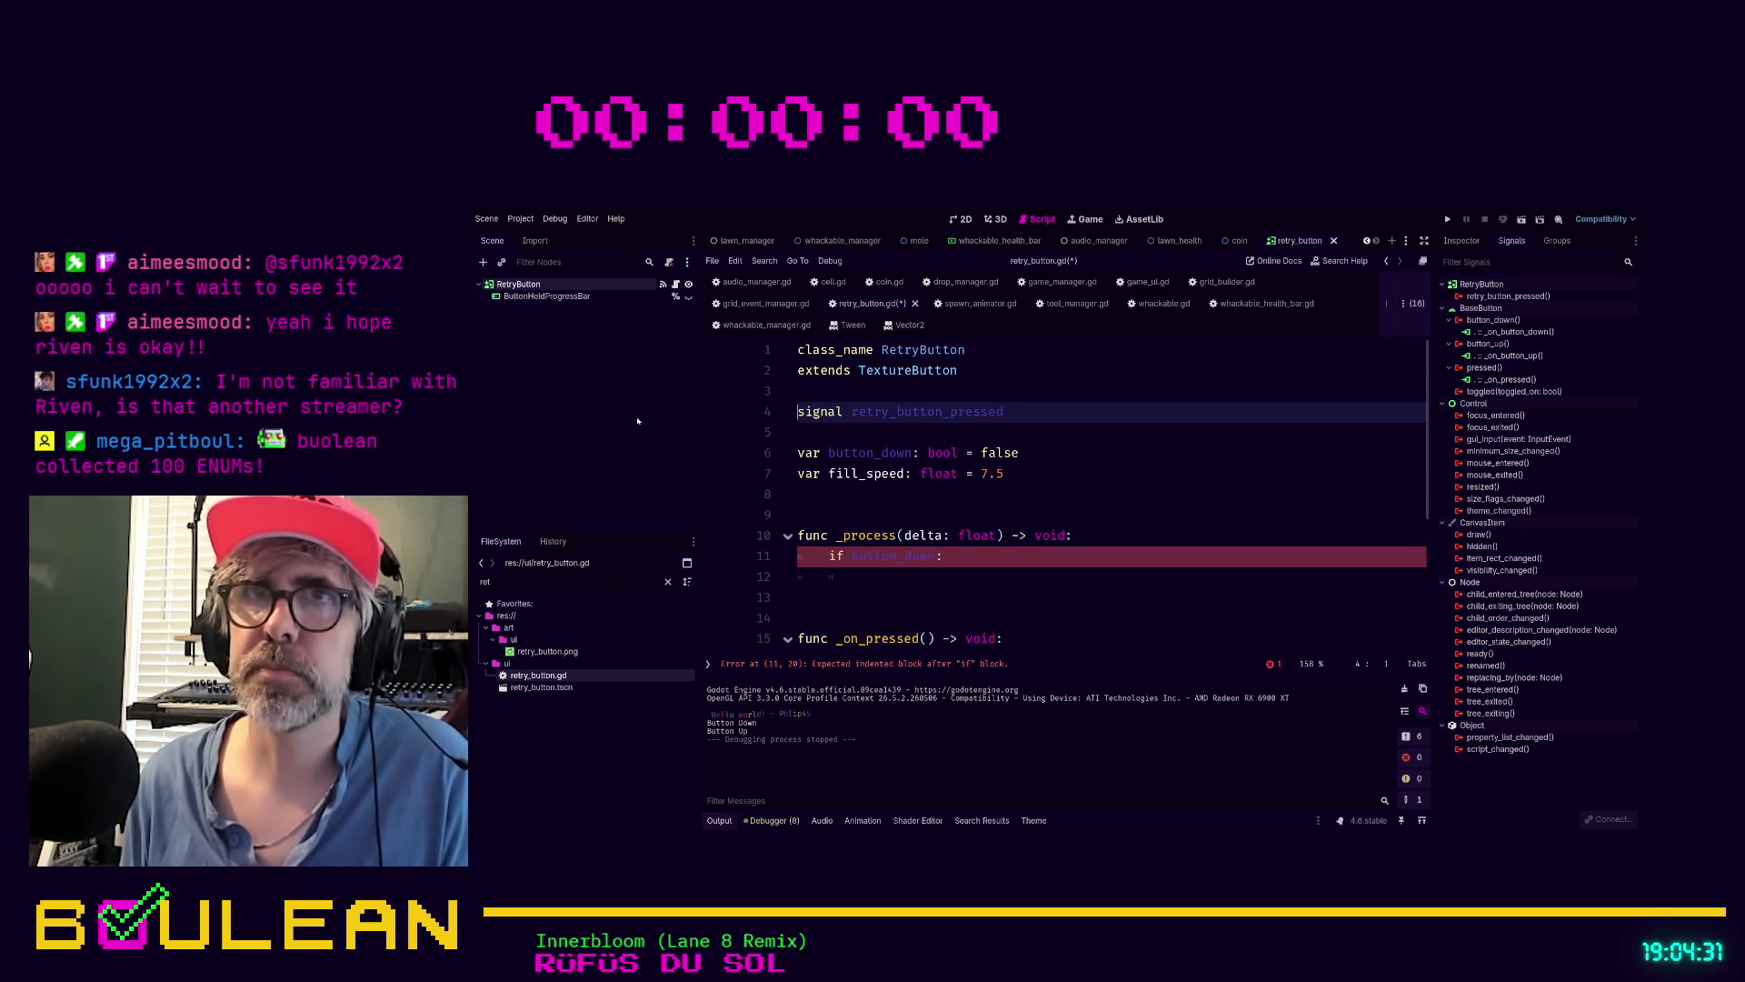
mouse_move(545, 297)
mouse_down()
mouse_move(654, 364)
mouse_move(823, 513)
mouse_move(992, 516)
mouse_up()
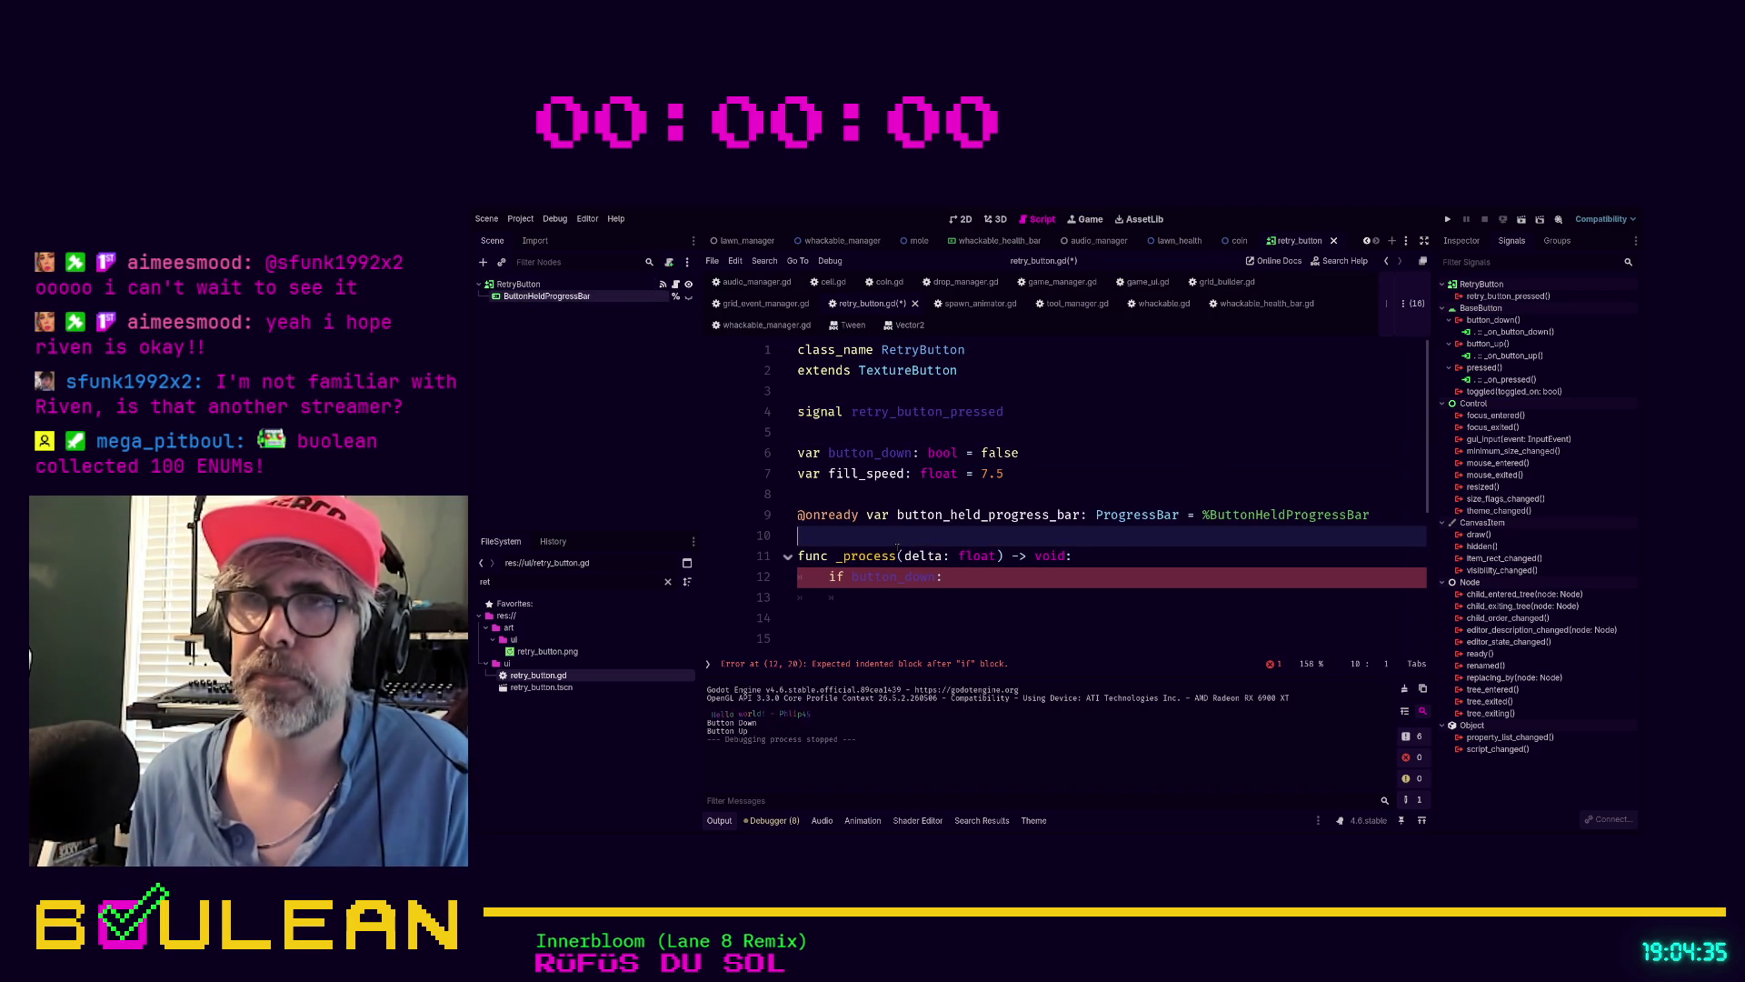
key(Return)
Inside the if block, write button_held_progress_bar.value += delta * fill_speed
scroll(872, 501, down, 2)
click(873, 507)
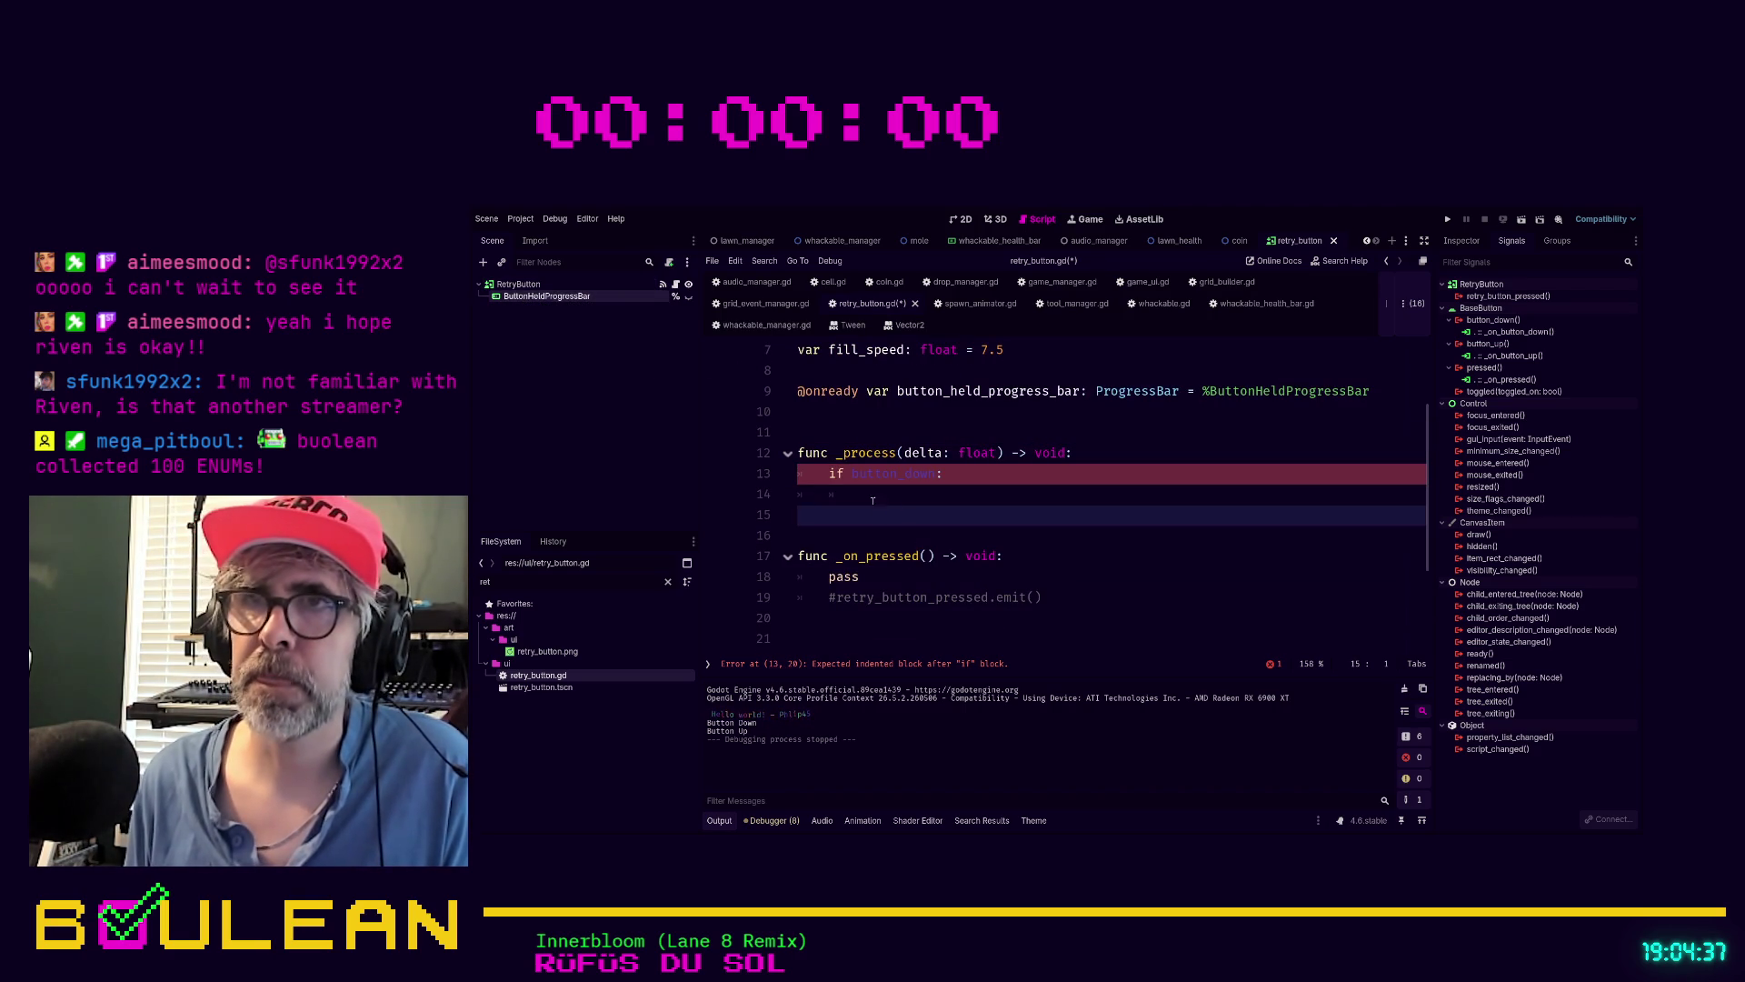
click(872, 500)
text(button)
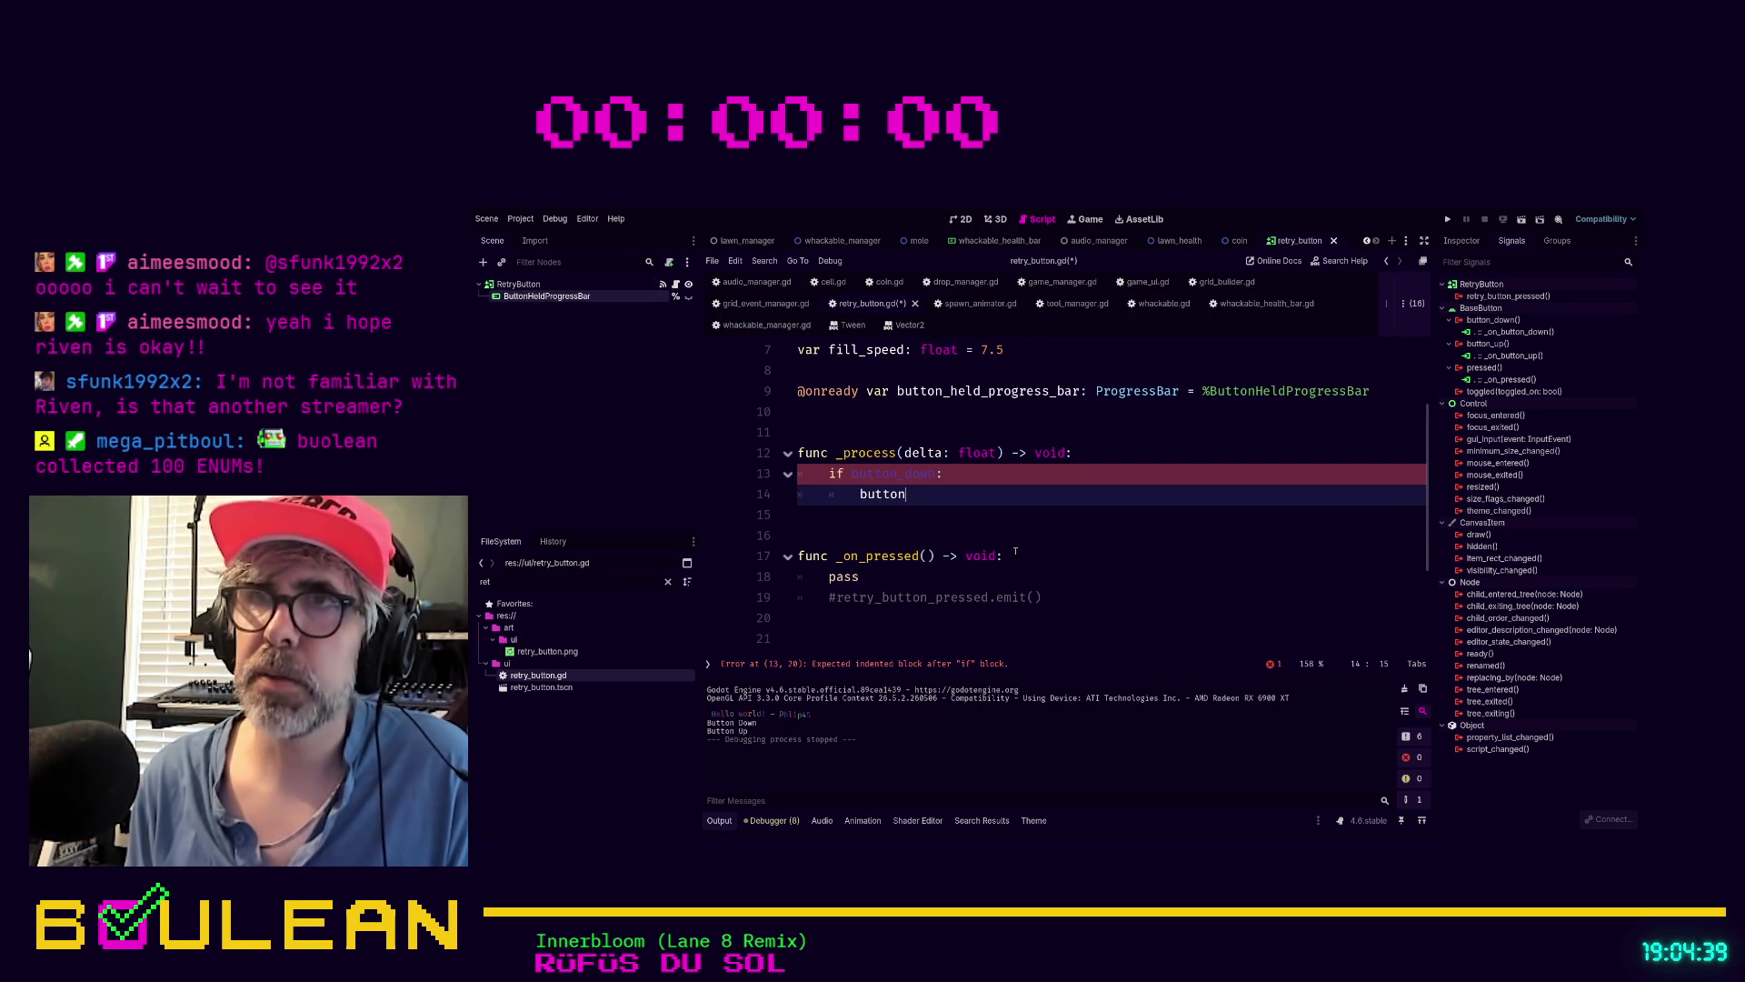
text(_)
key(Return)
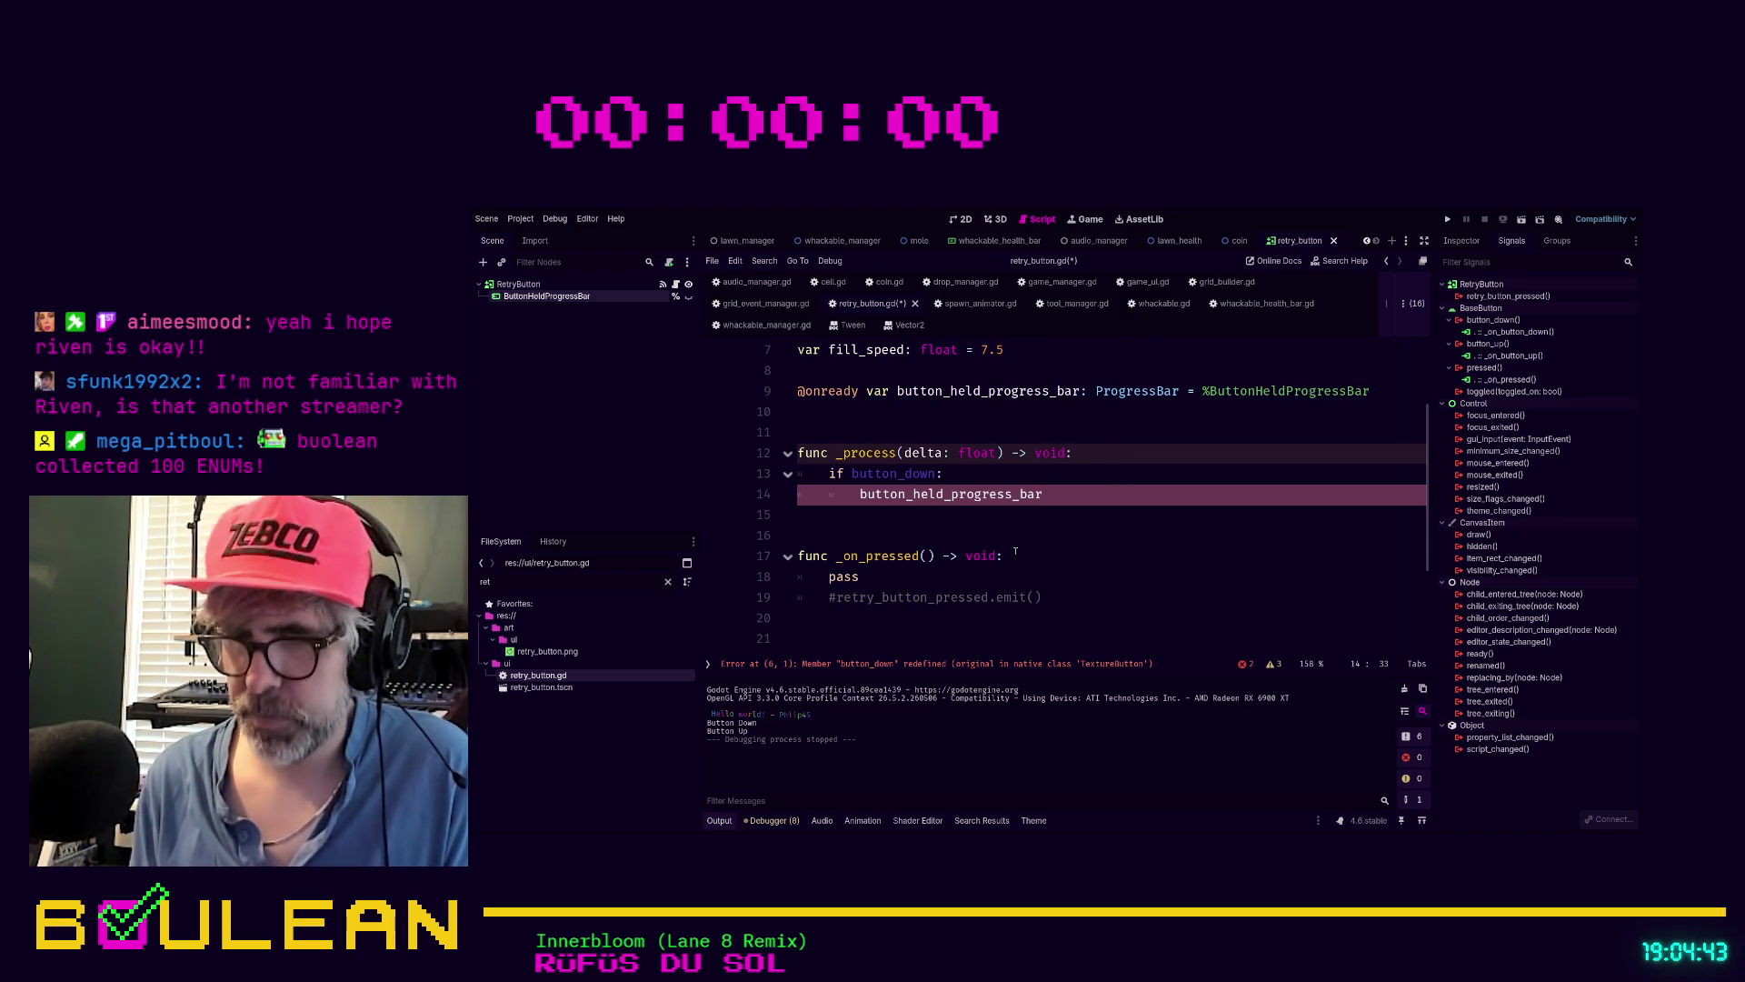
key(Escape)
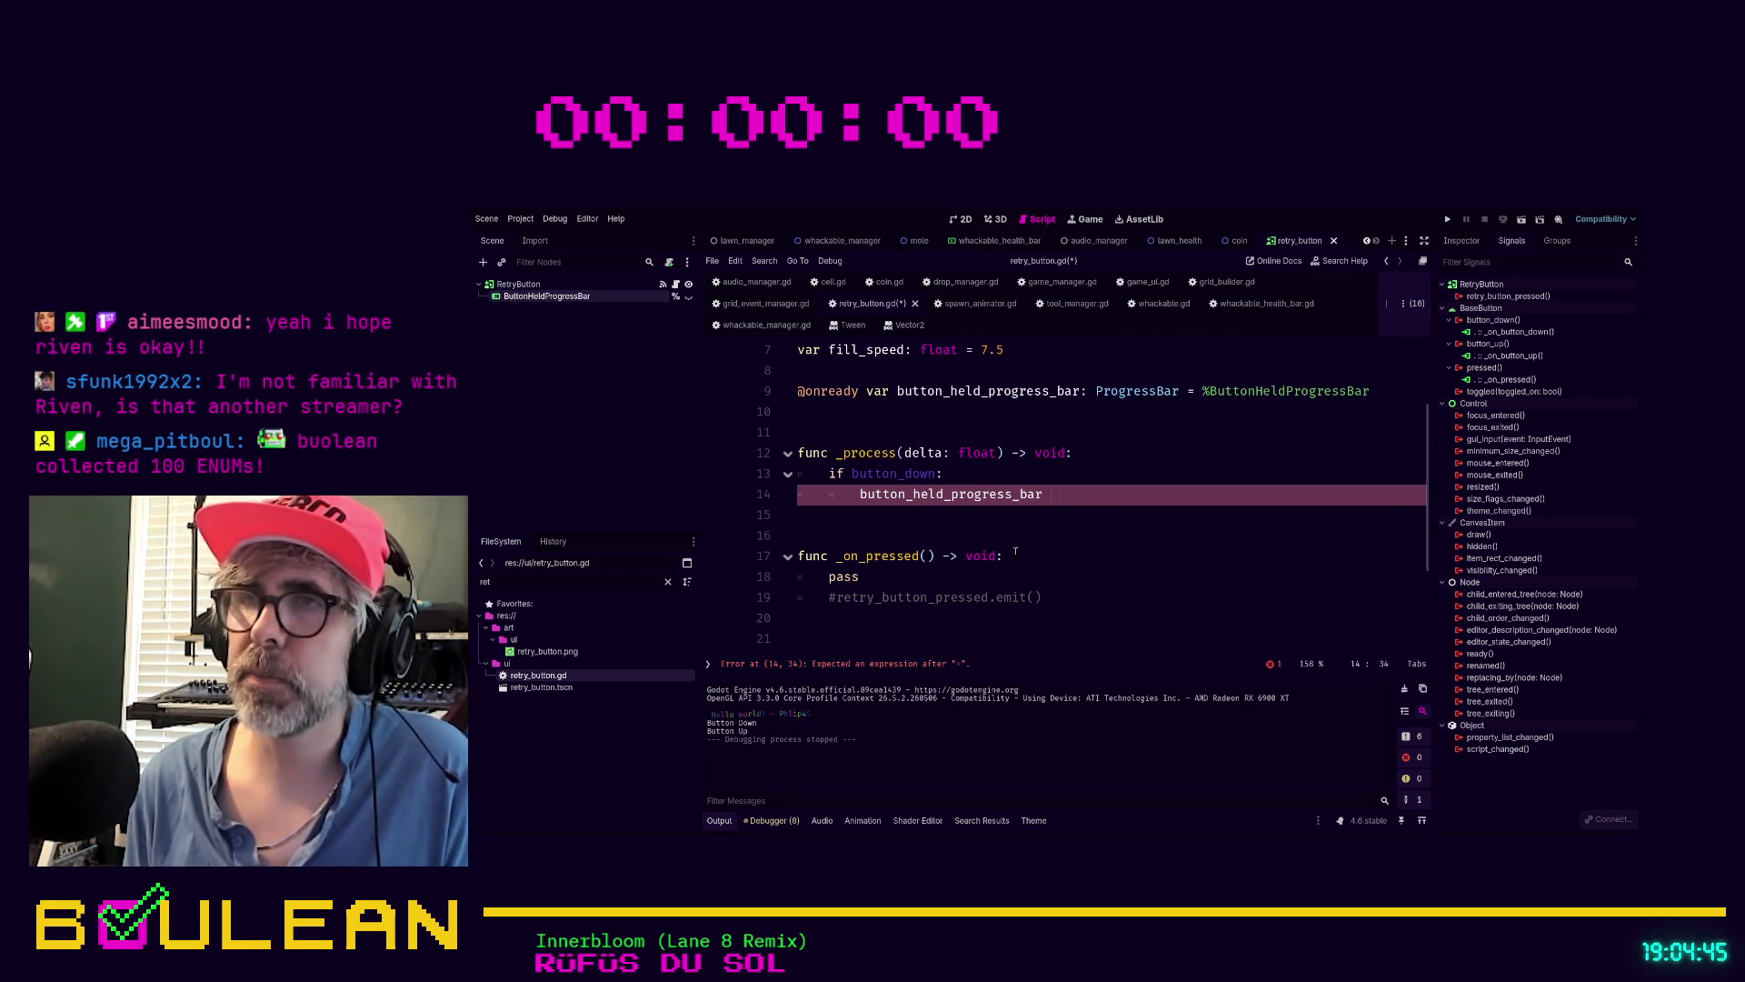
text(+= )
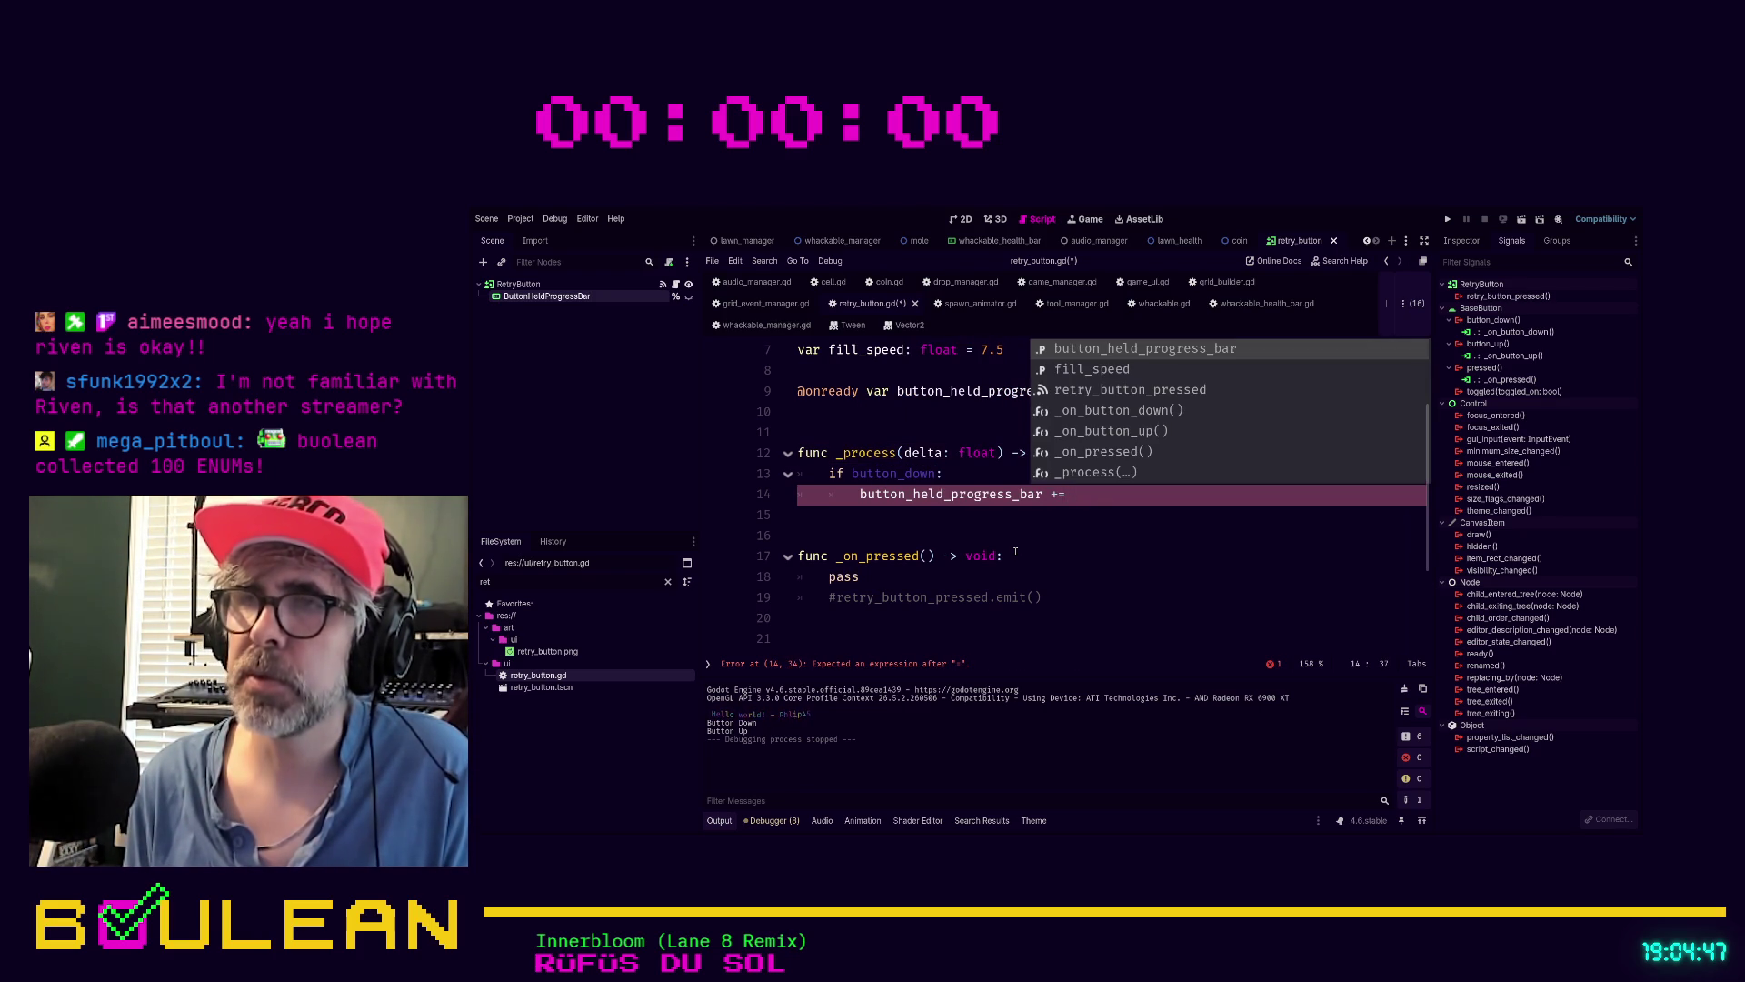
text(delta *)
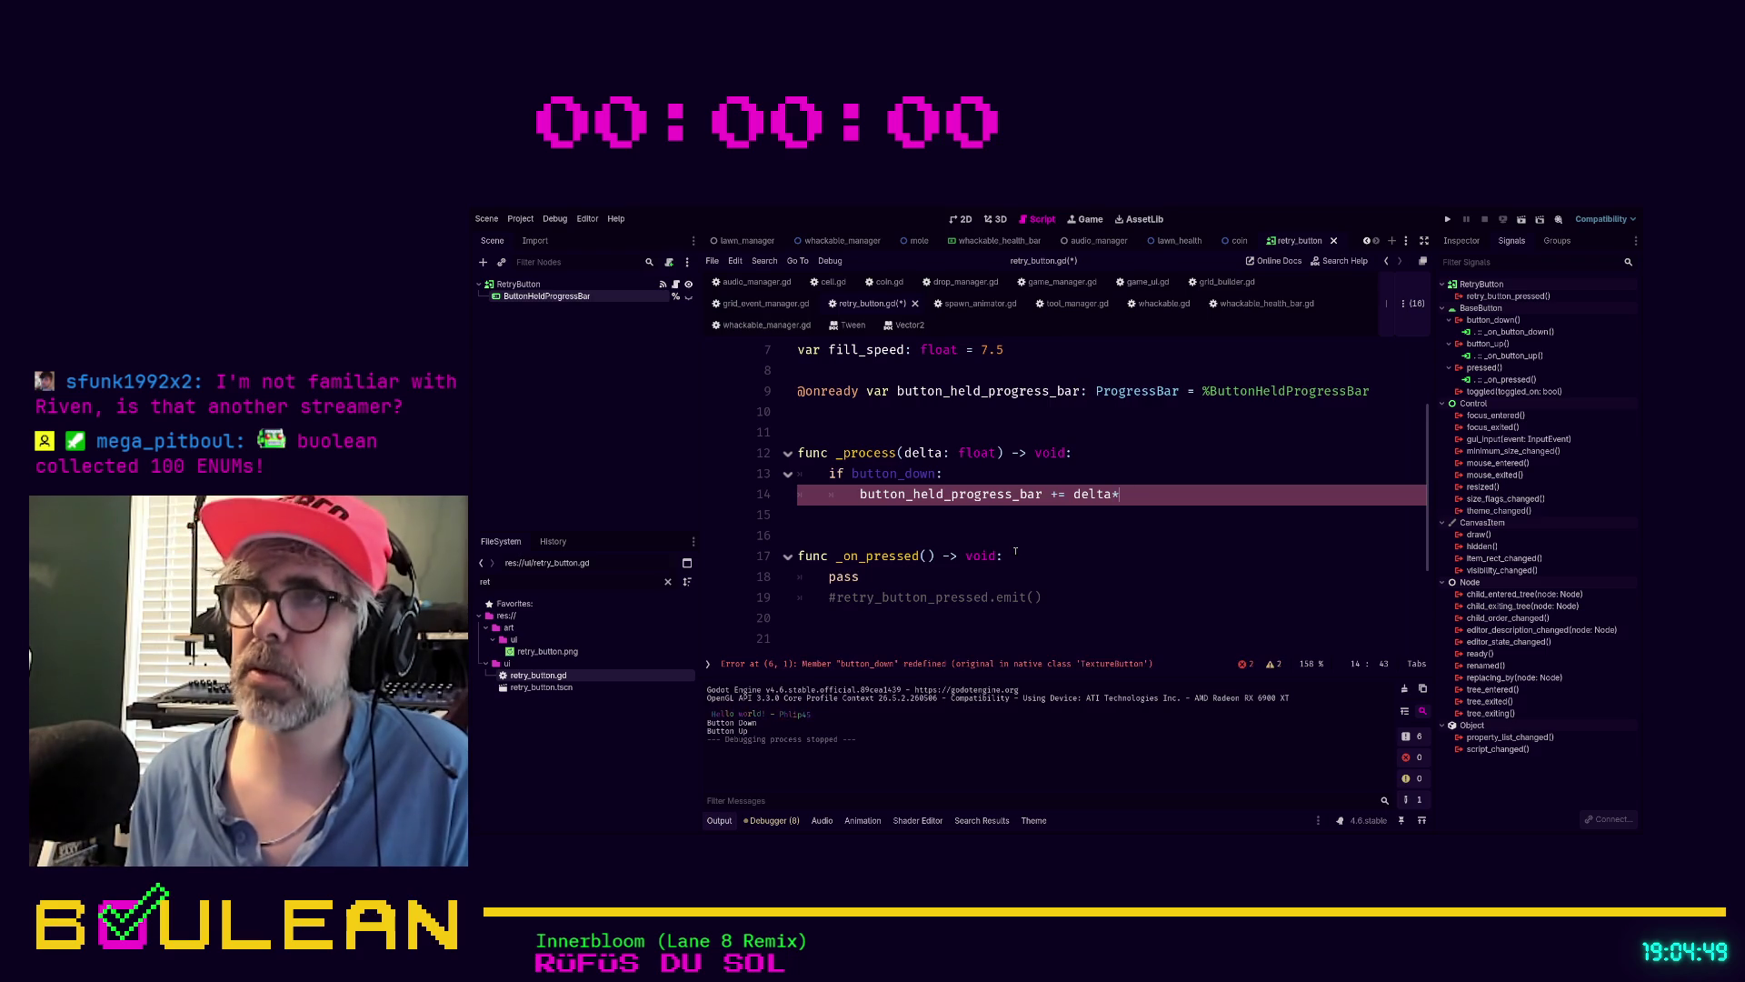
text( fil)
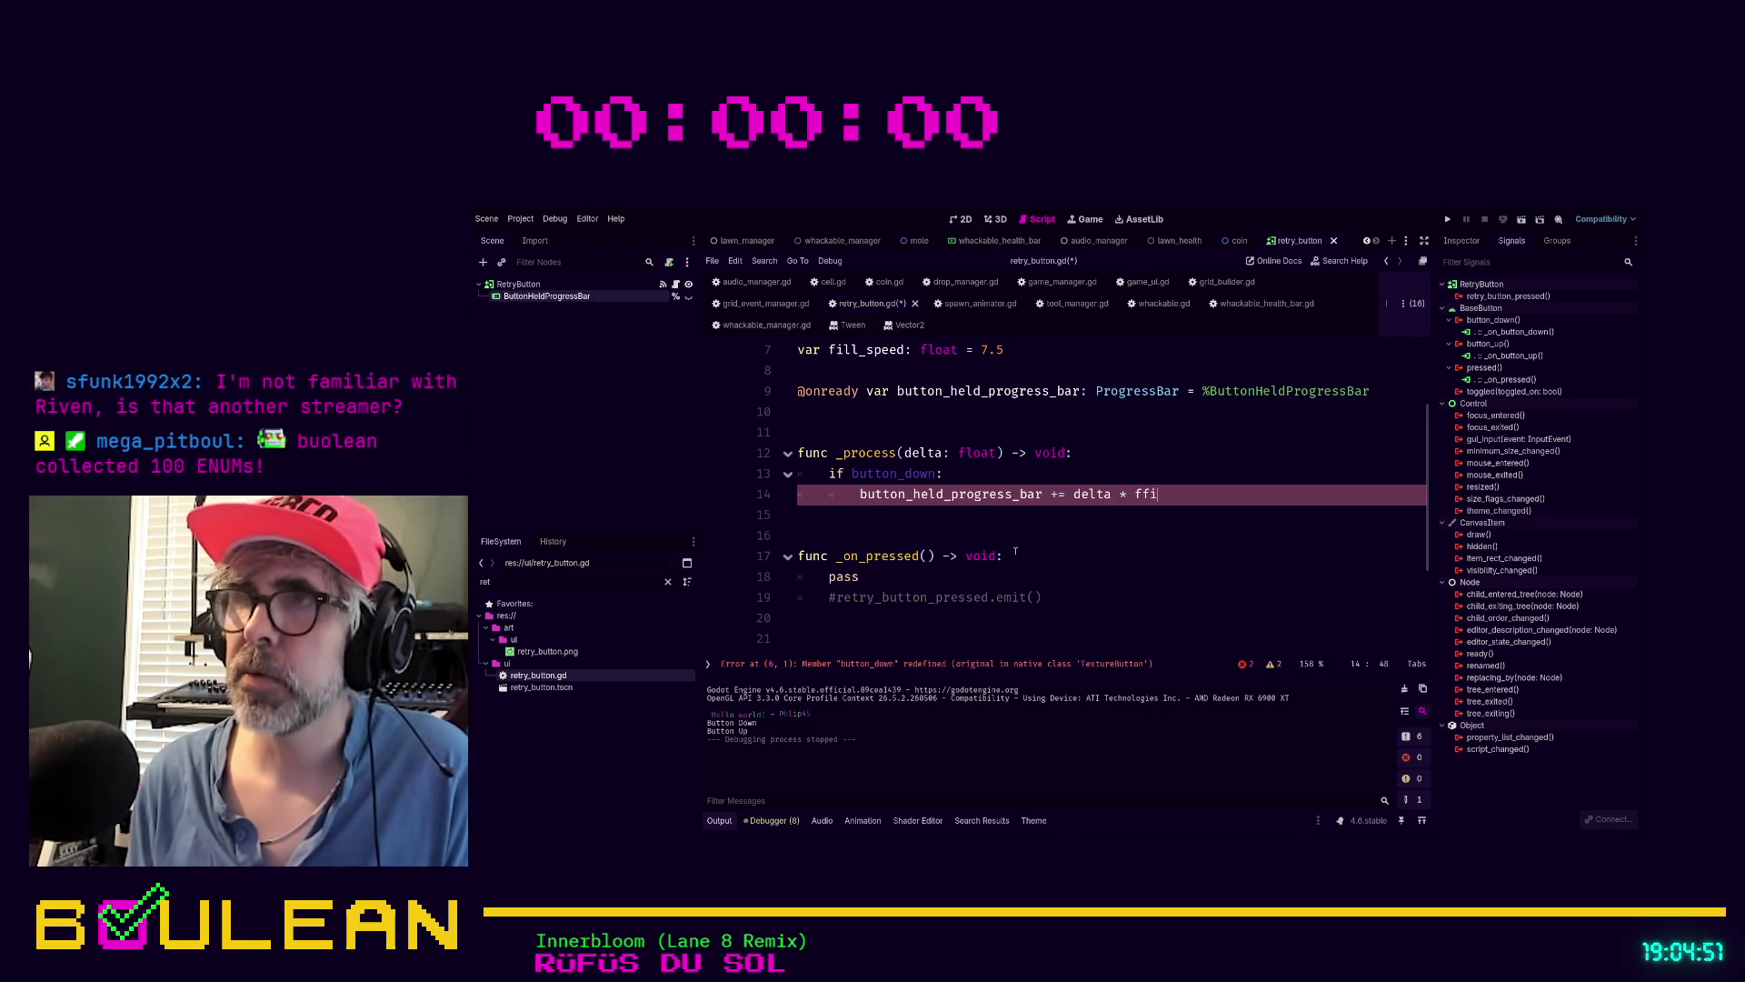
key(Return)
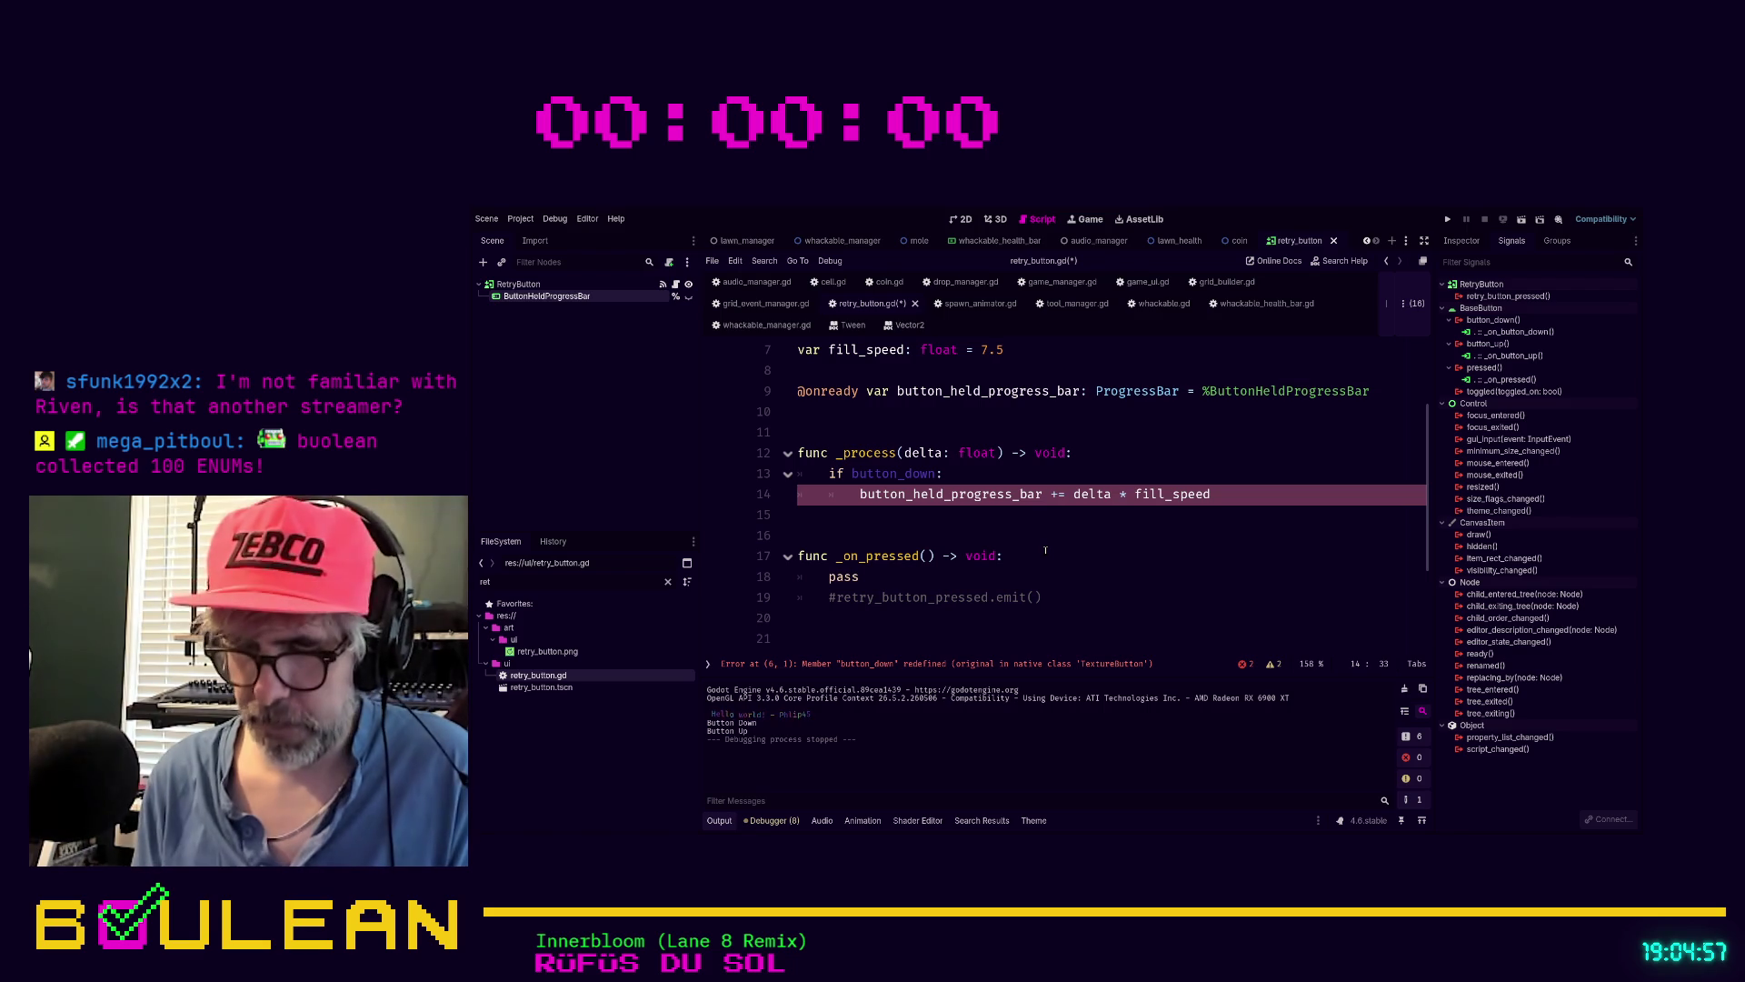
text(.value)
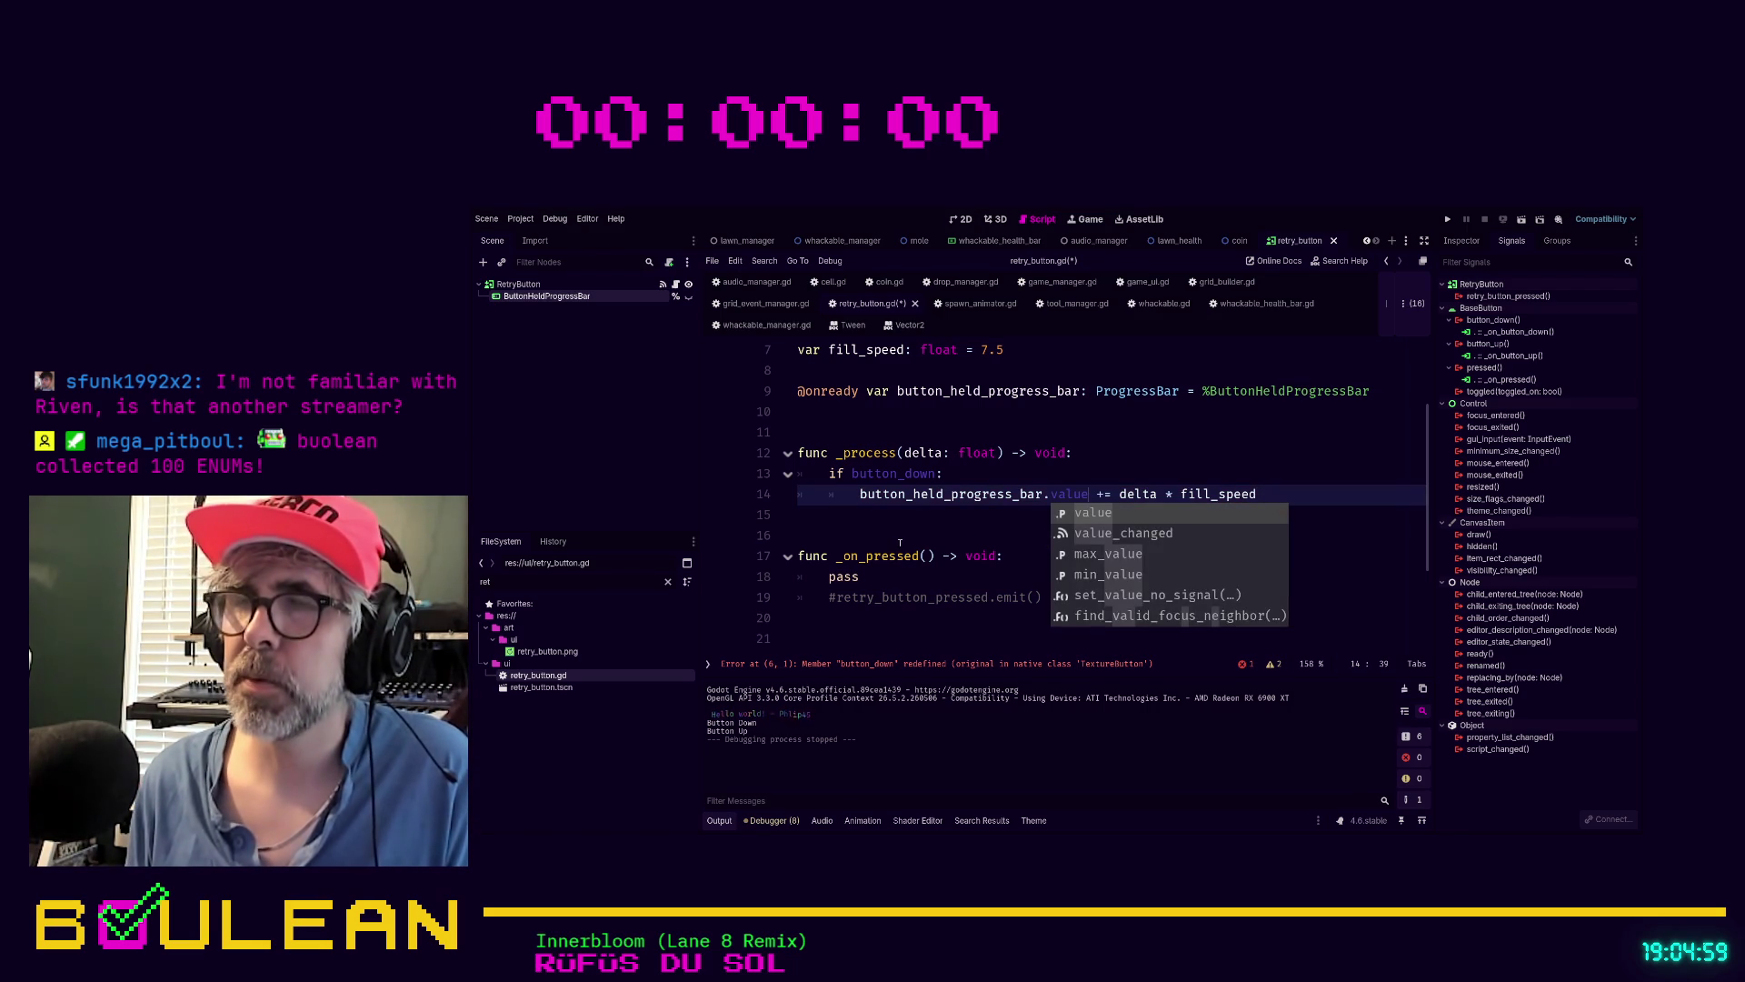
key(Escape)
key(Down)
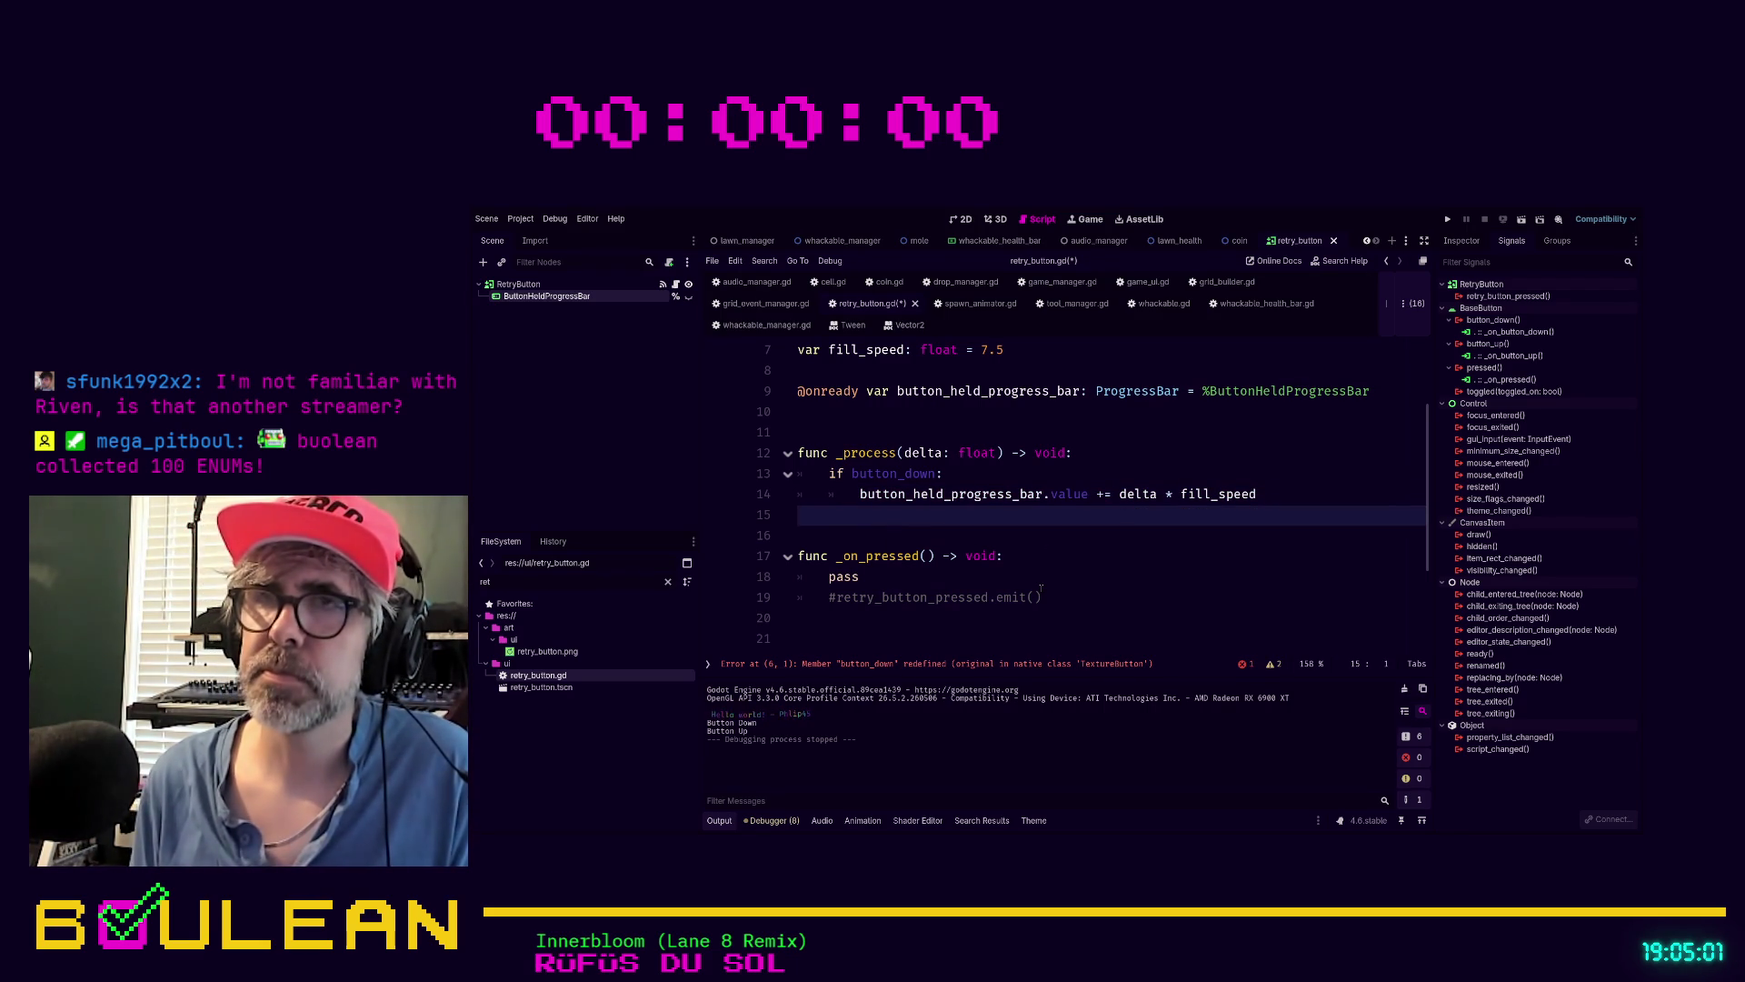
Start an else branch under the if block, then delete the unfinished attempt
text(elif)
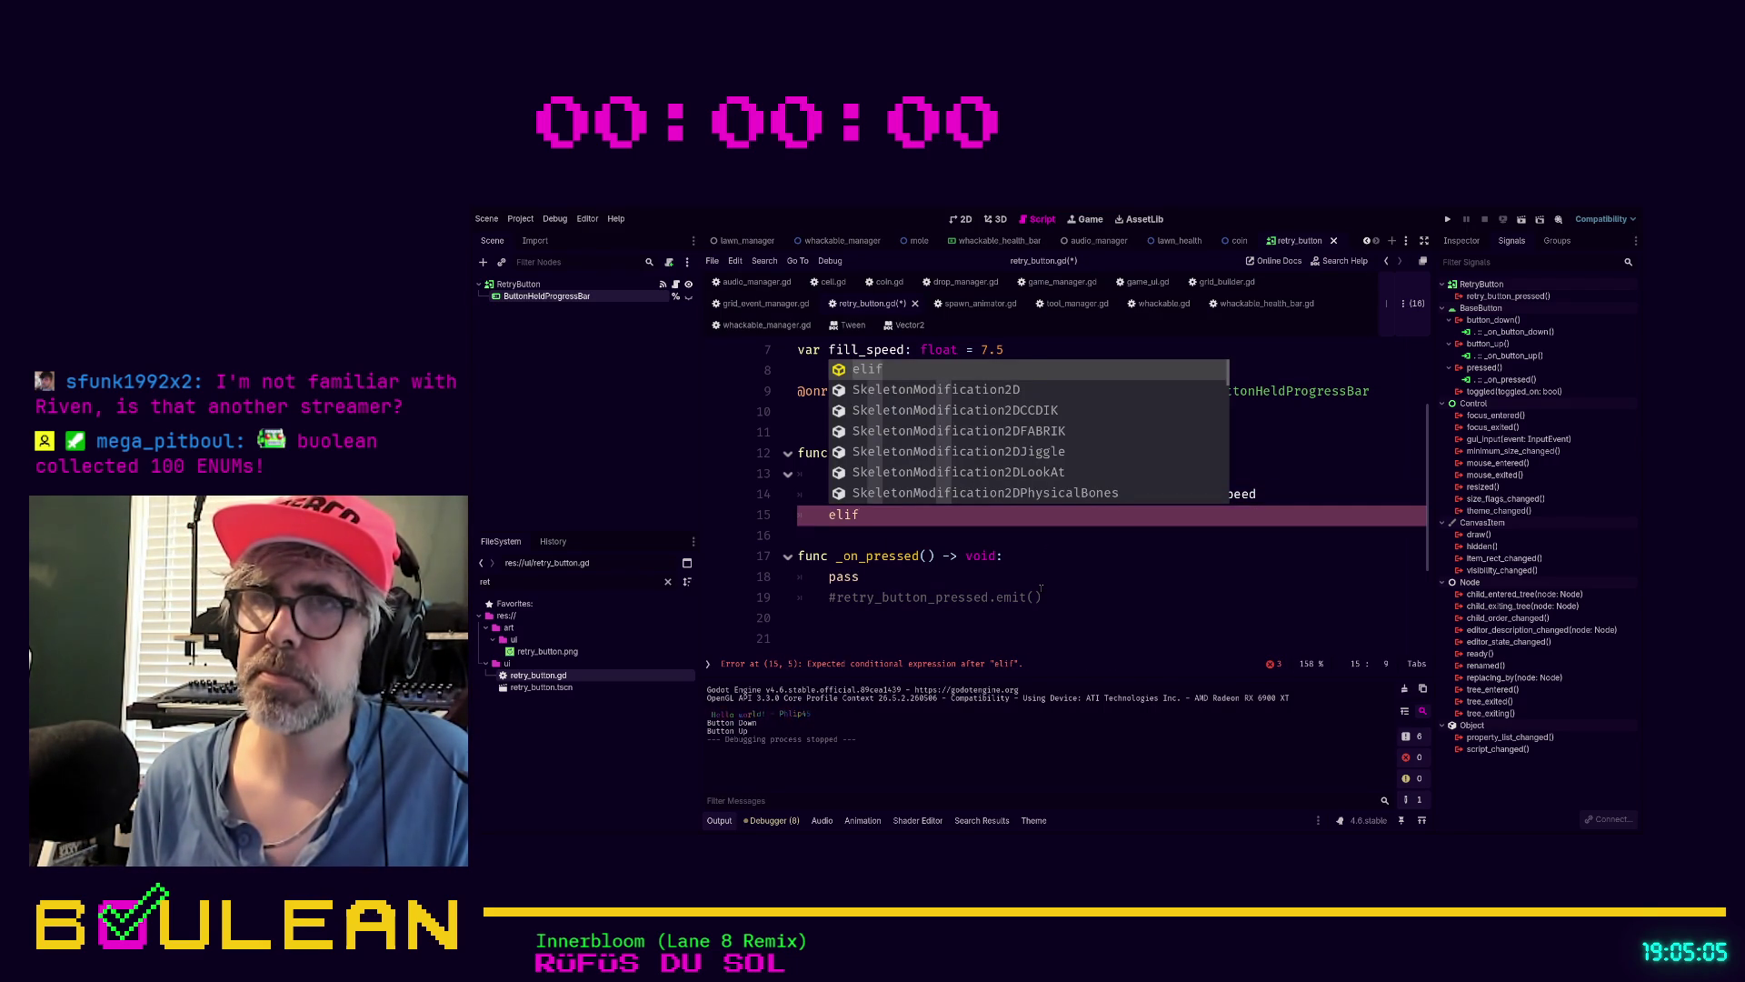
key(BackSpace)
key(BackSpace)
text(se:)
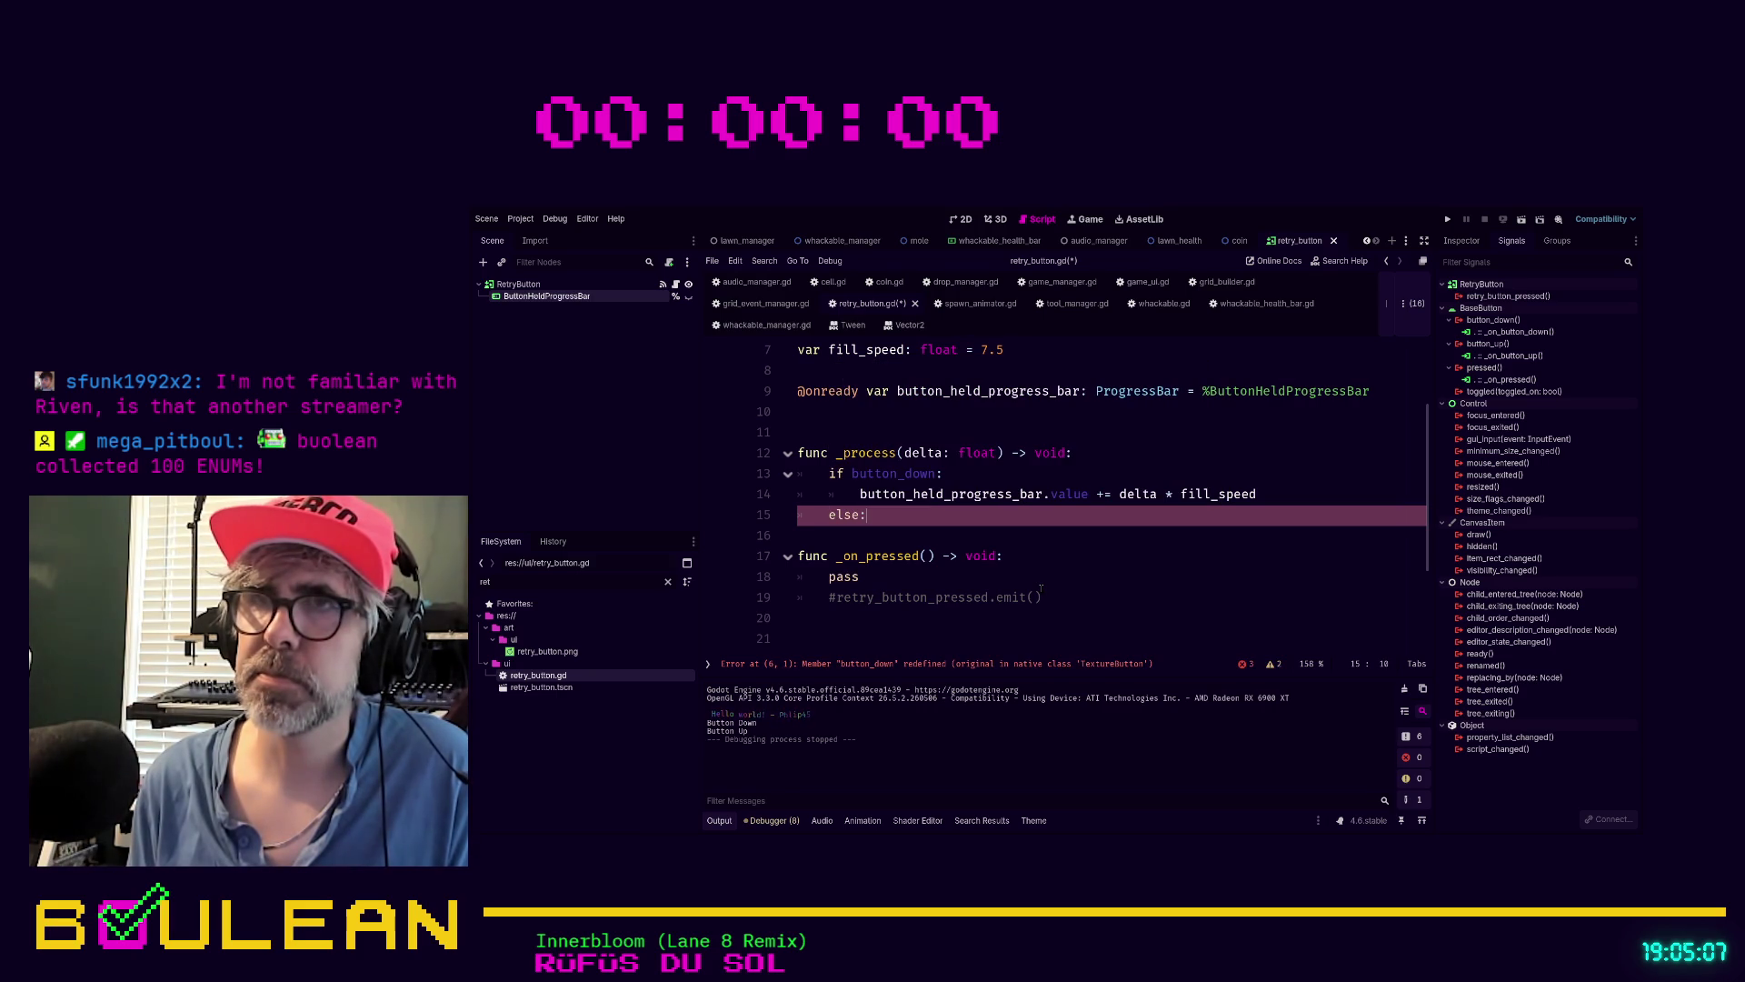
key(Return)
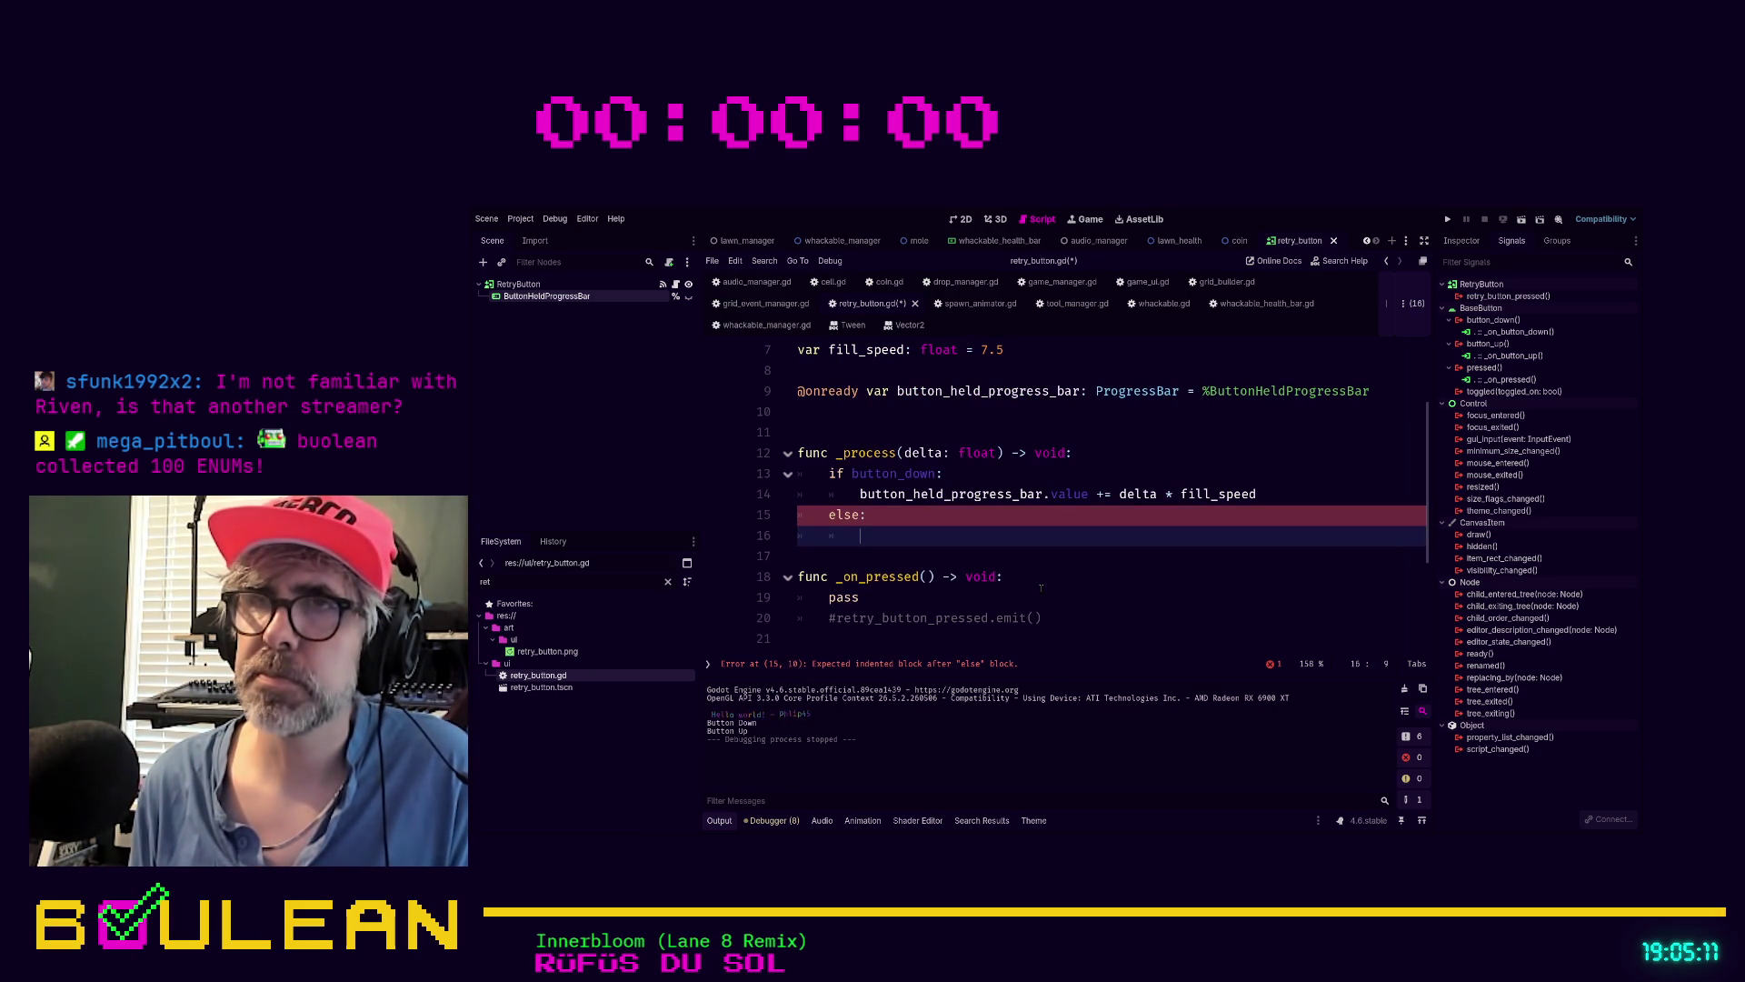
key(Up)
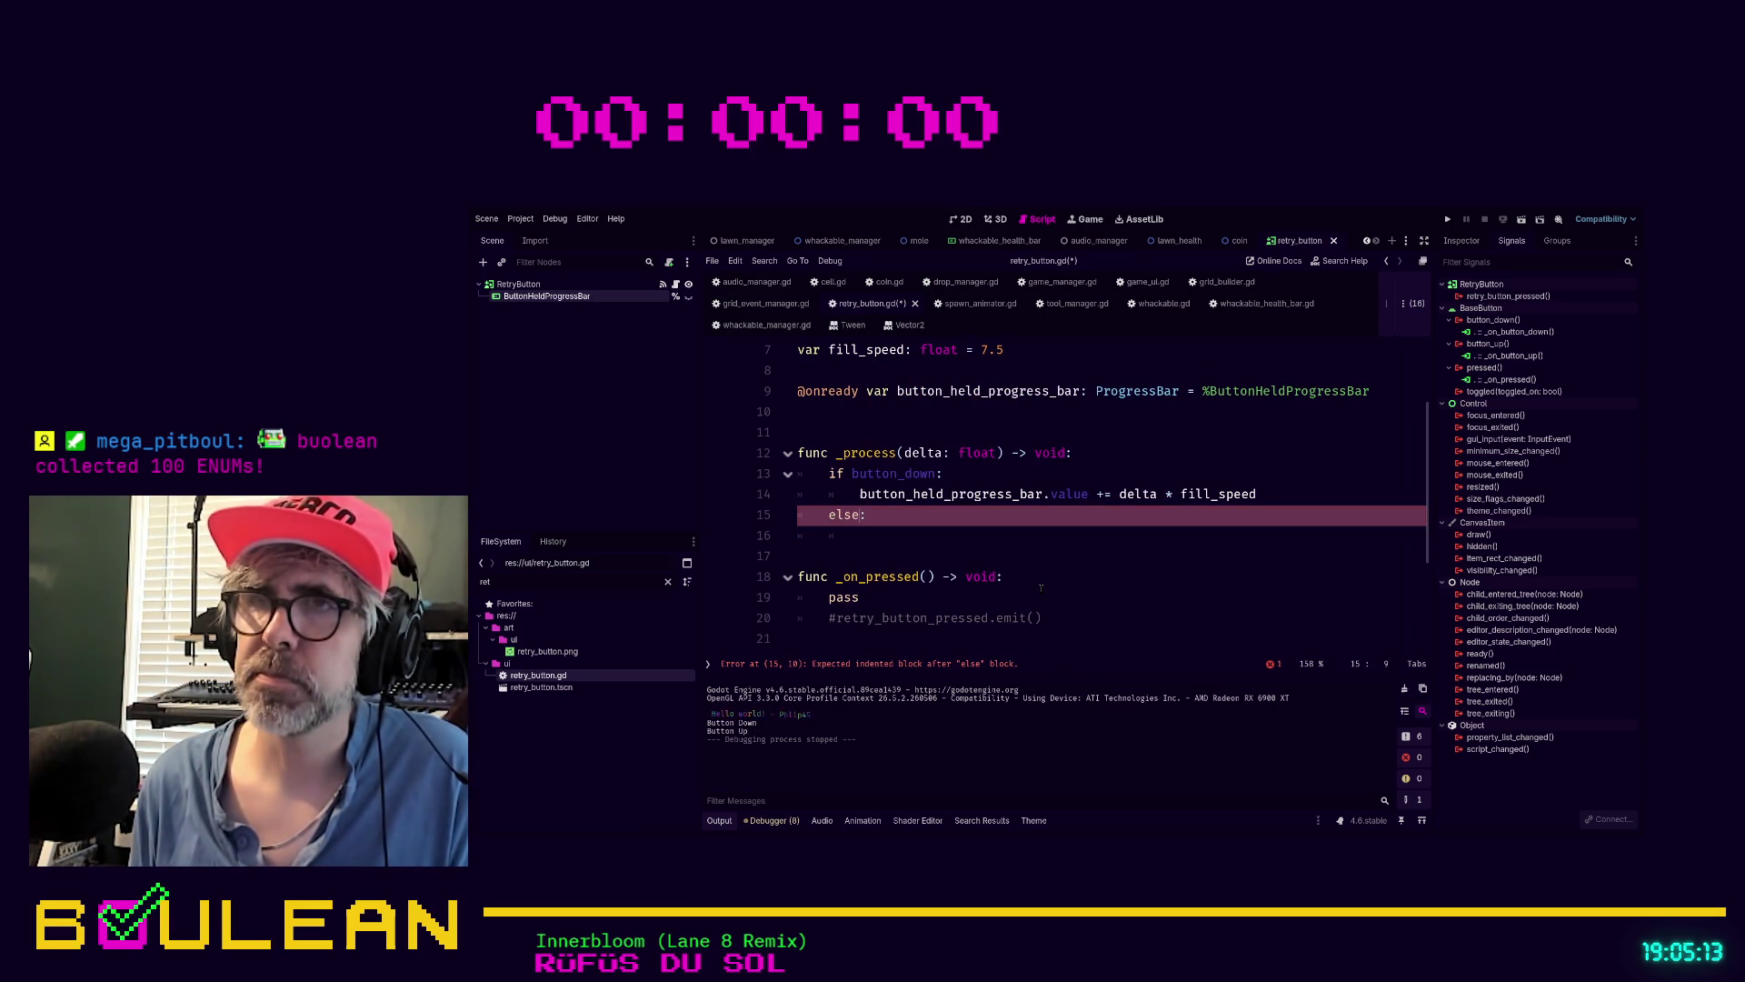
key(shift+Home)
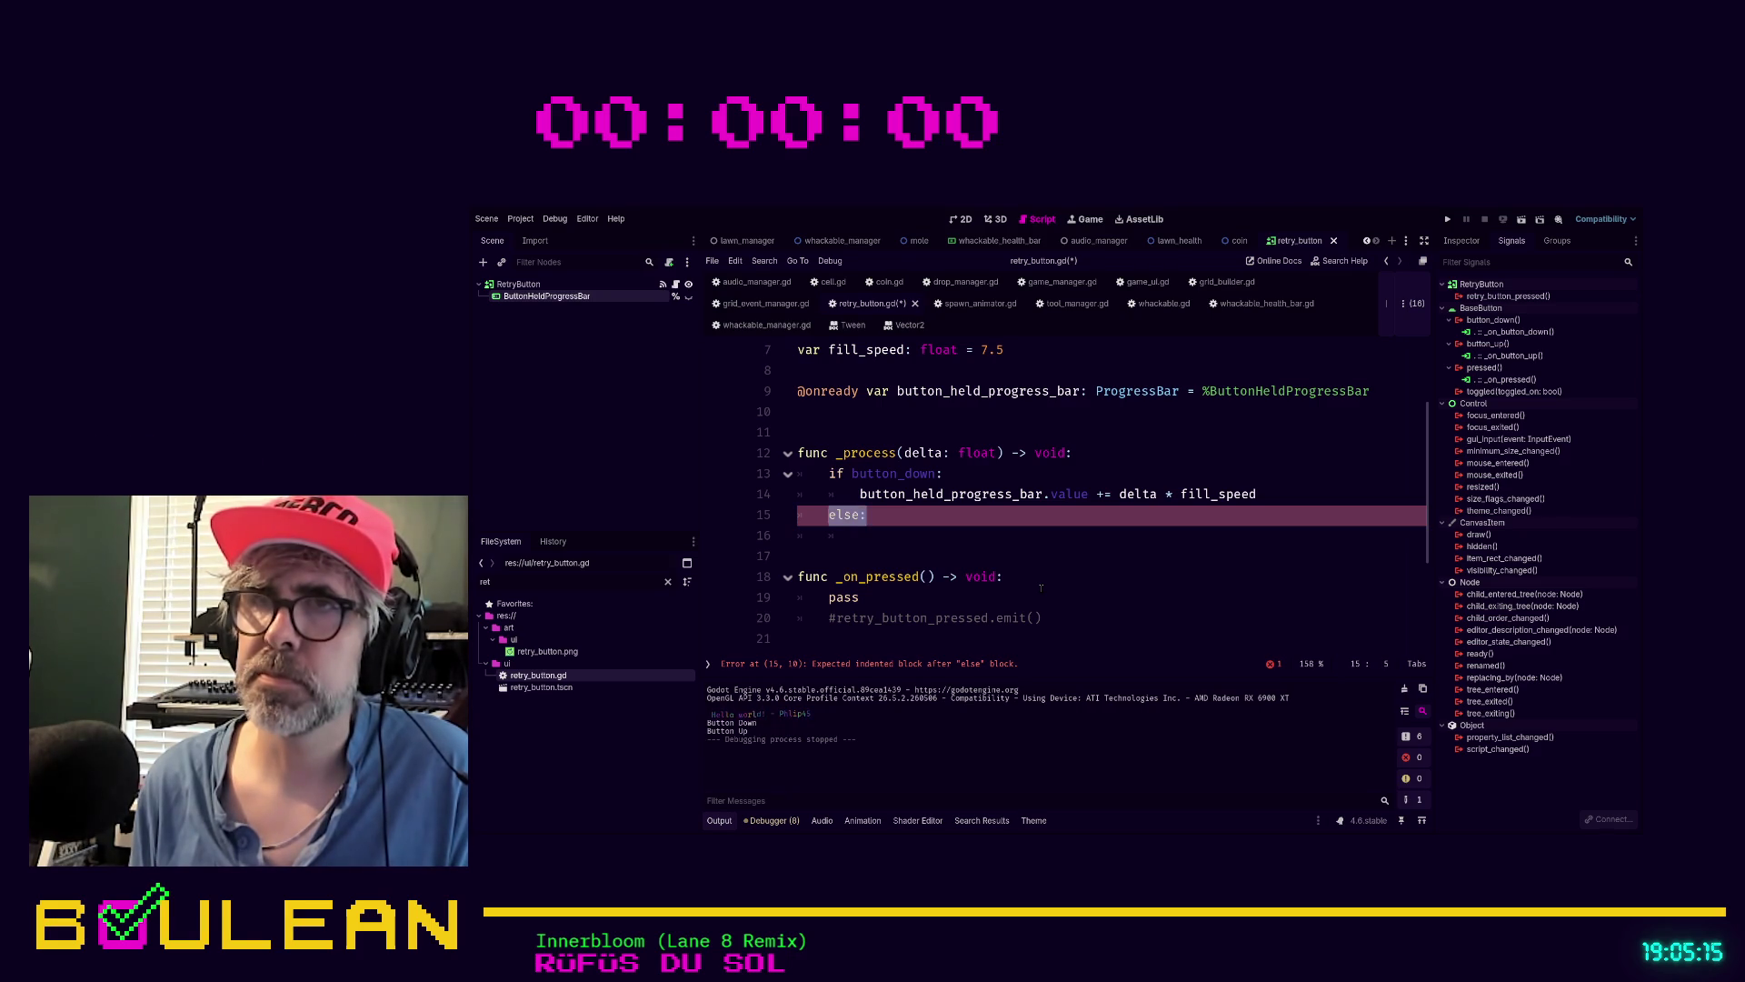
key(BackSpace)
key(Up)
key(Up)
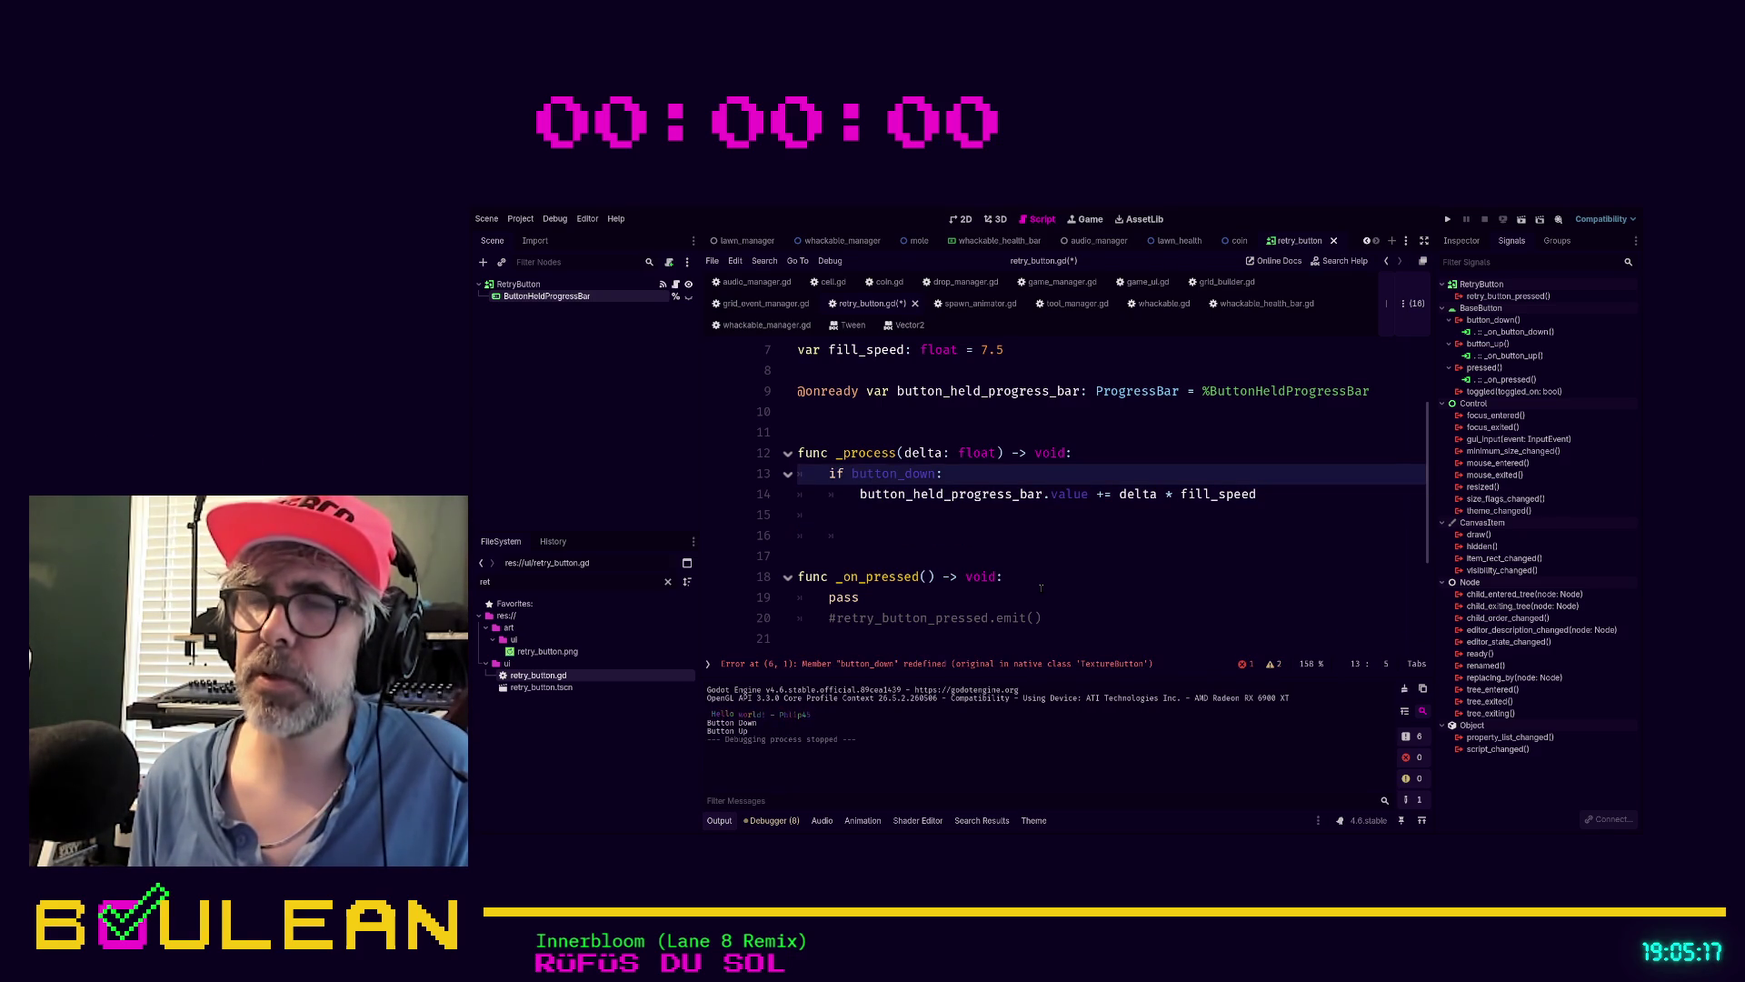
key(Down)
key(Down)
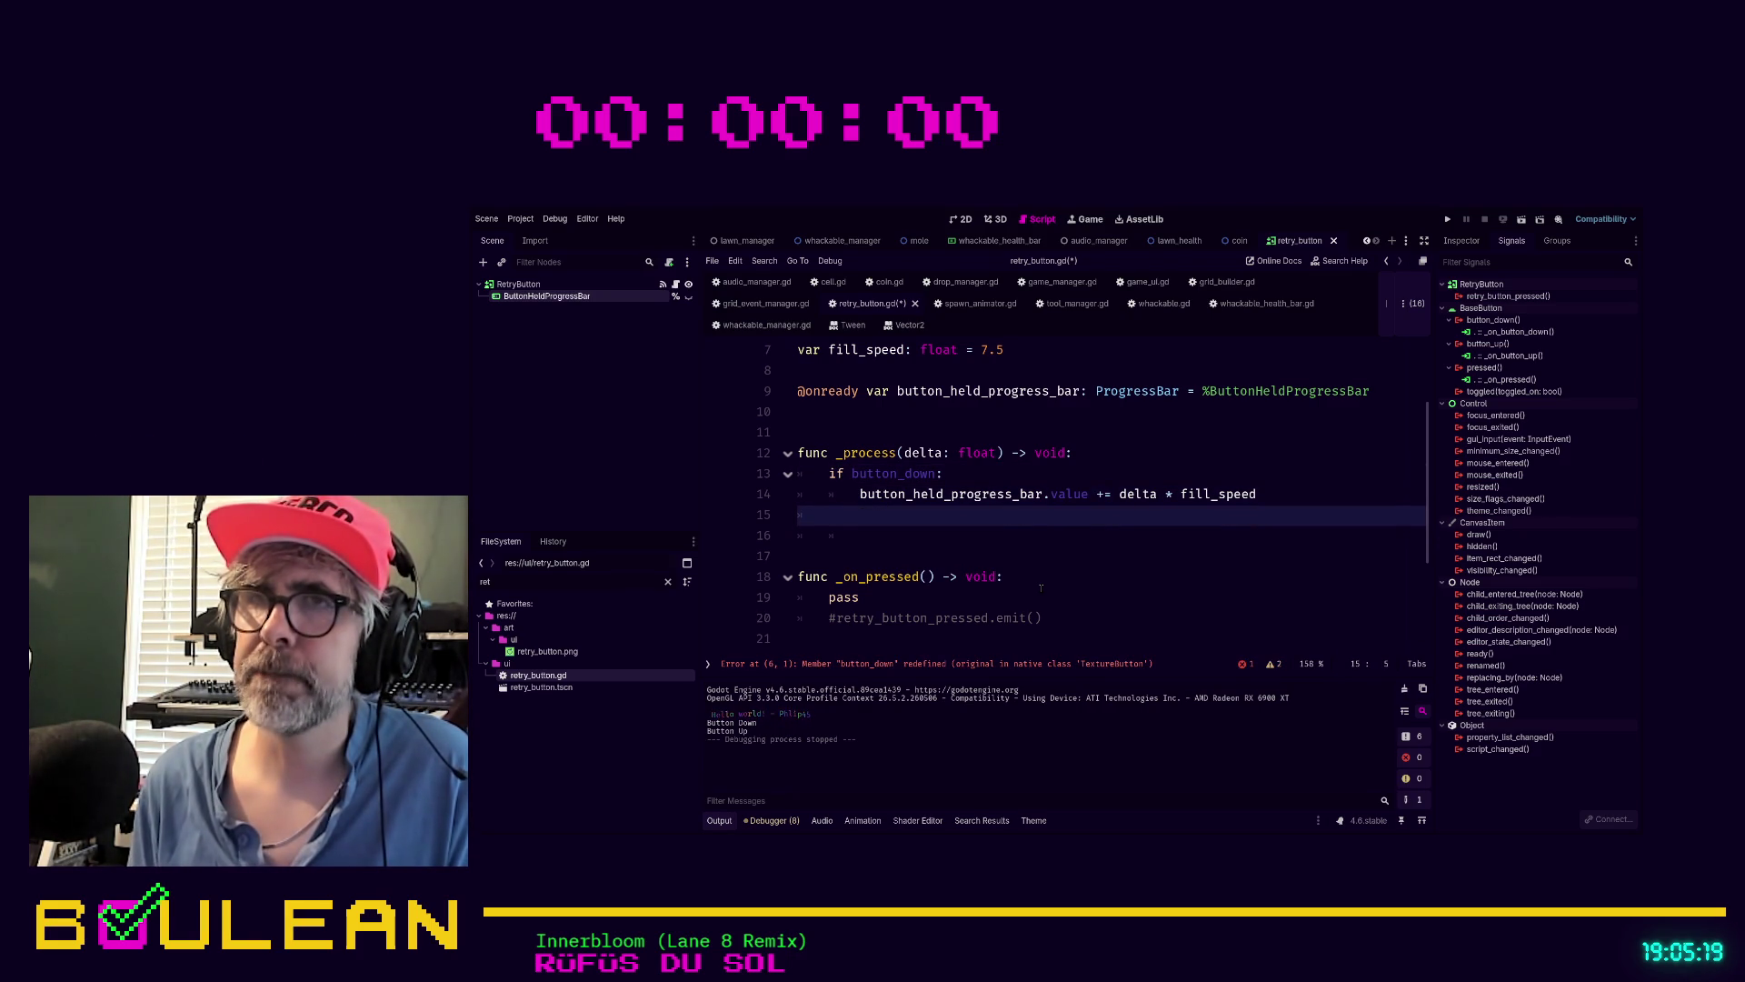
Add an else: branch with button_held_progress_bar.value -= delta * fill_speed
text(e)
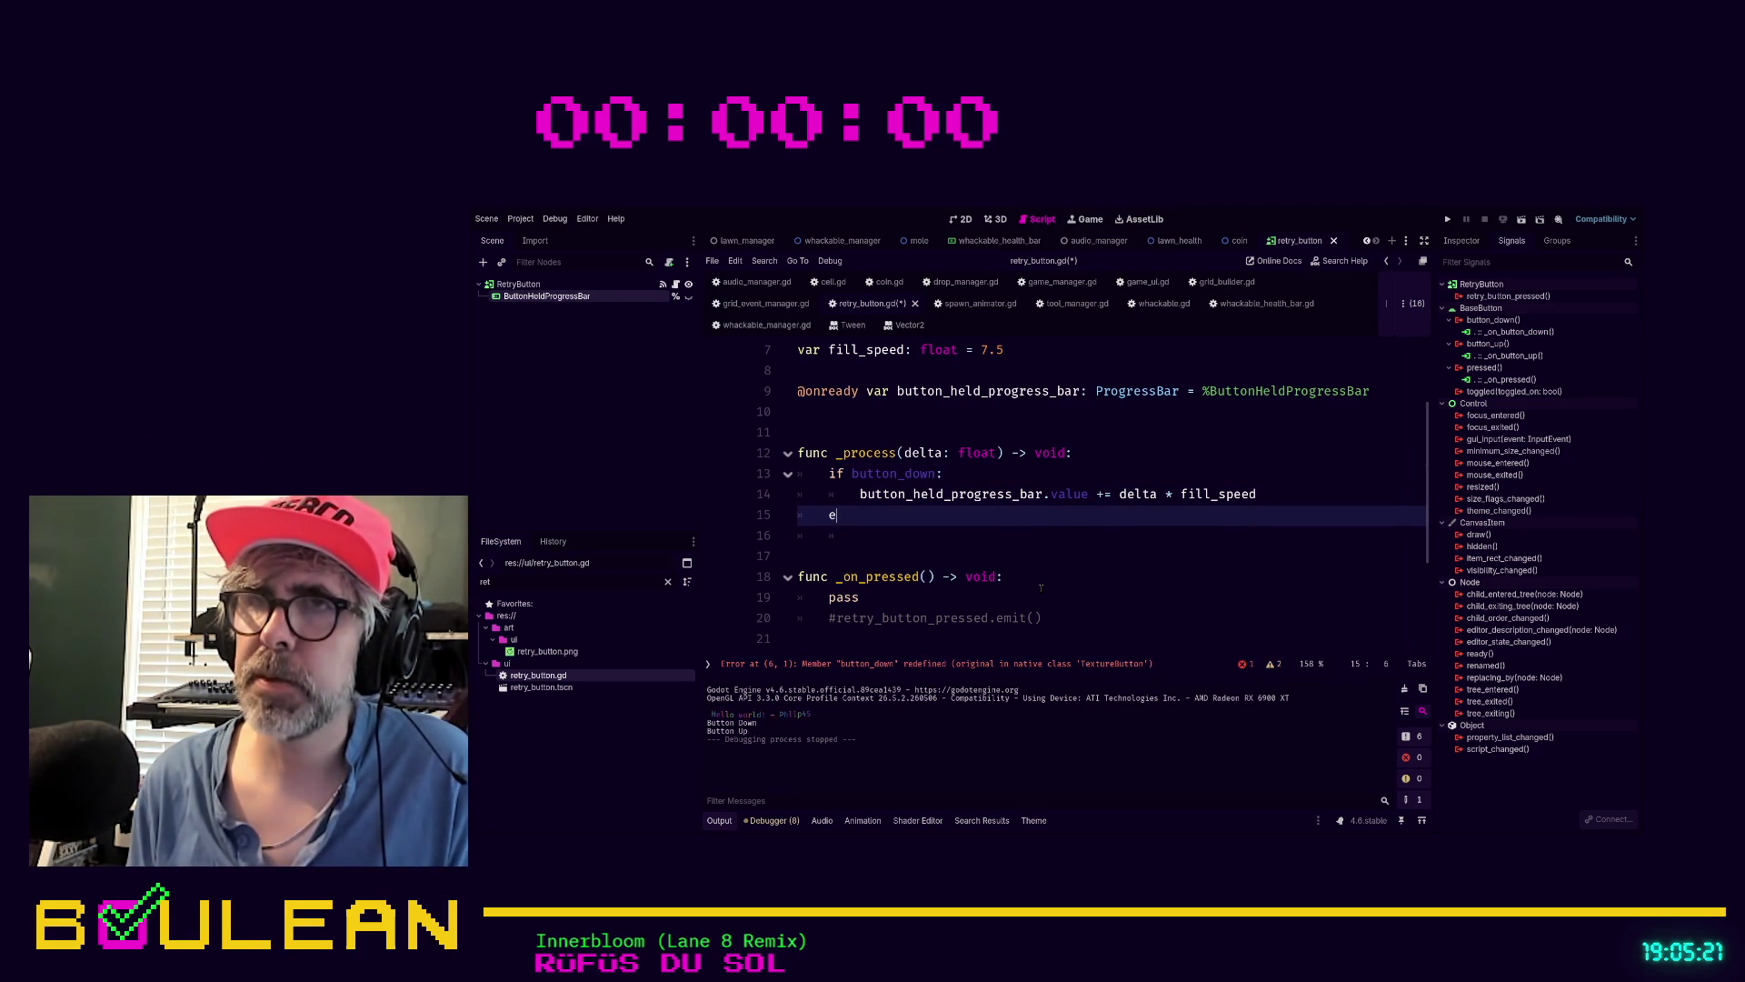
text(lse if bu)
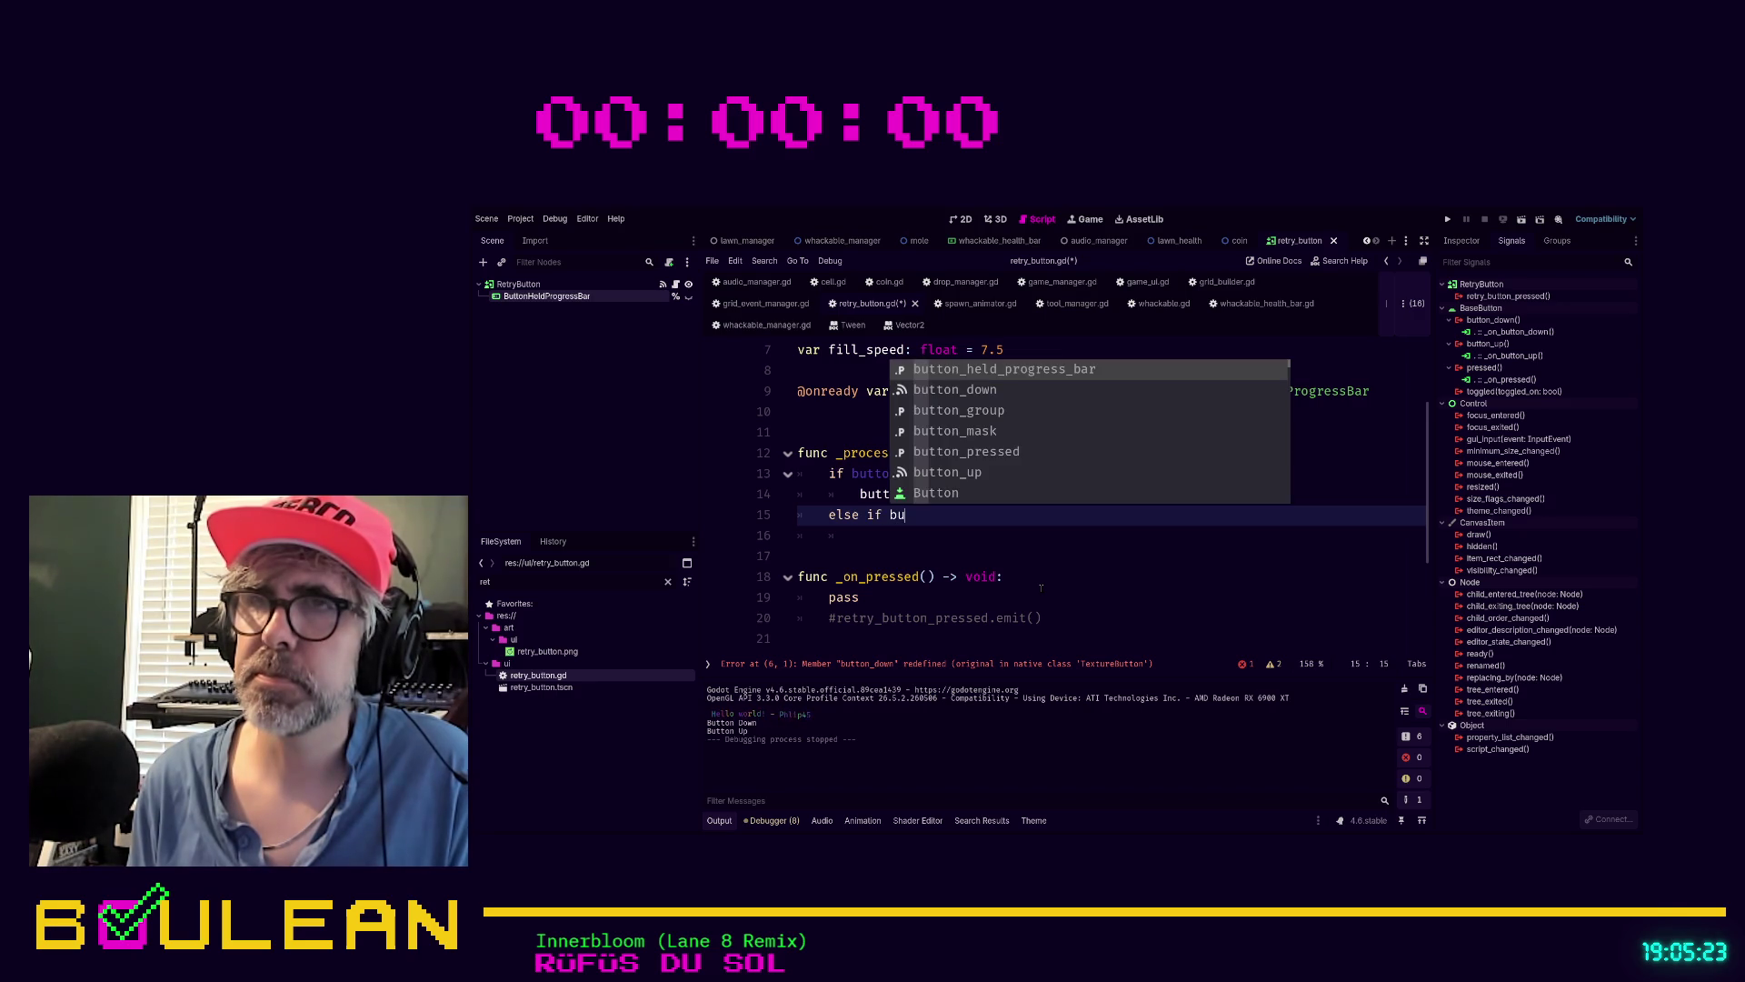
key(BackSpace)
key(BackSpace)
text(not butto)
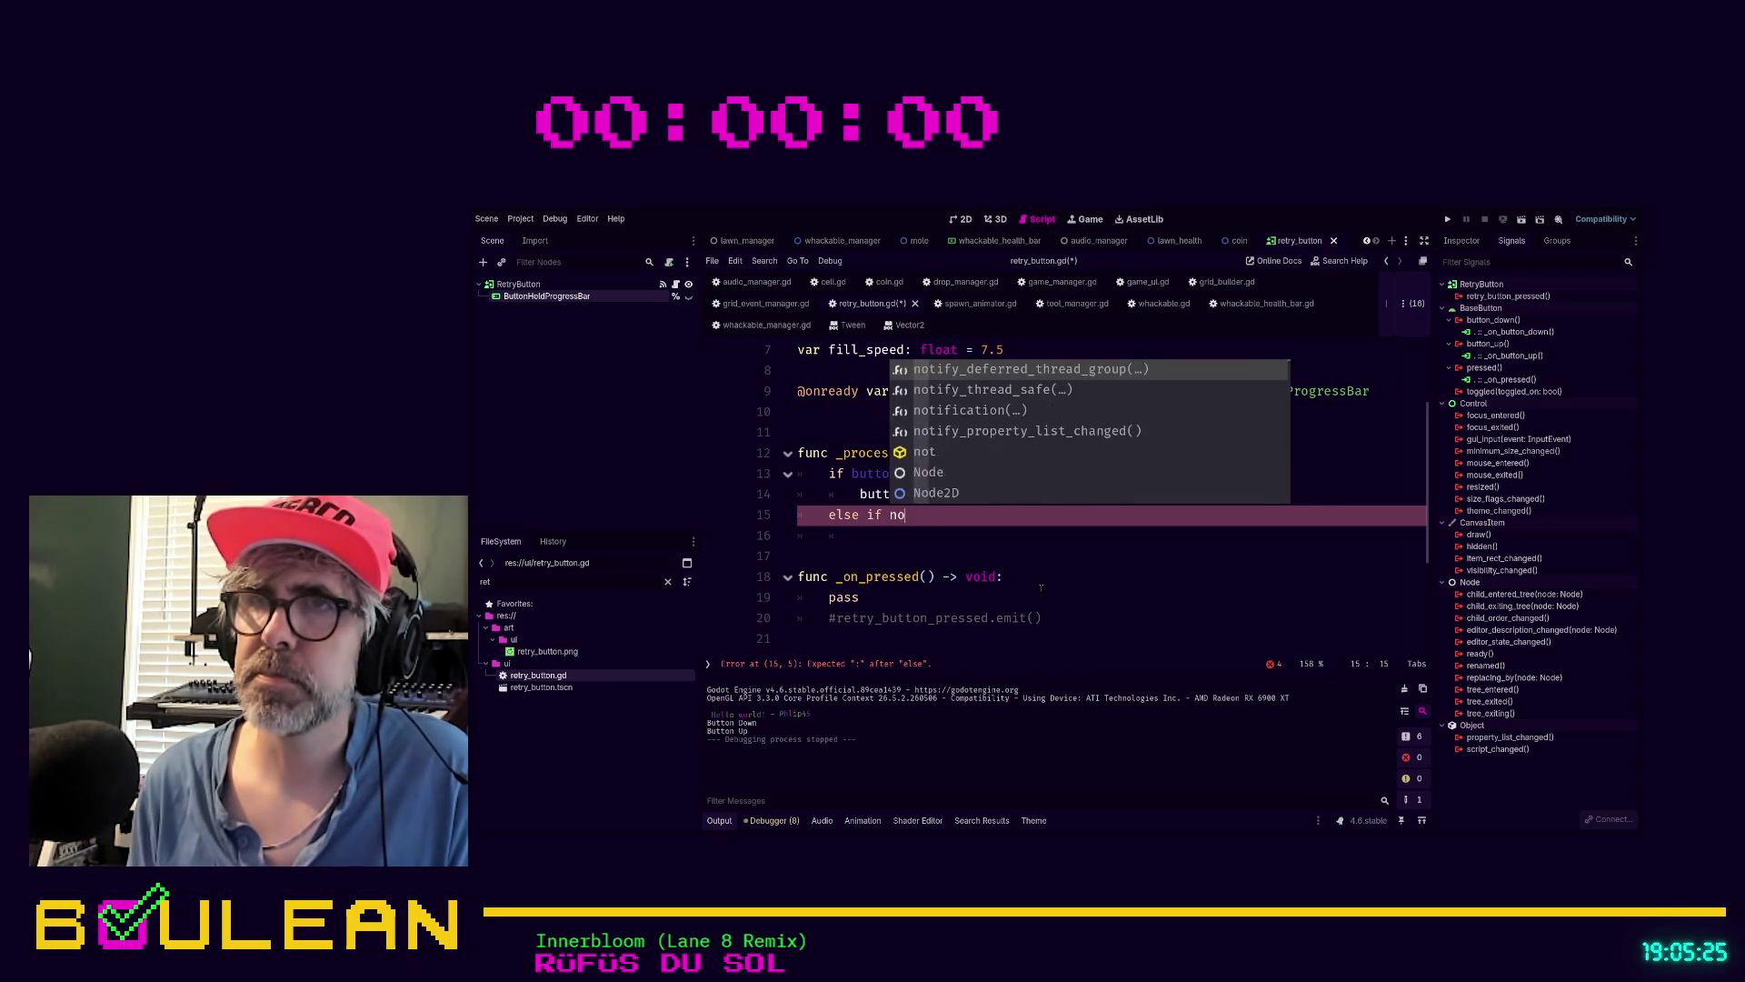
key(BackSpace)
key(BackSpace)
key(BackSpace)
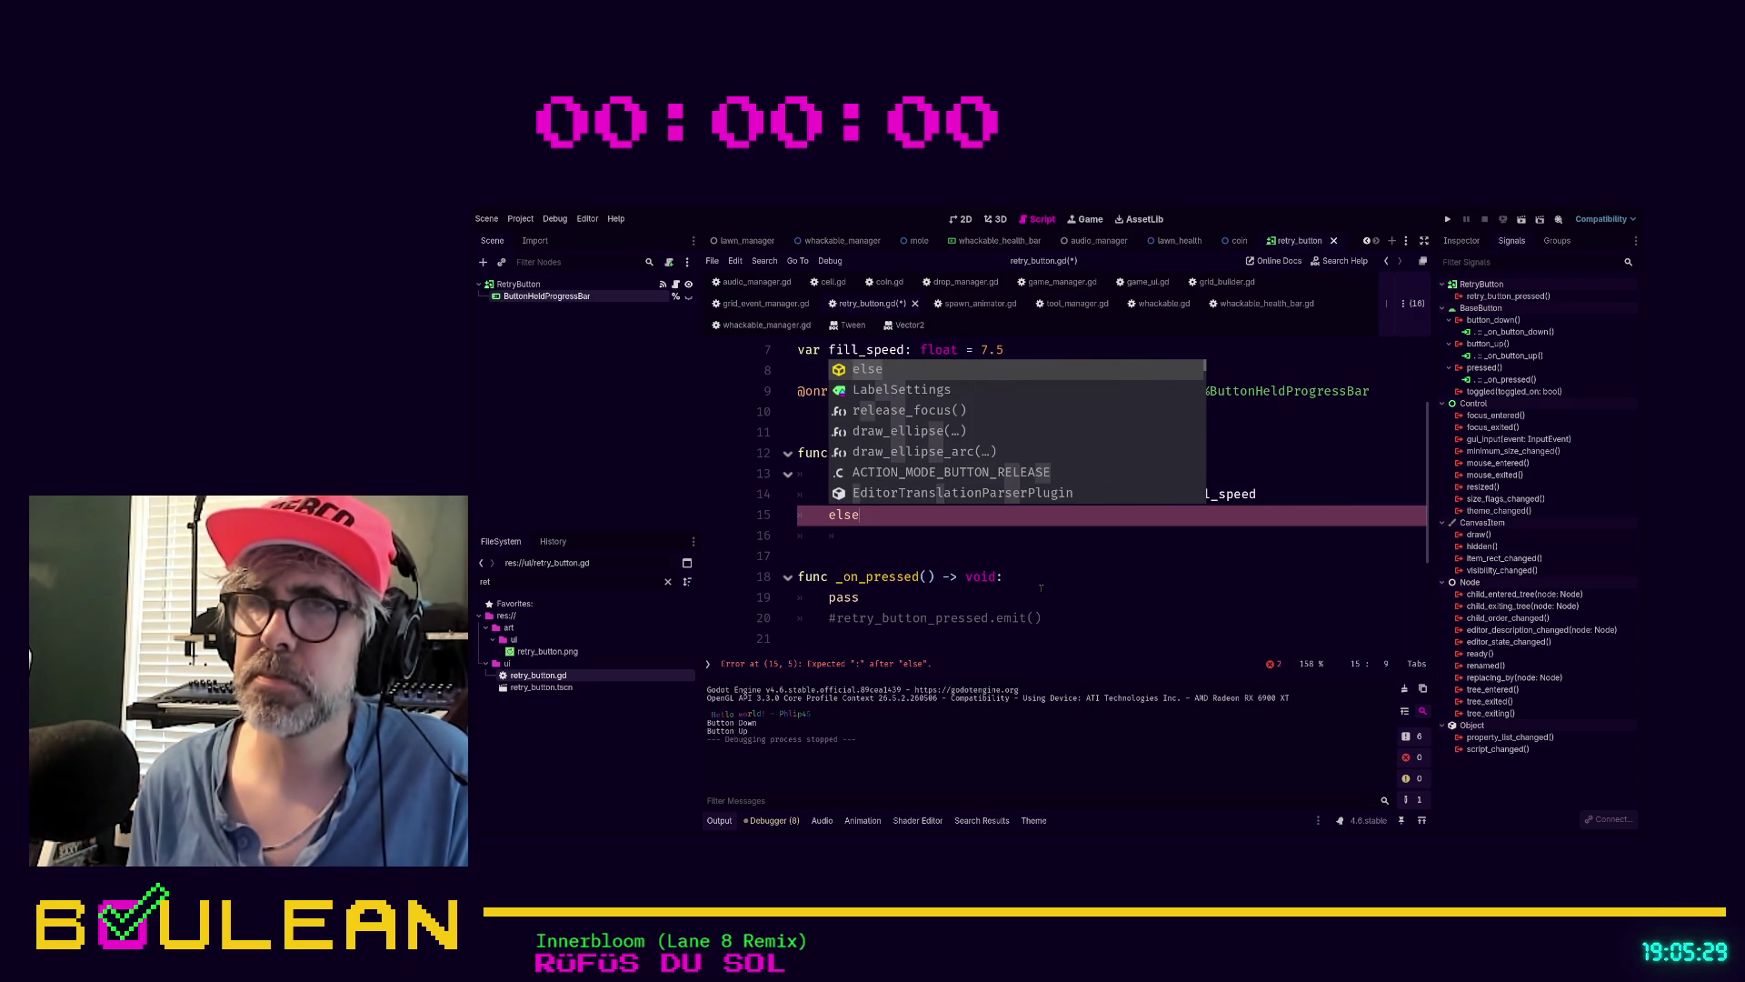
text(:)
key(Return)
text(button_)
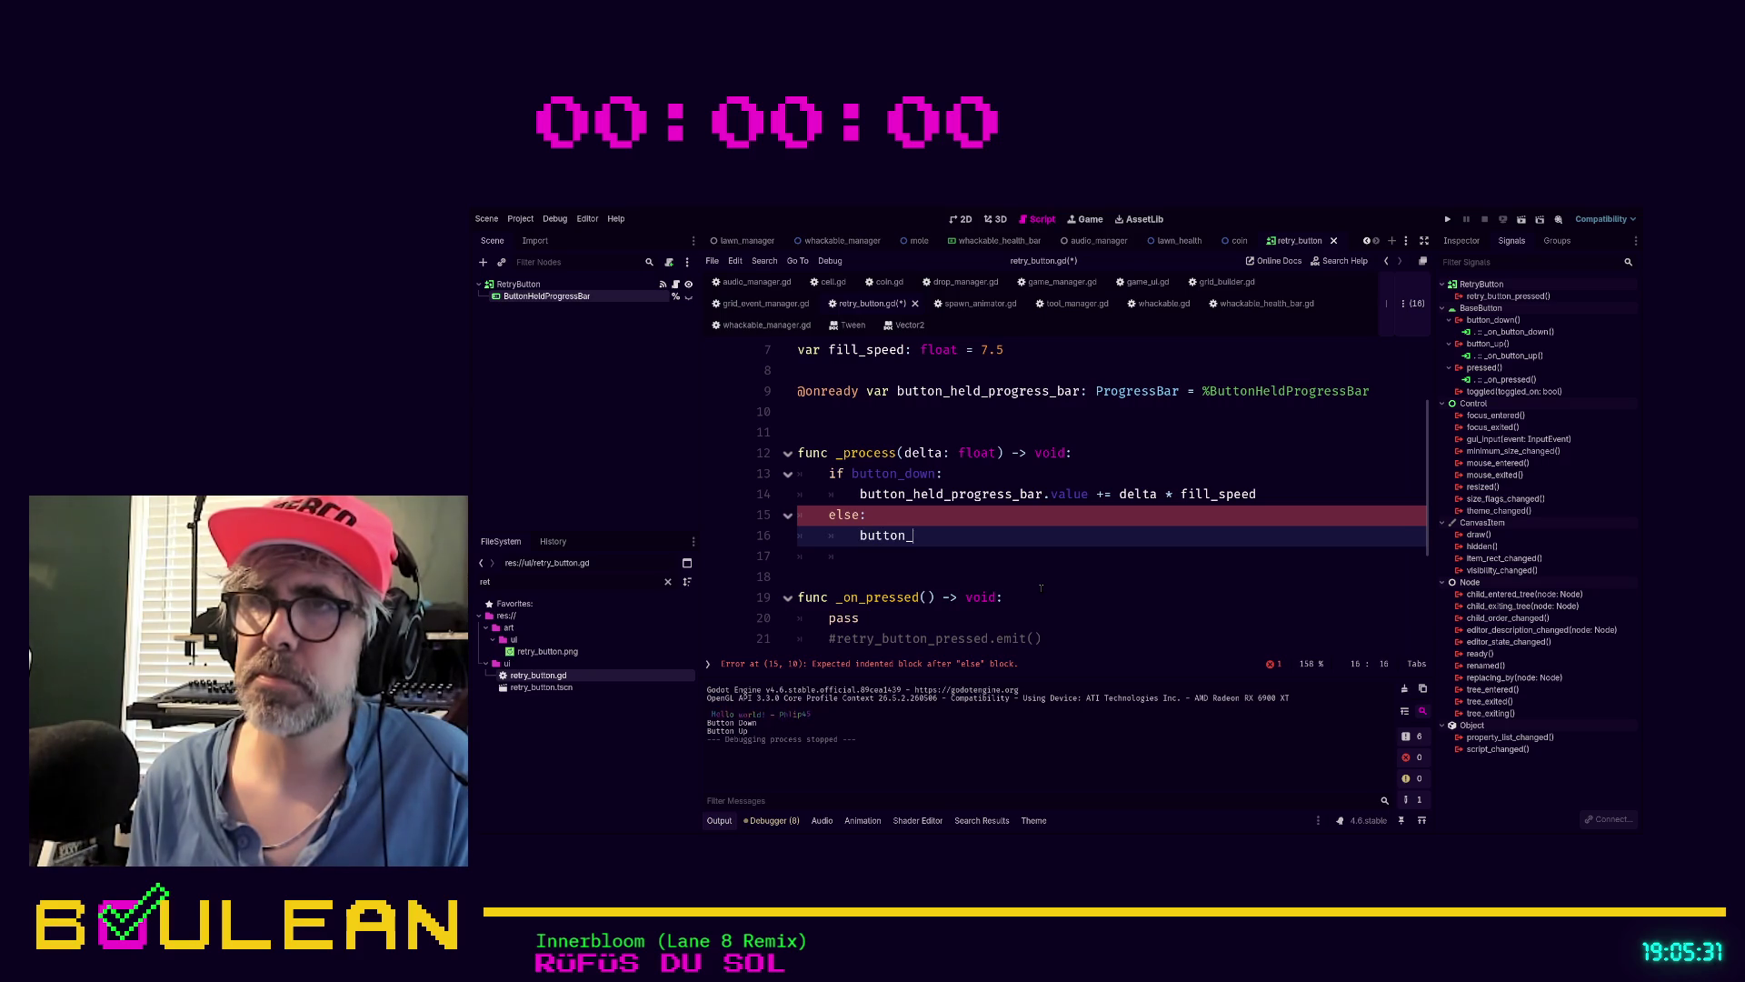
key(Return)
text(.value)
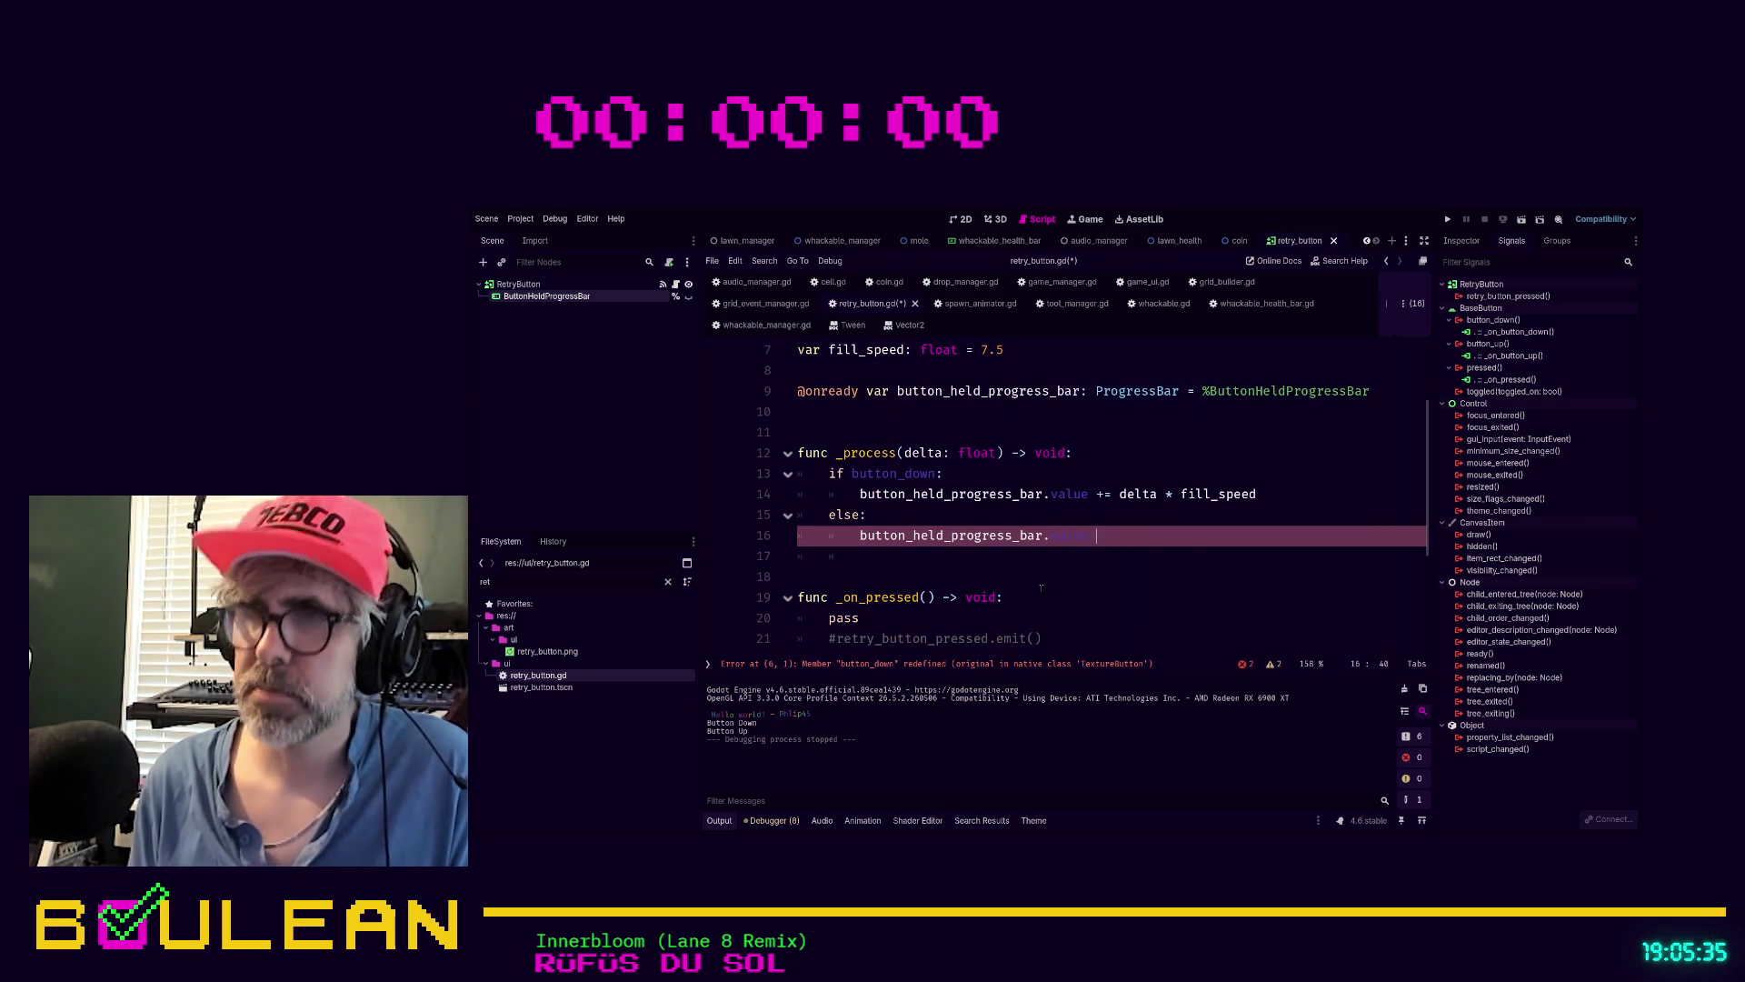
text( -= delta * fill)
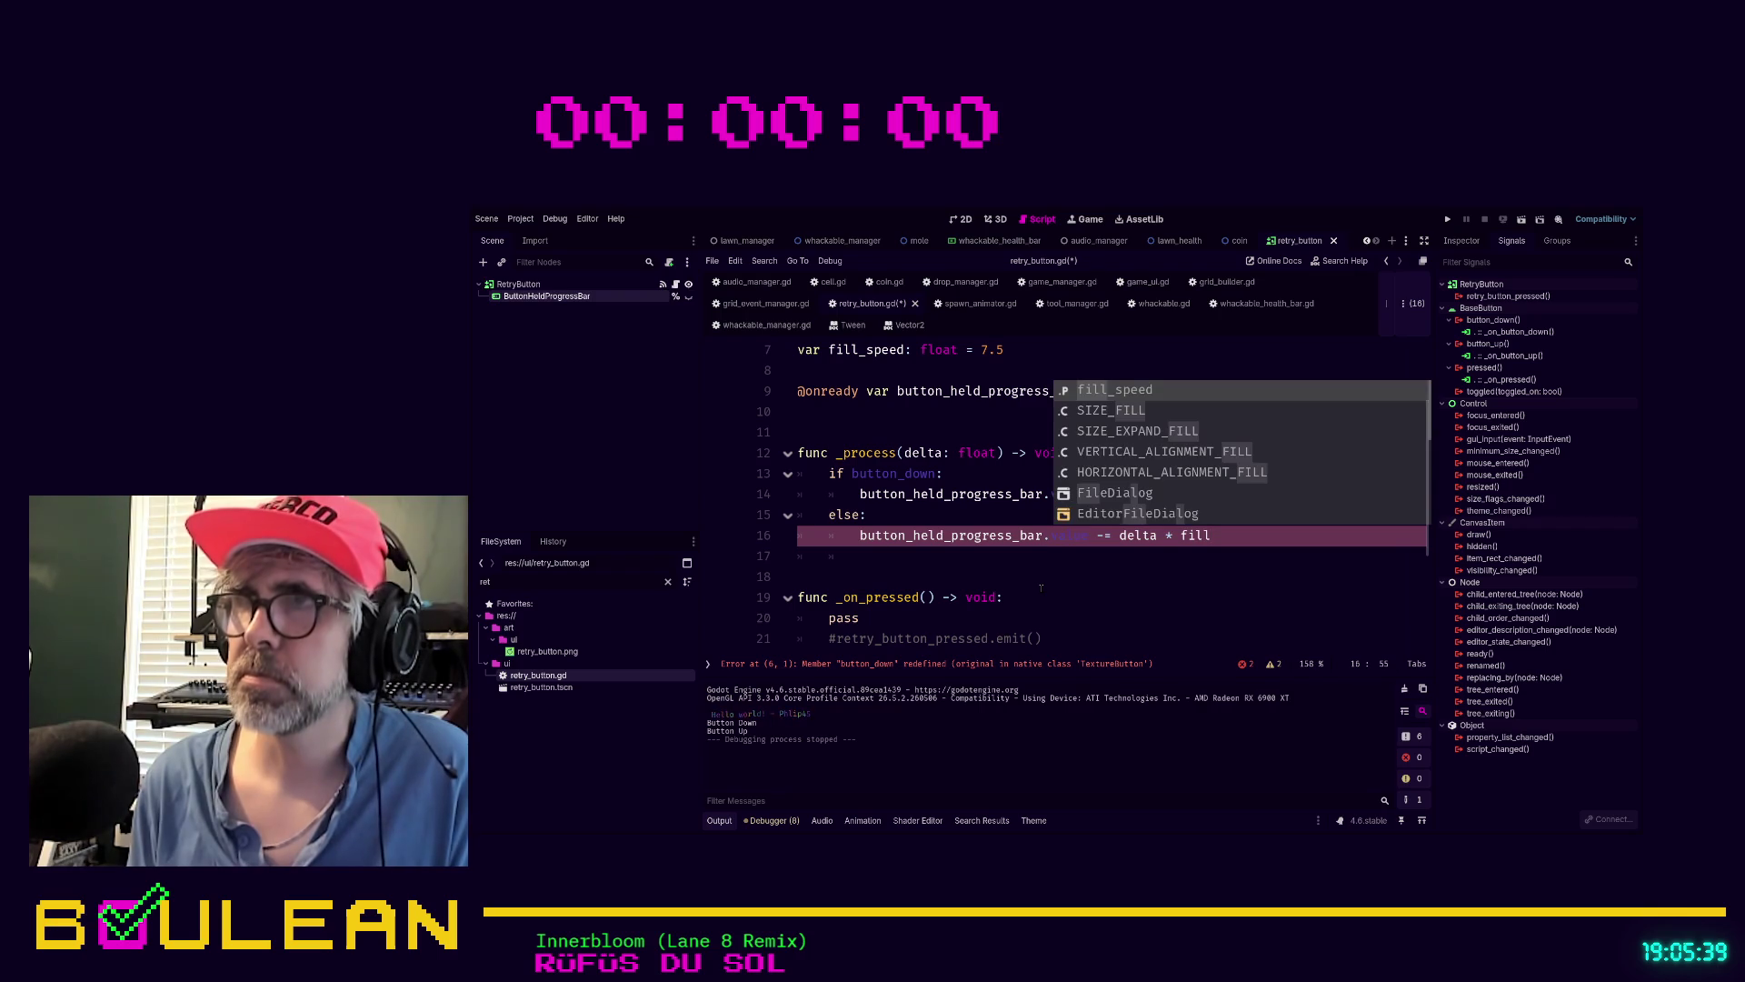
key(Return)
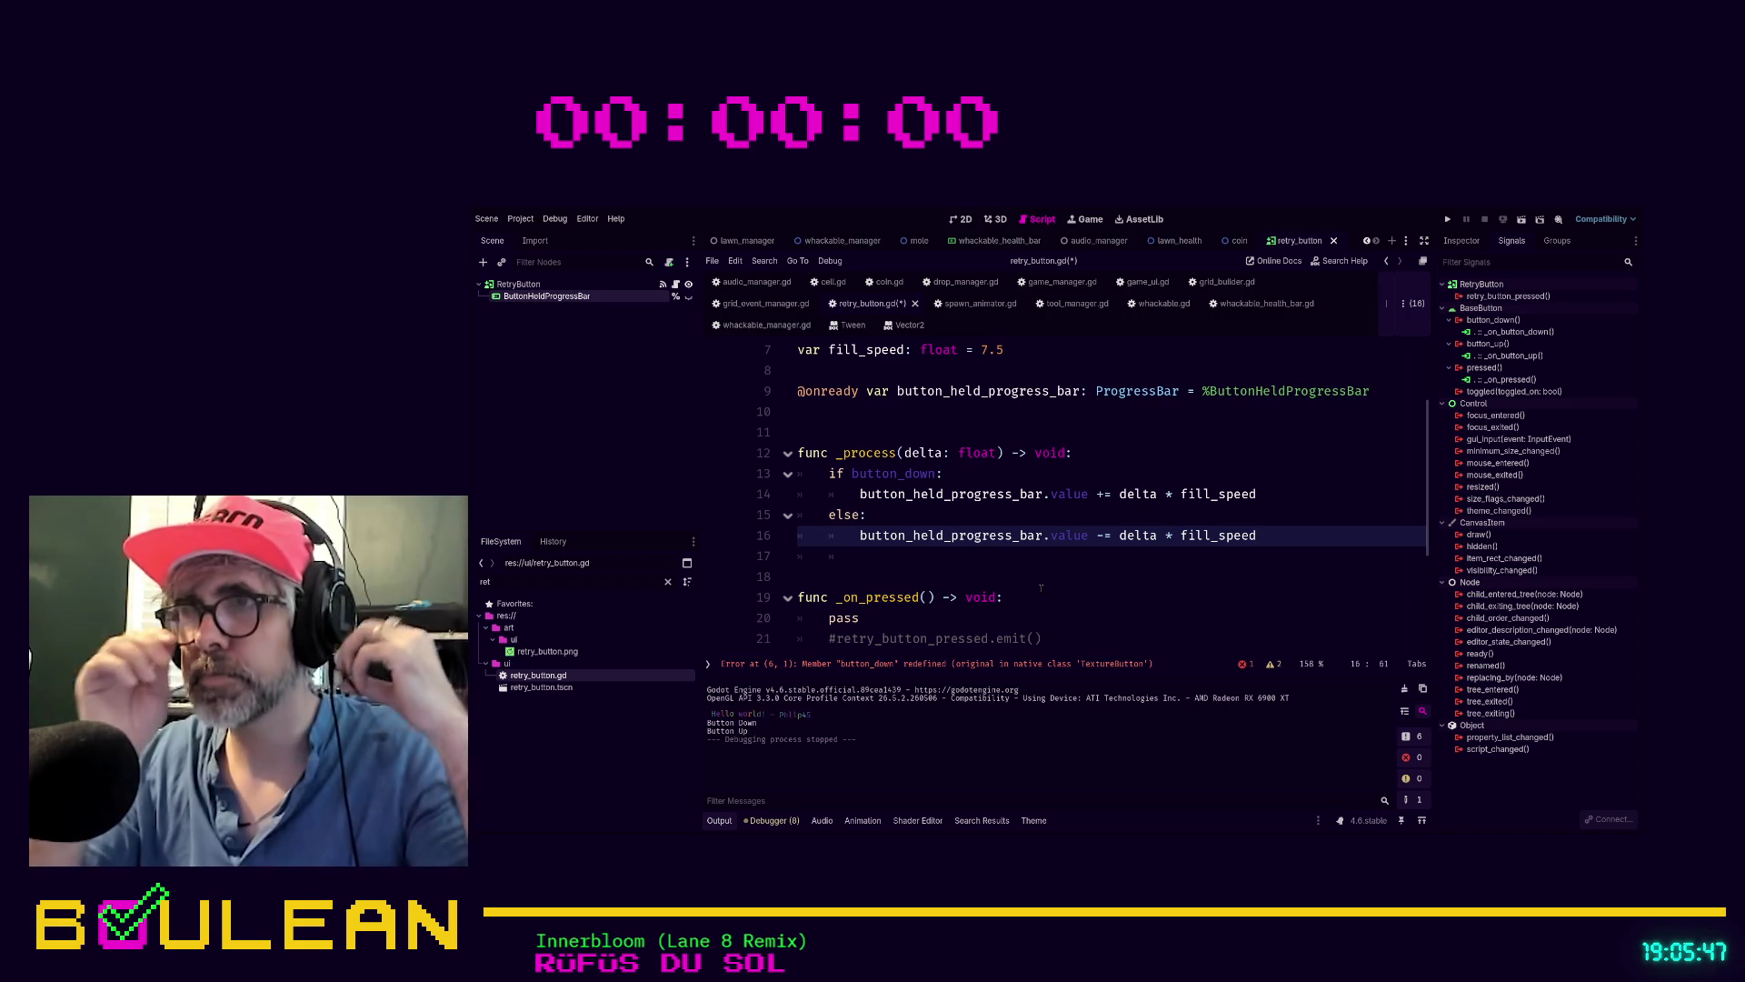
Save, then rename the button_down declaration on line 6 to button_held
click(1041, 589)
key(ctrl+s)
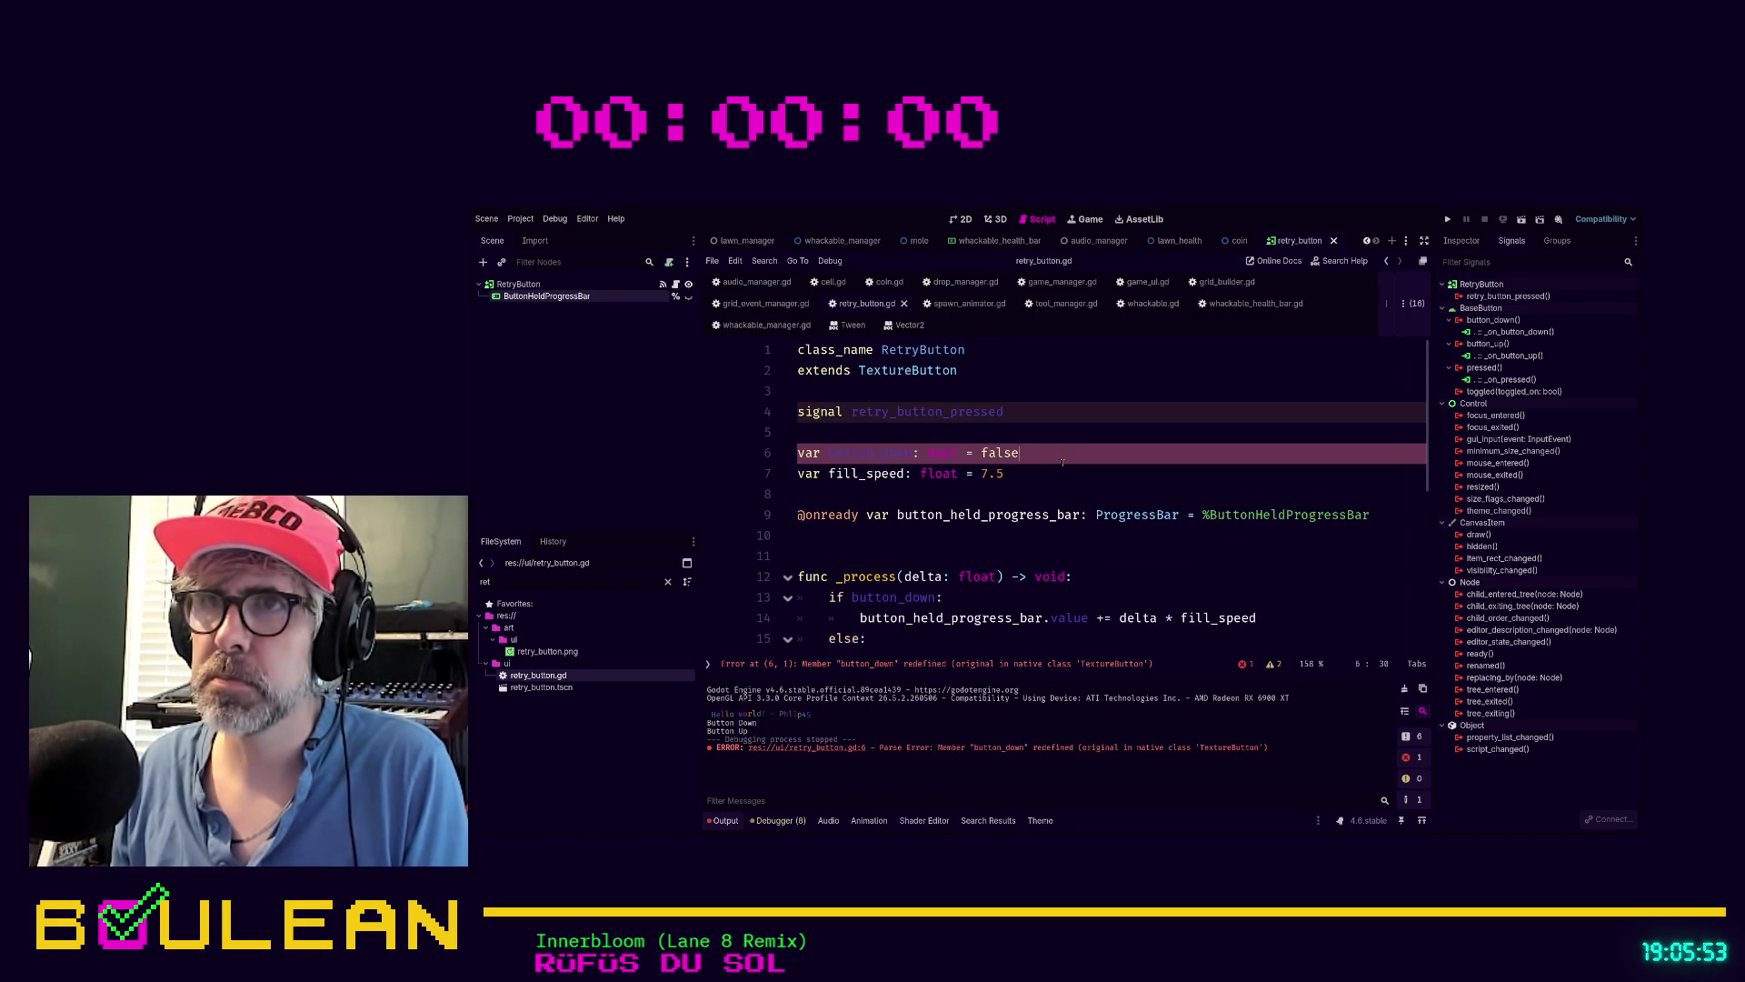
click(1054, 437)
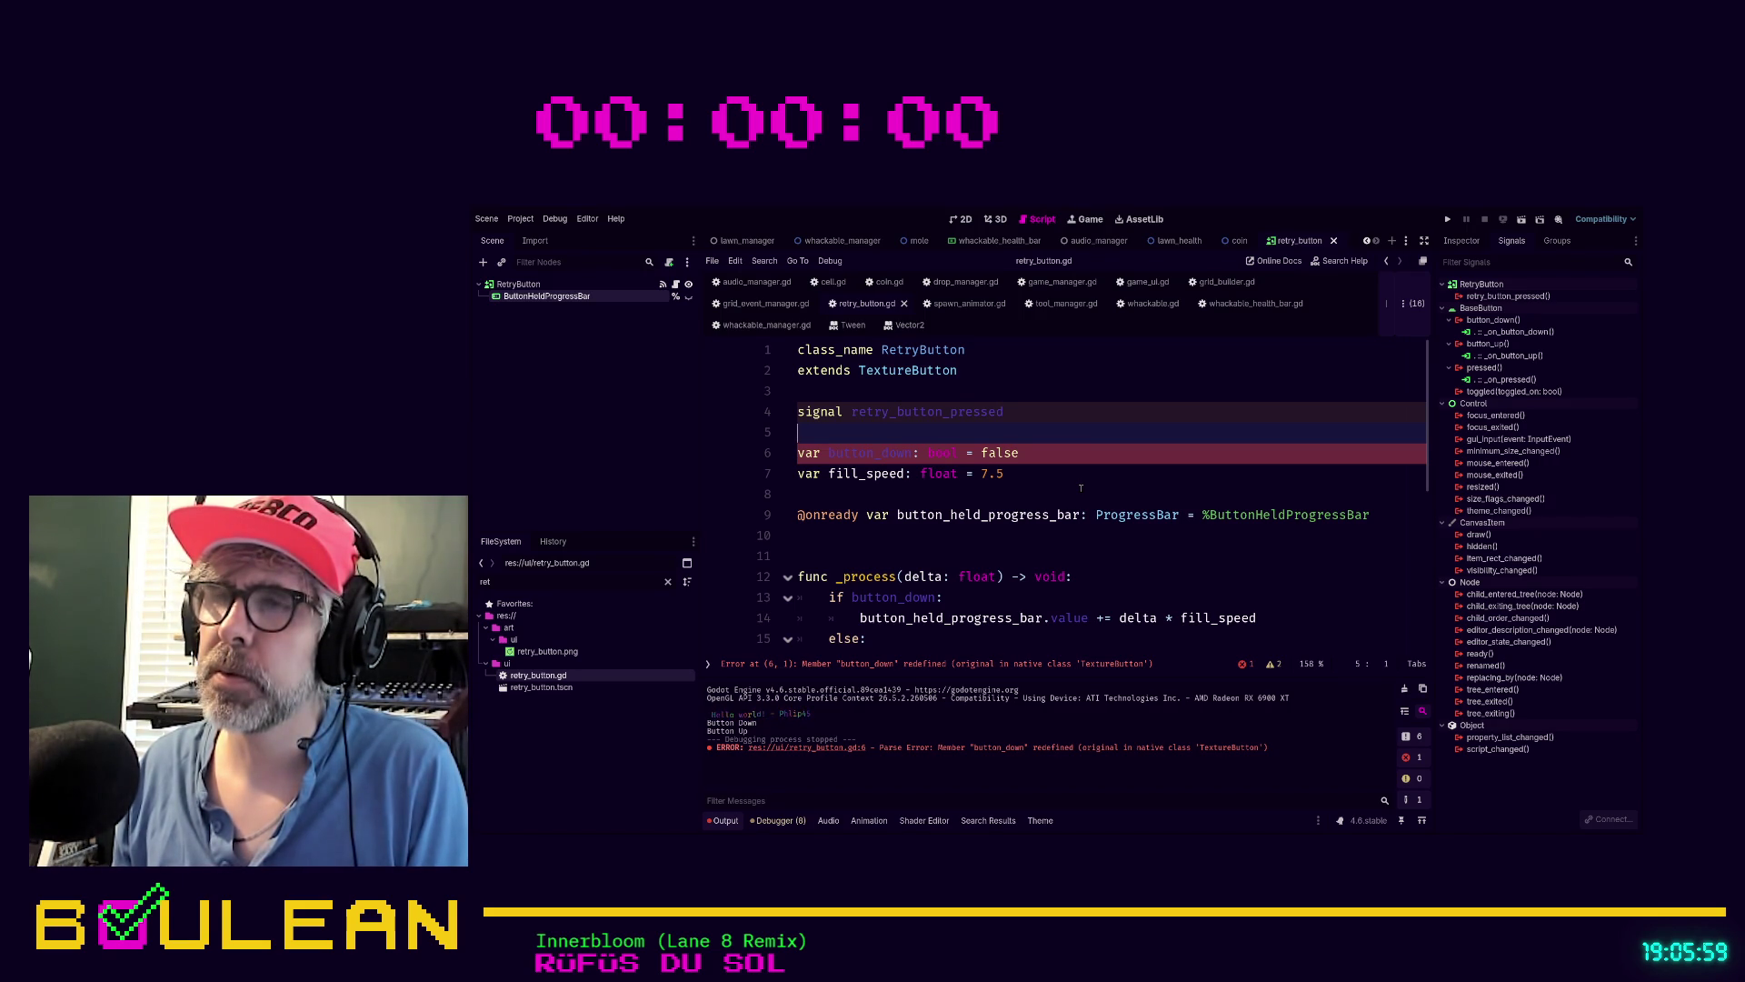
click(915, 454)
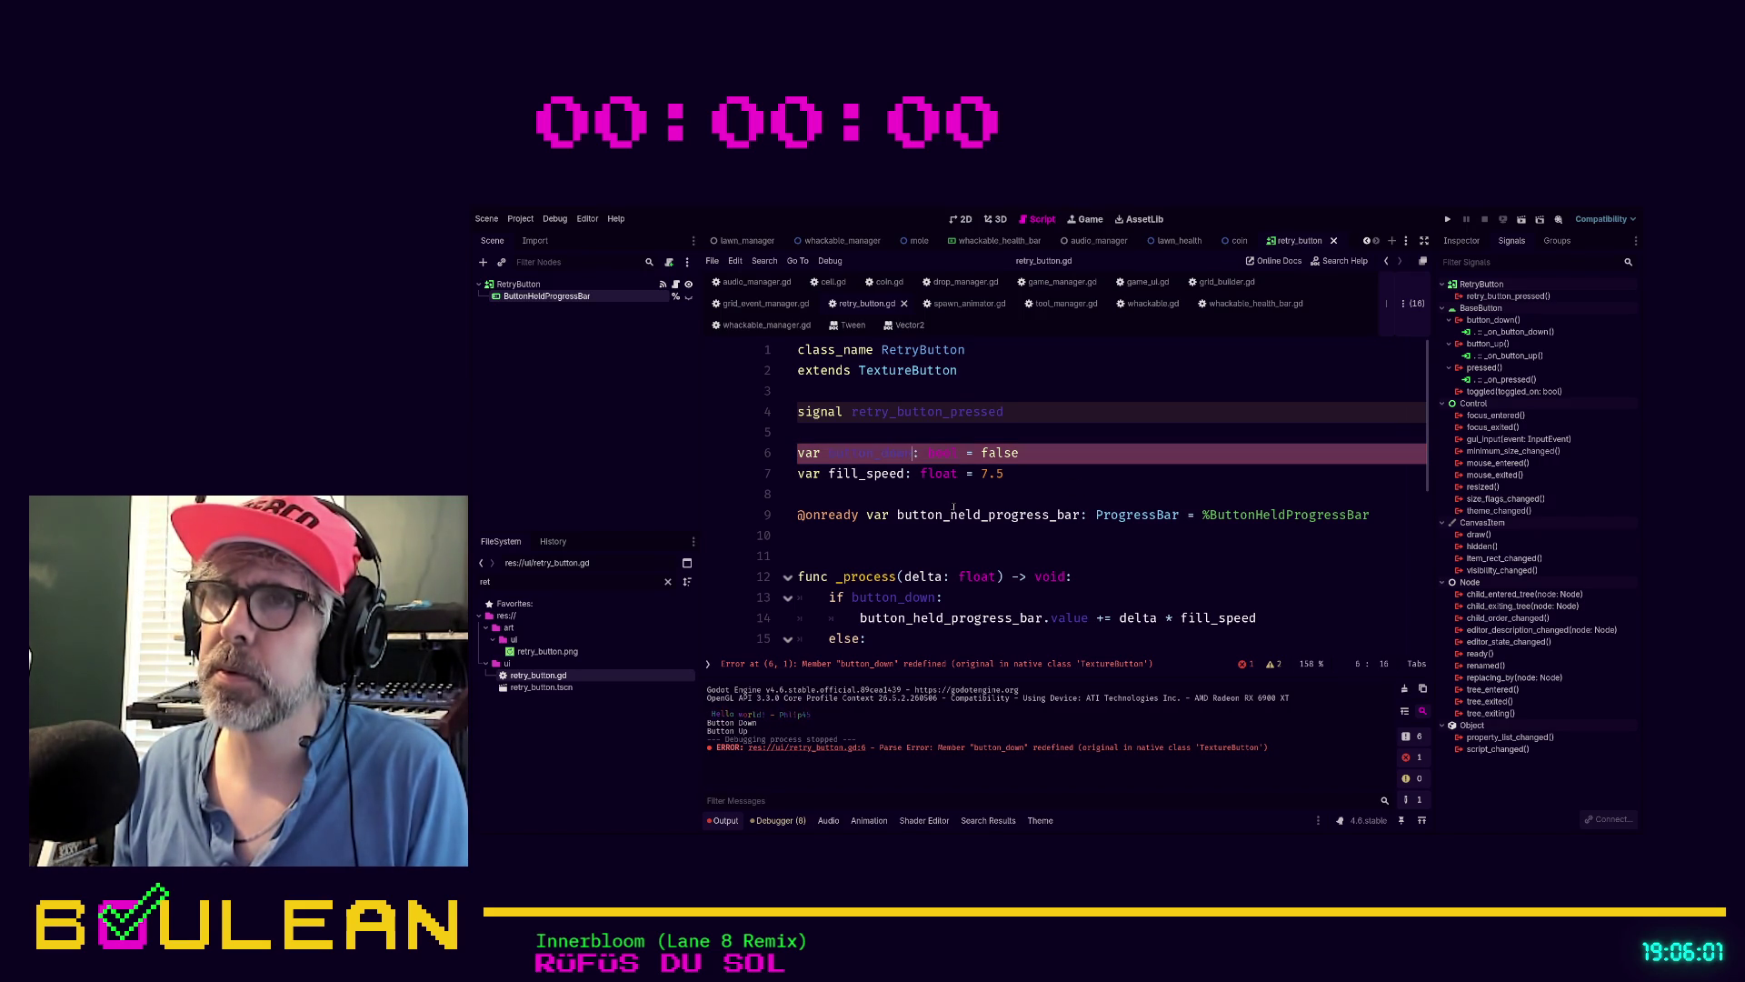
key(BackSpace)
key(BackSpace)
key(BackSpace)
text(held)
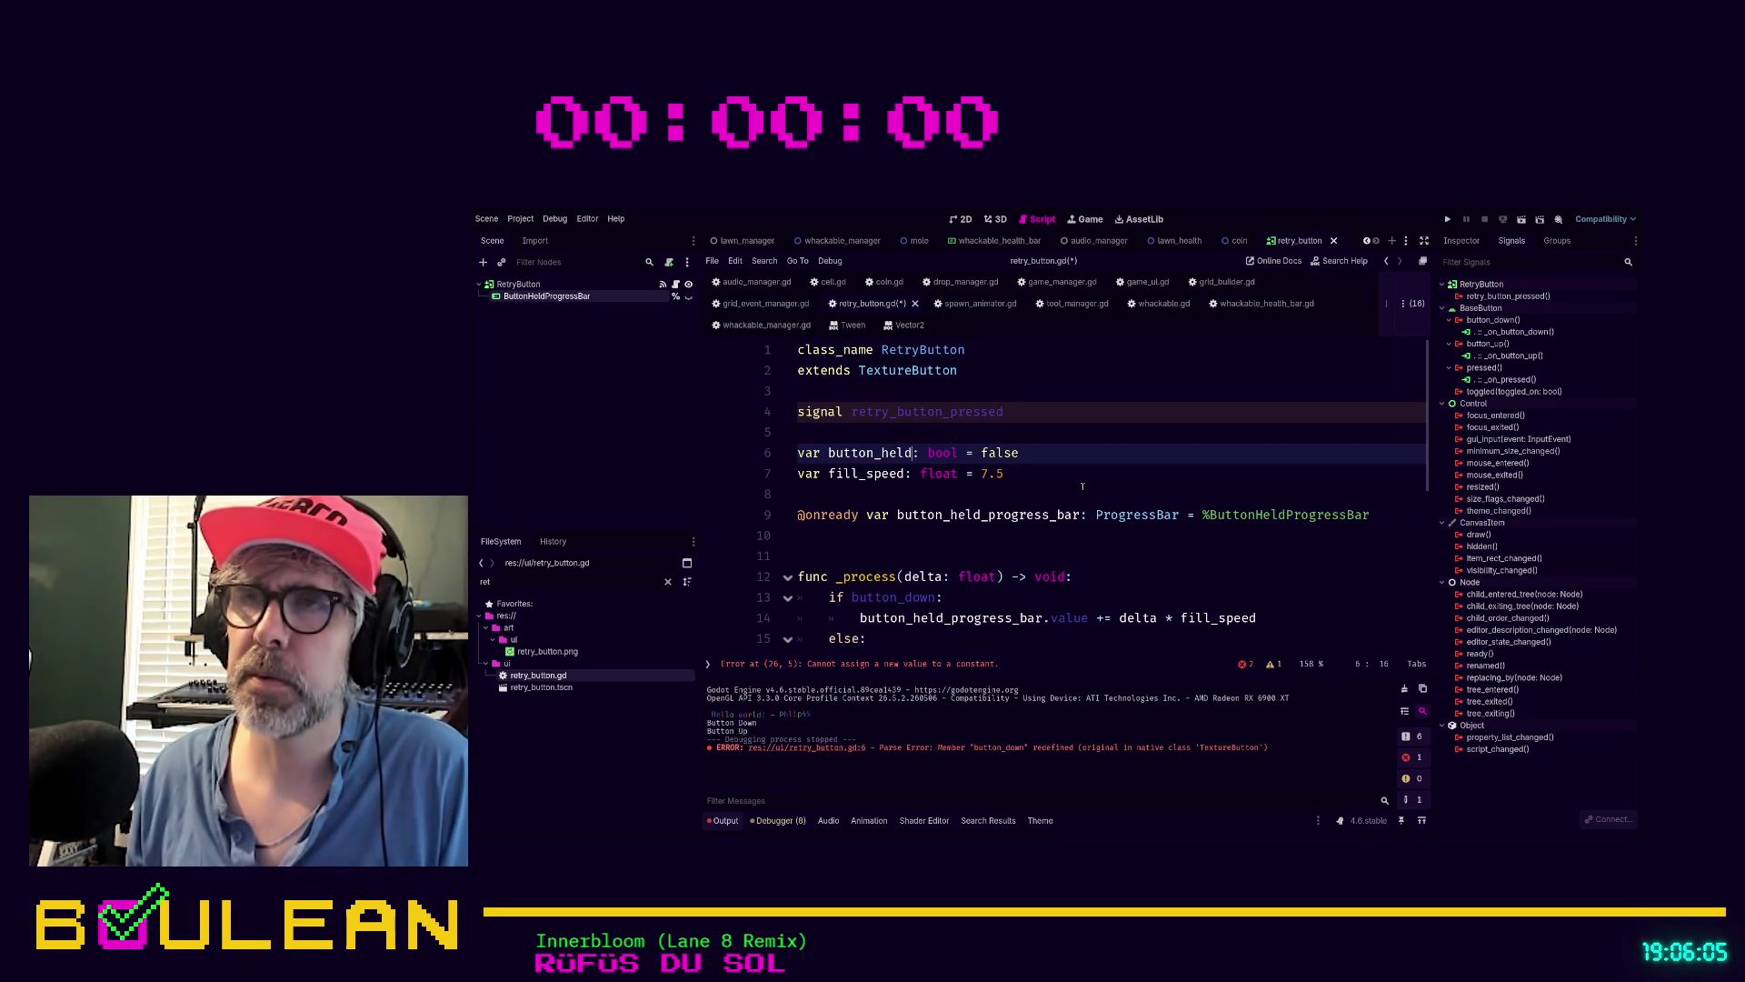
click(954, 499)
Replace button_down with button_held in the _process if condition and save
scroll(1066, 490, down, 3)
scroll(1066, 490, up, 2)
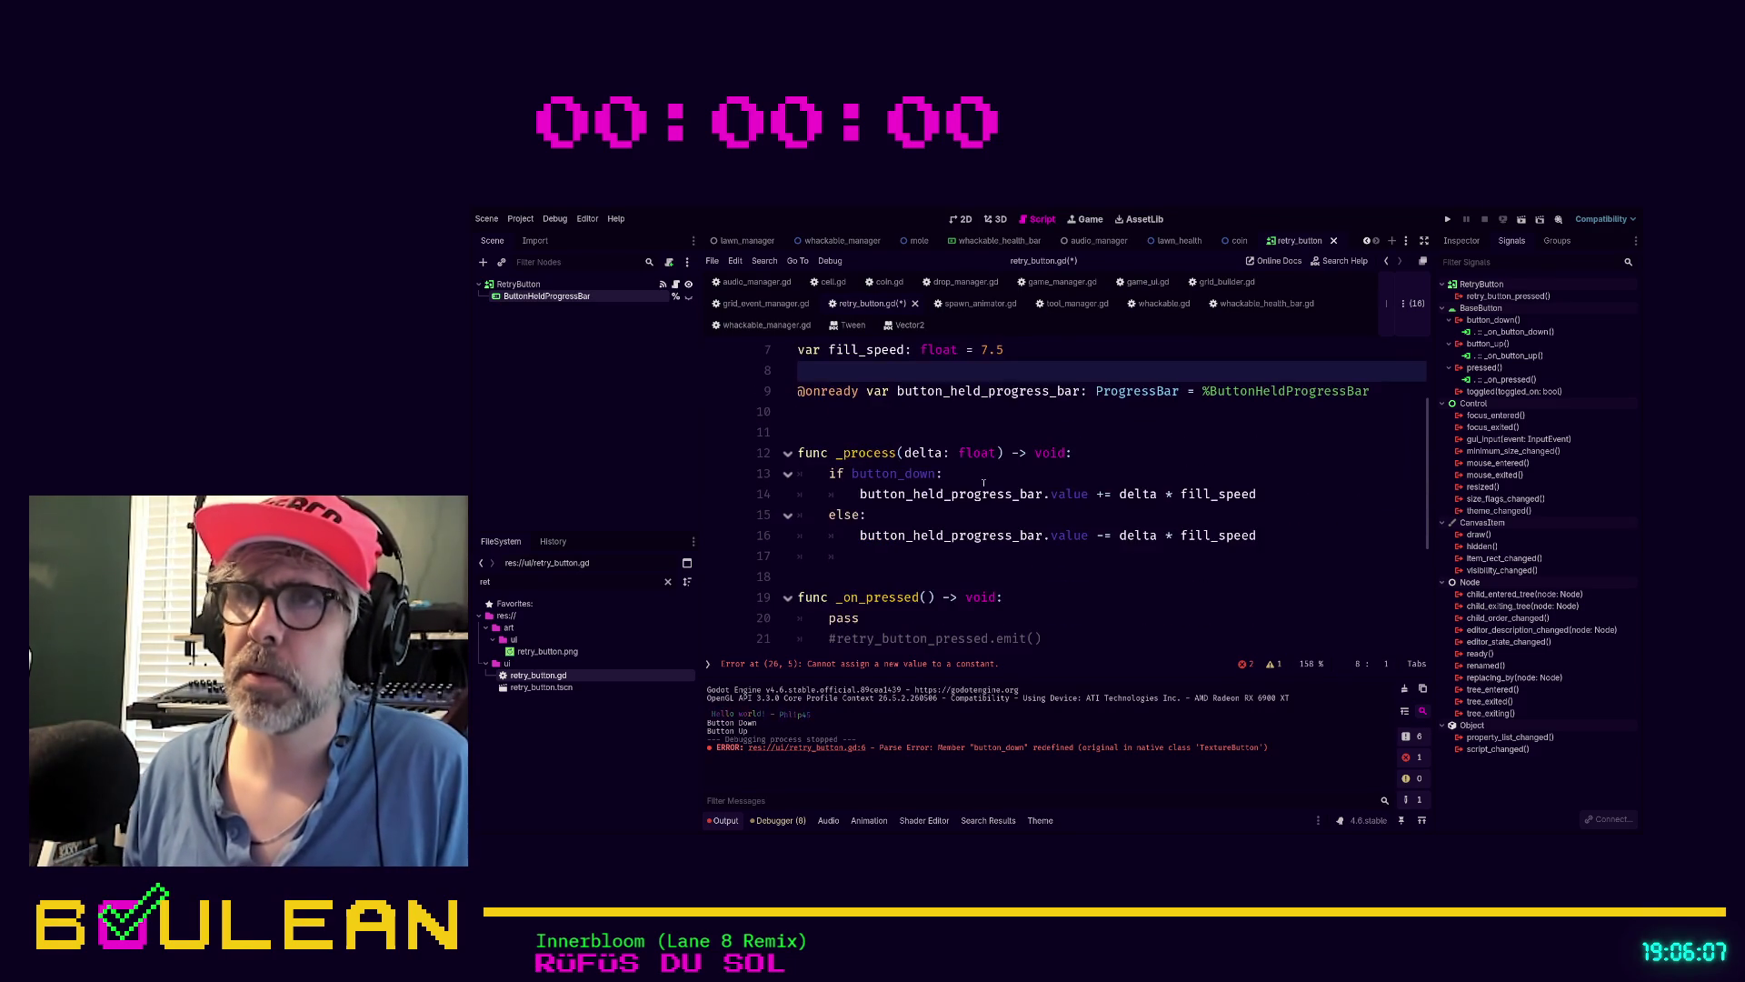
double_click(889, 391)
key(ctrl+c)
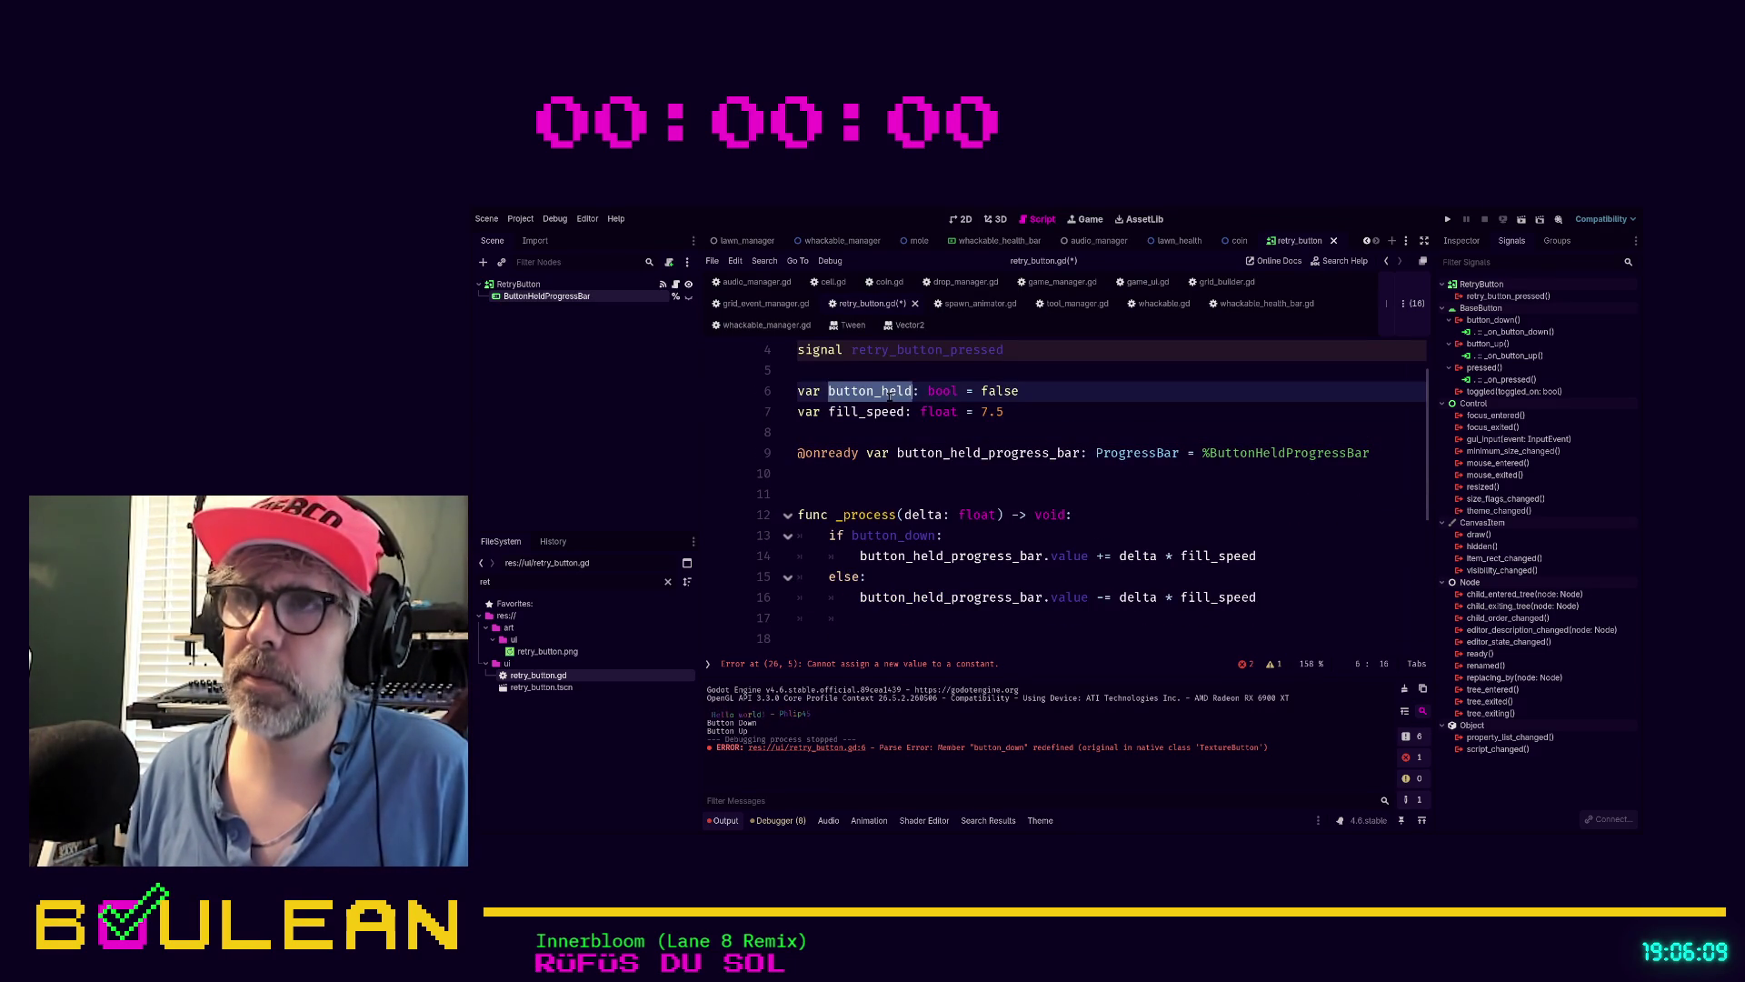
double_click(881, 536)
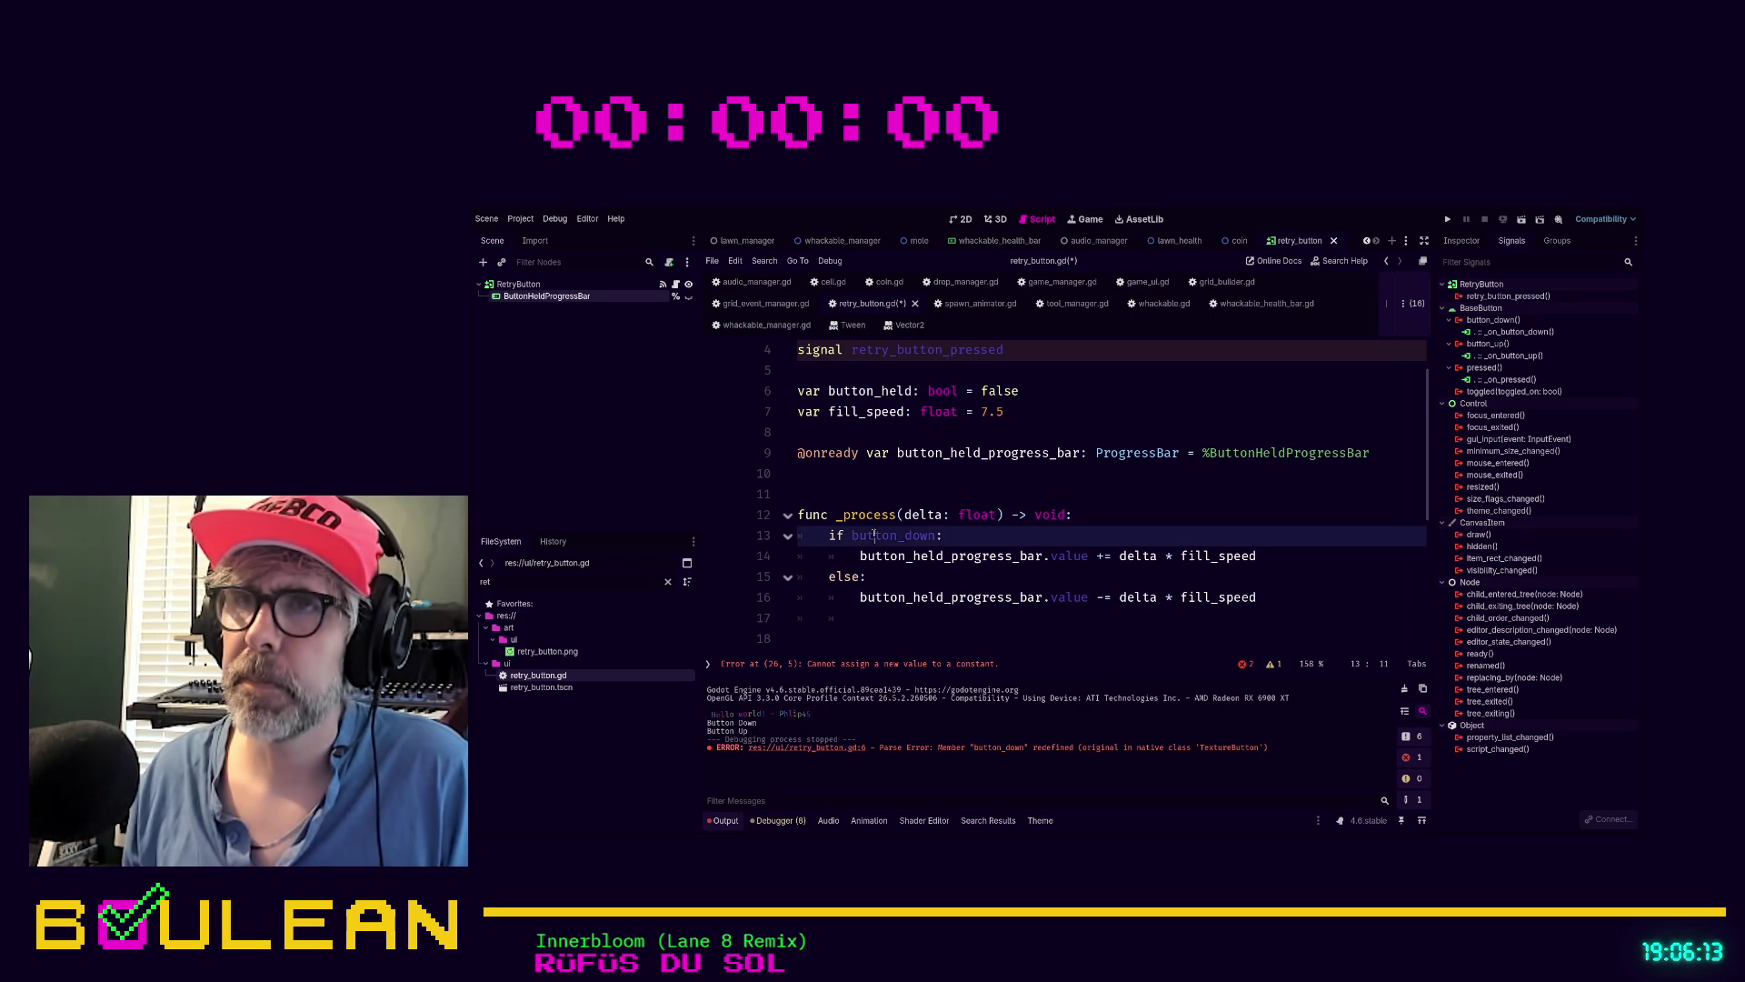
key(ctrl+v)
click(896, 576)
key(ctrl+s)
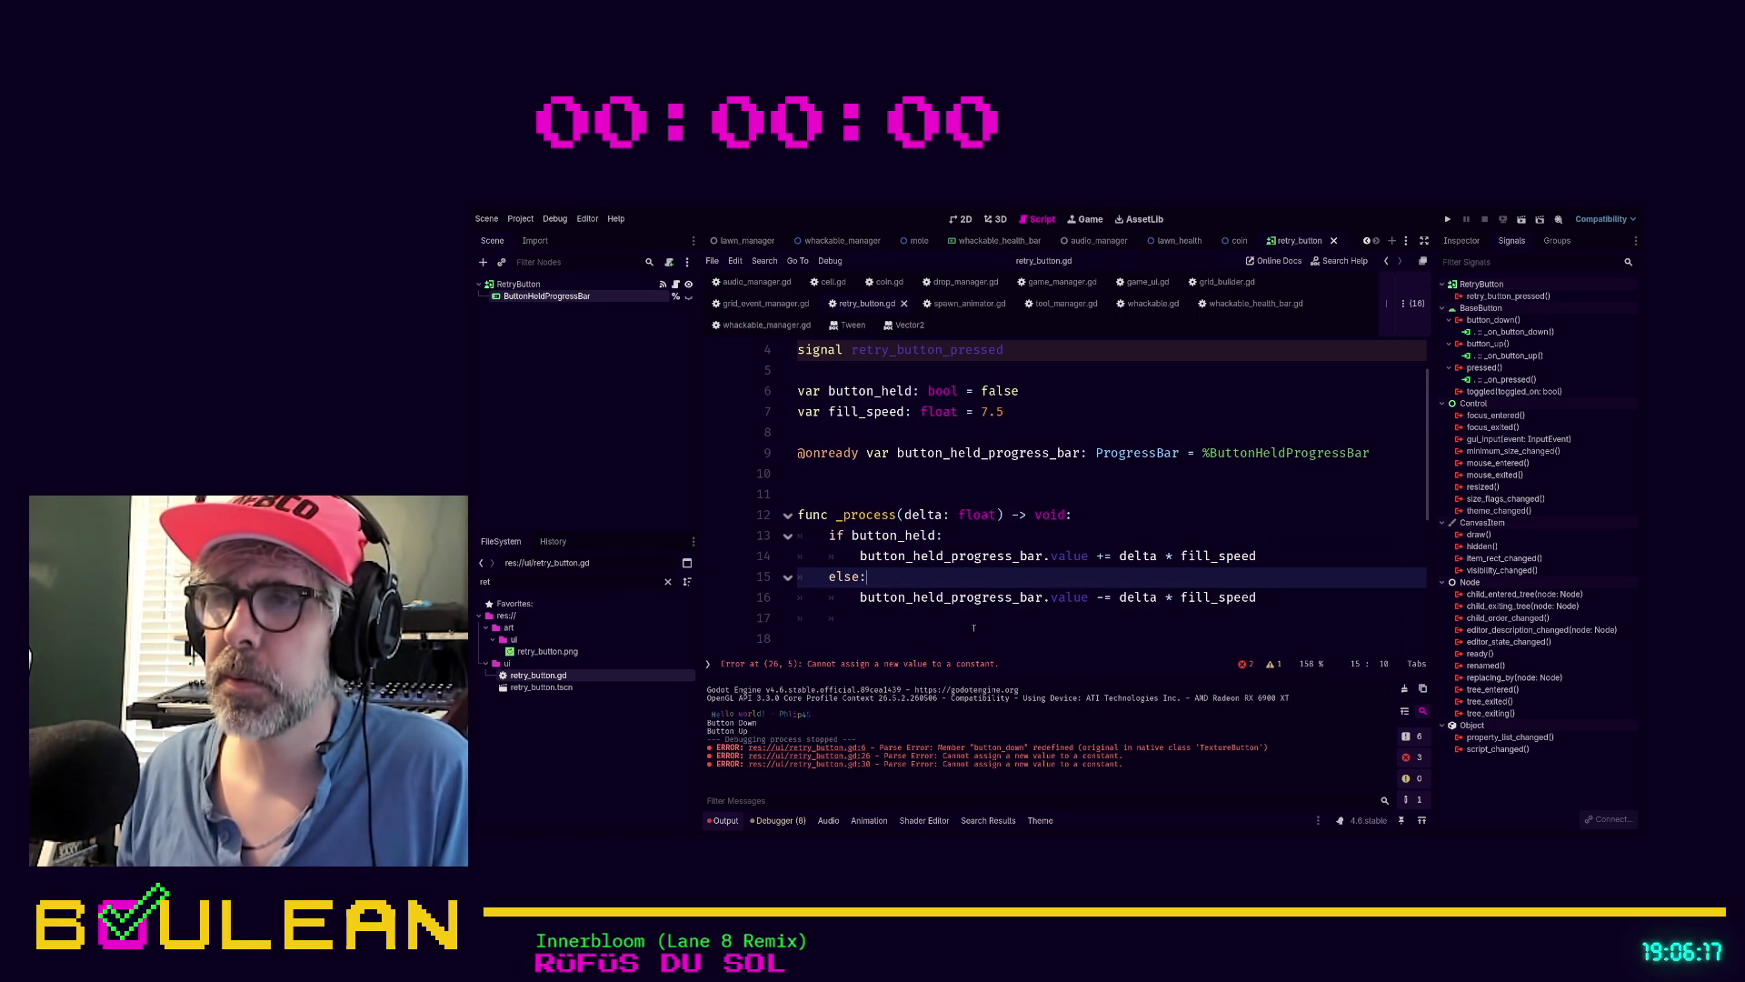
Replace button_down with button_held on lines 26 and 30 and save the script
scroll(1041, 585, up, 1)
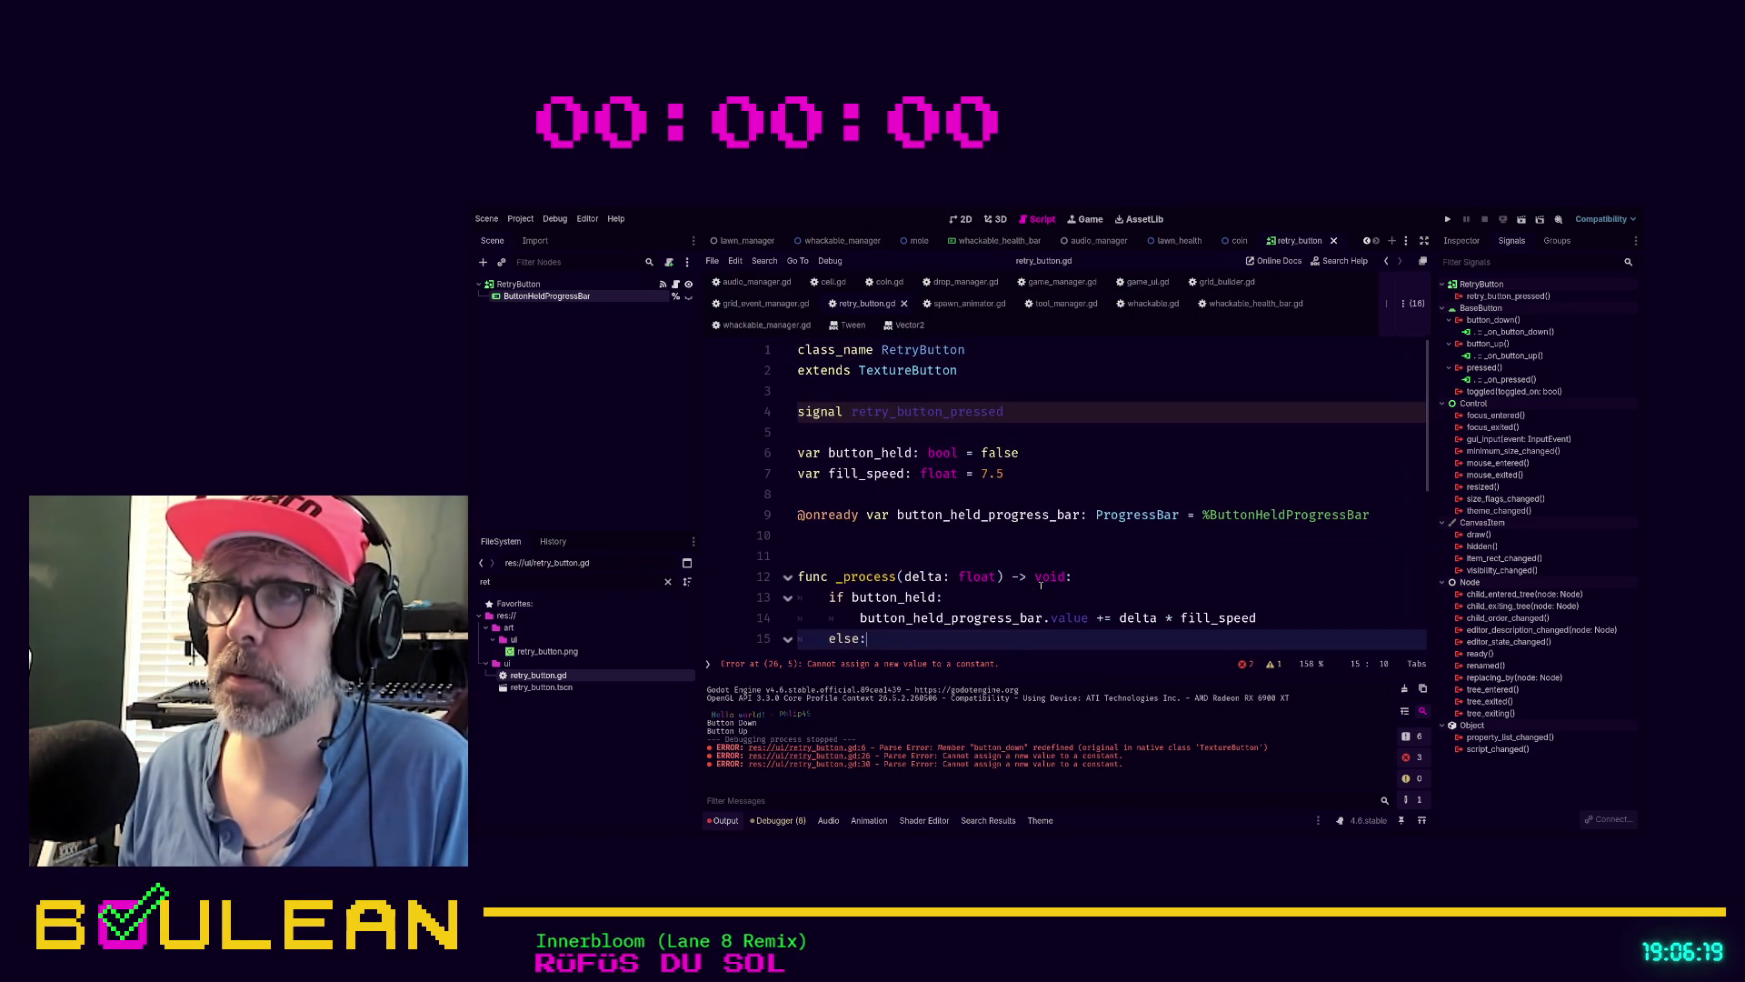
scroll(1041, 584, down, 5)
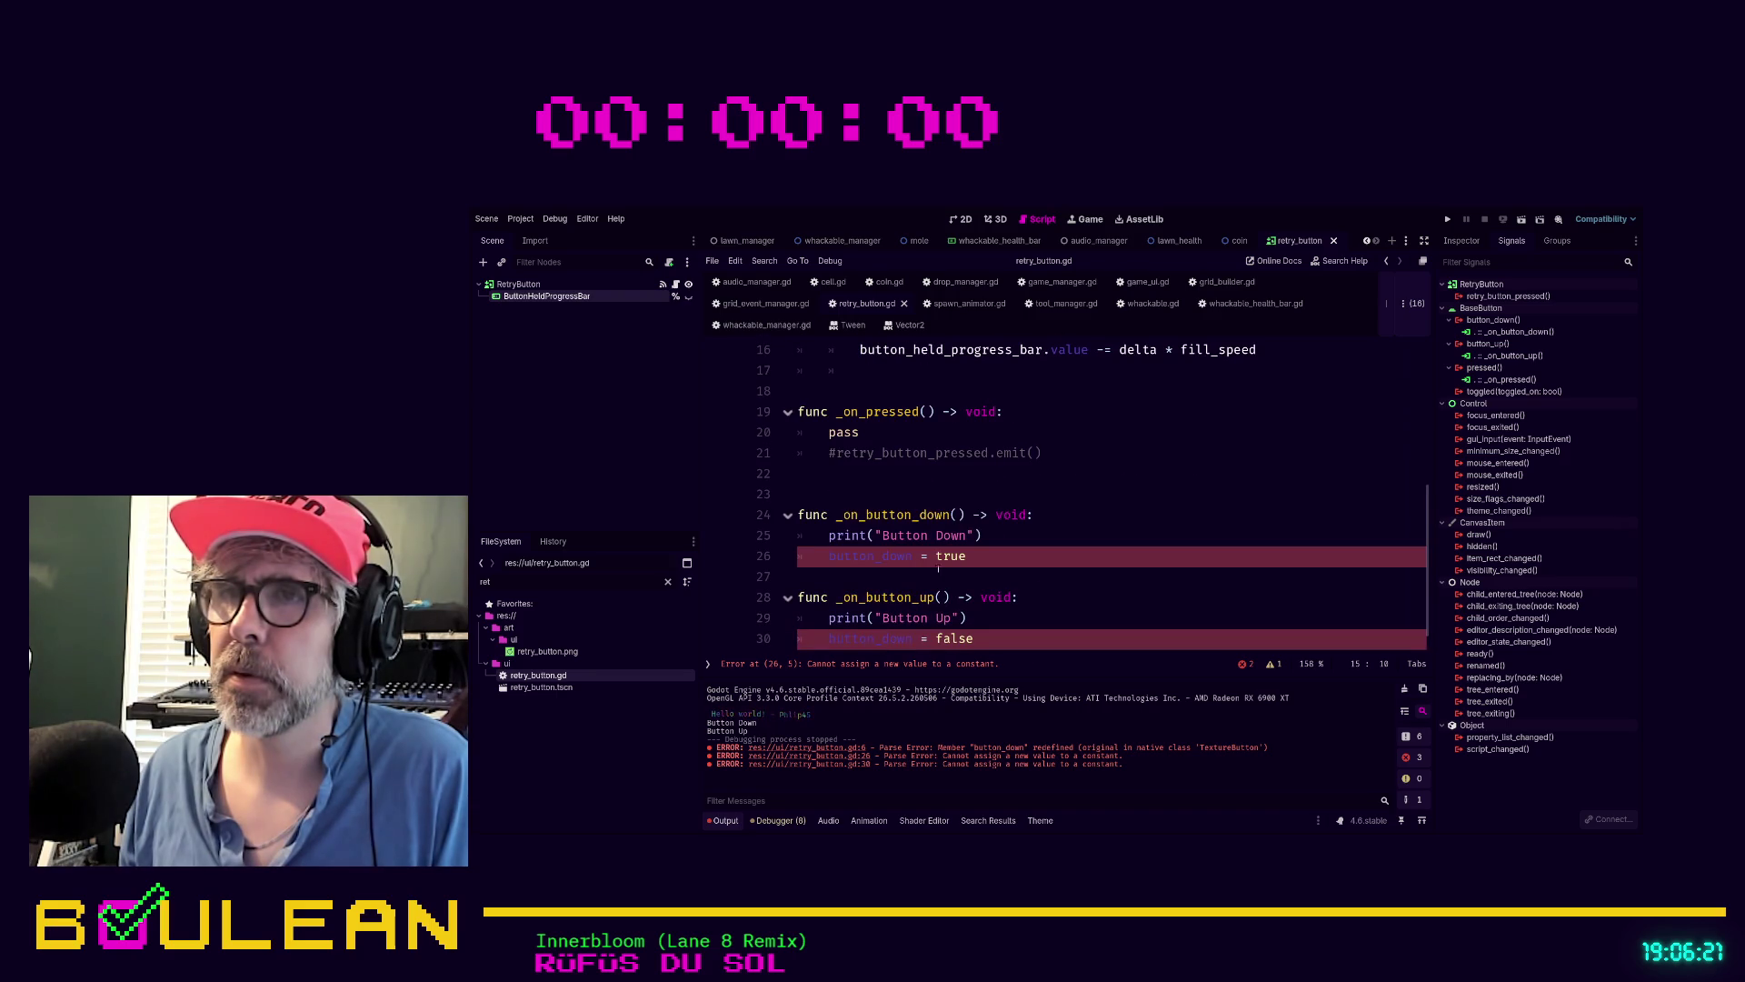
double_click(888, 556)
text(button_held)
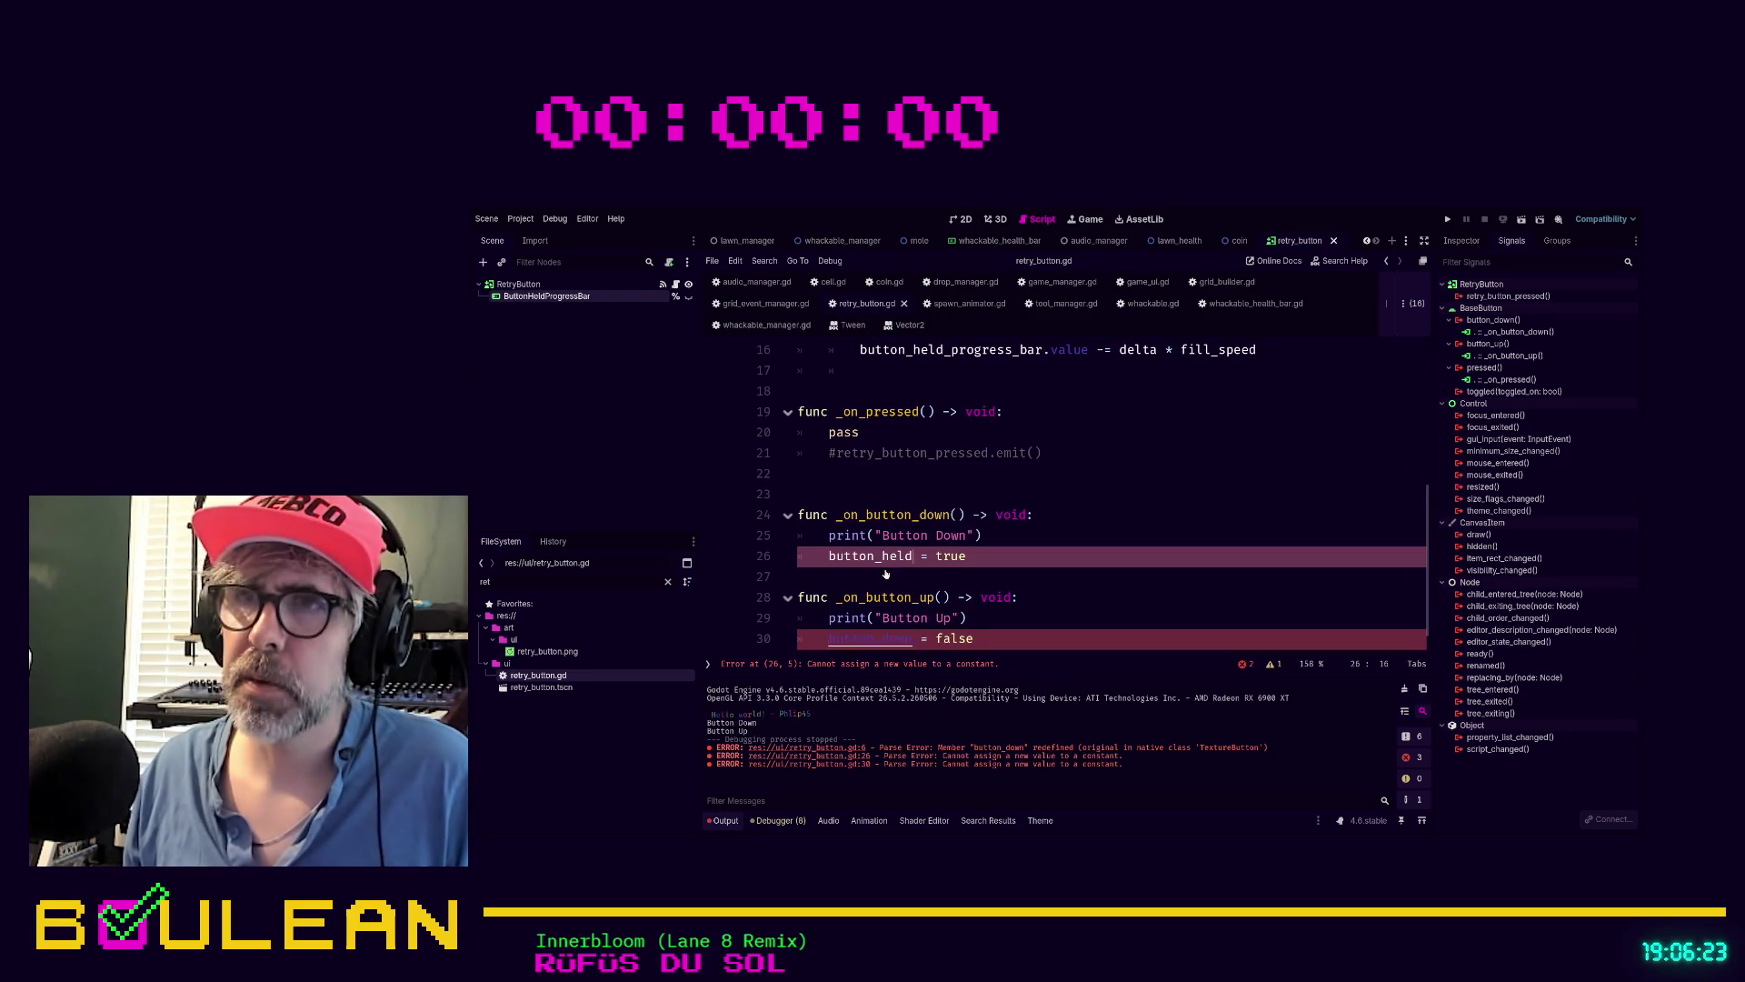
double_click(870, 639)
text(button_held)
scroll(1000, 591, down, 1)
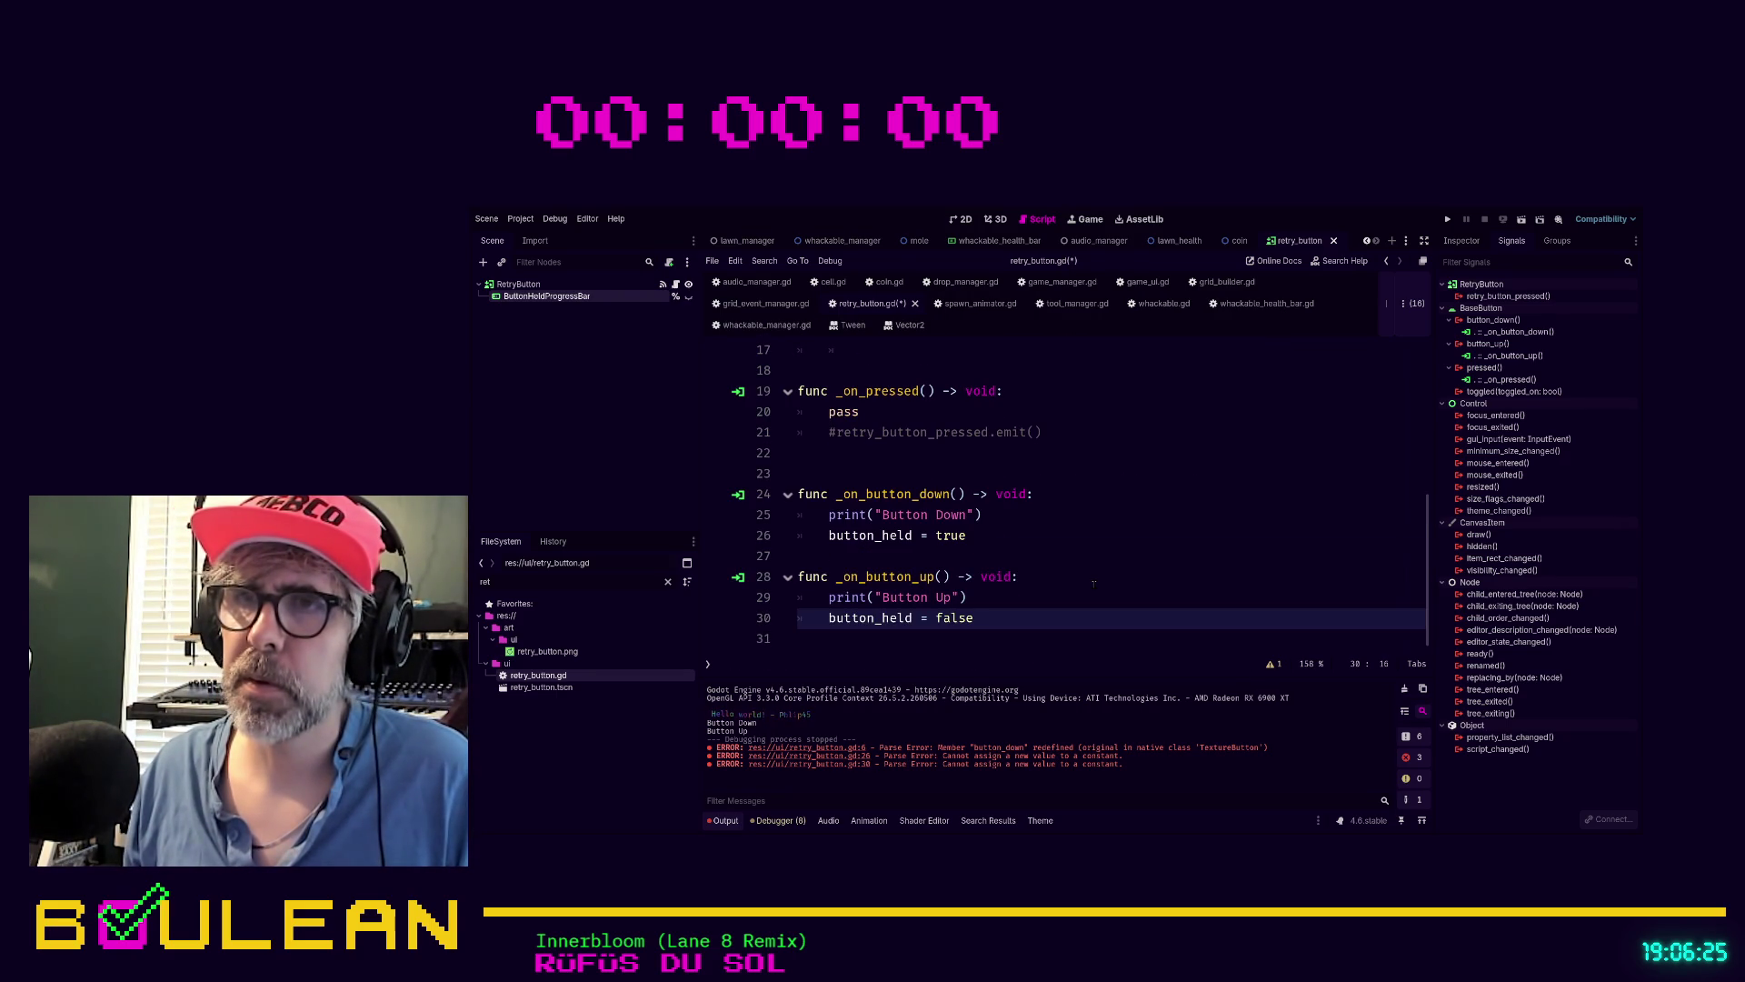
click(1095, 583)
key(ctrl+s)
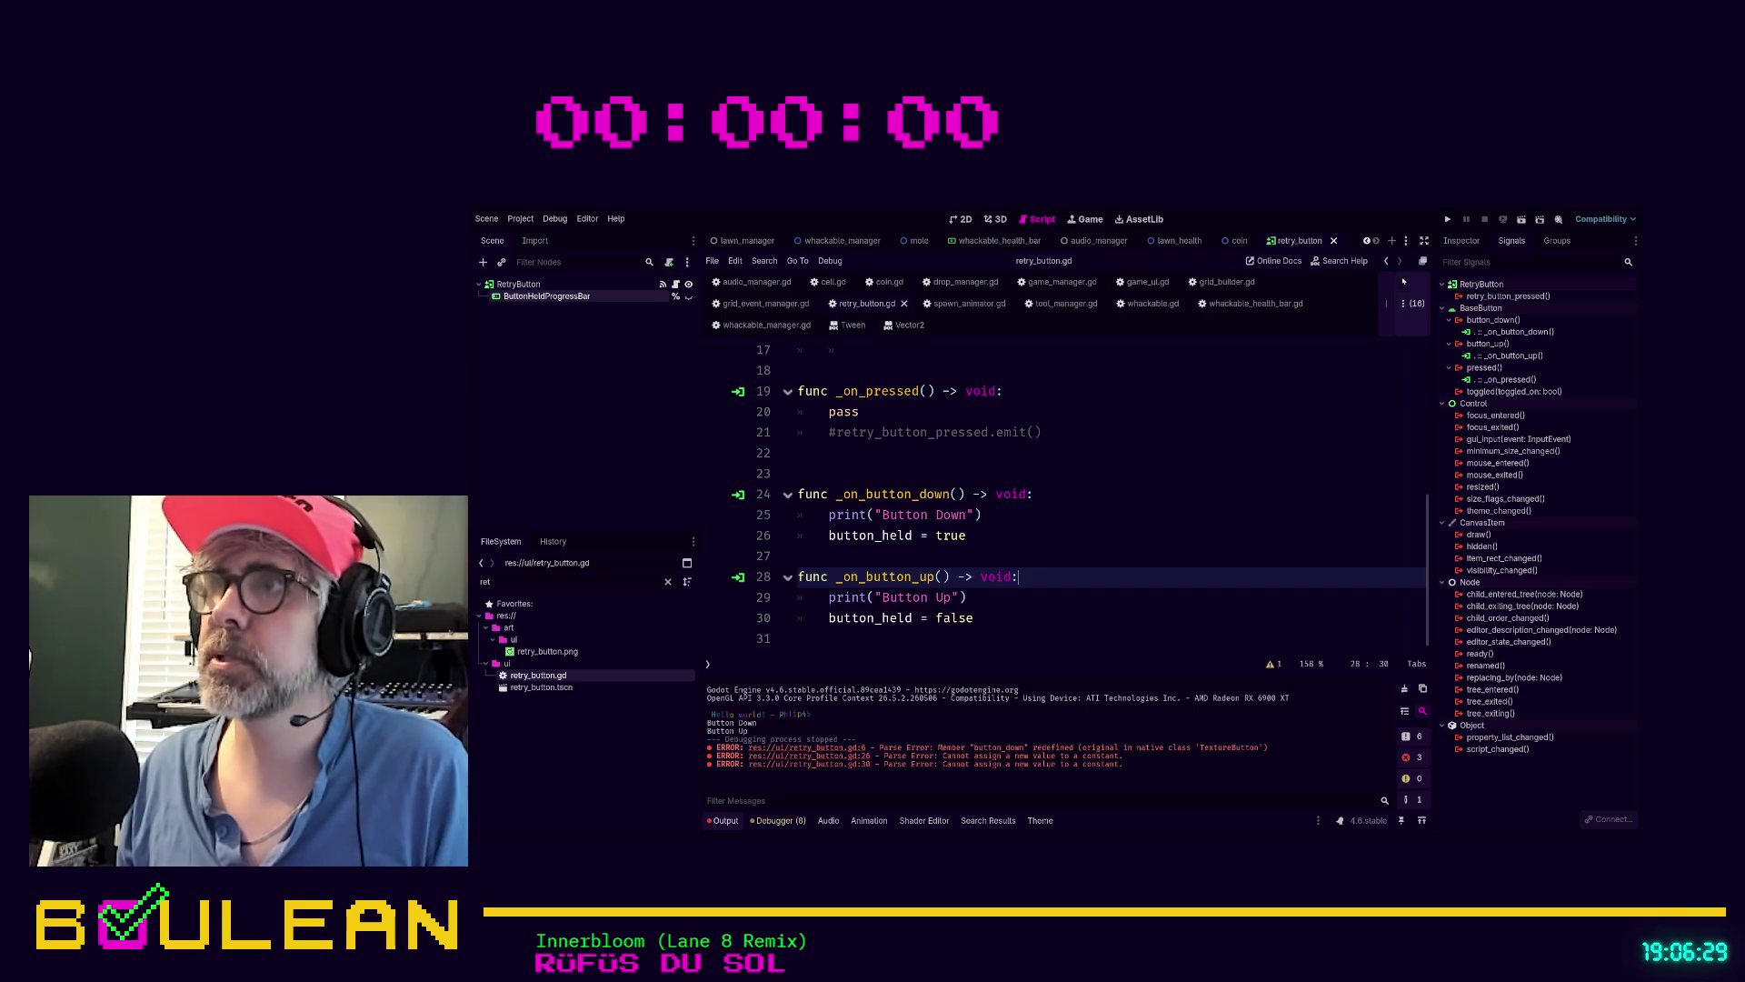
click(1462, 241)
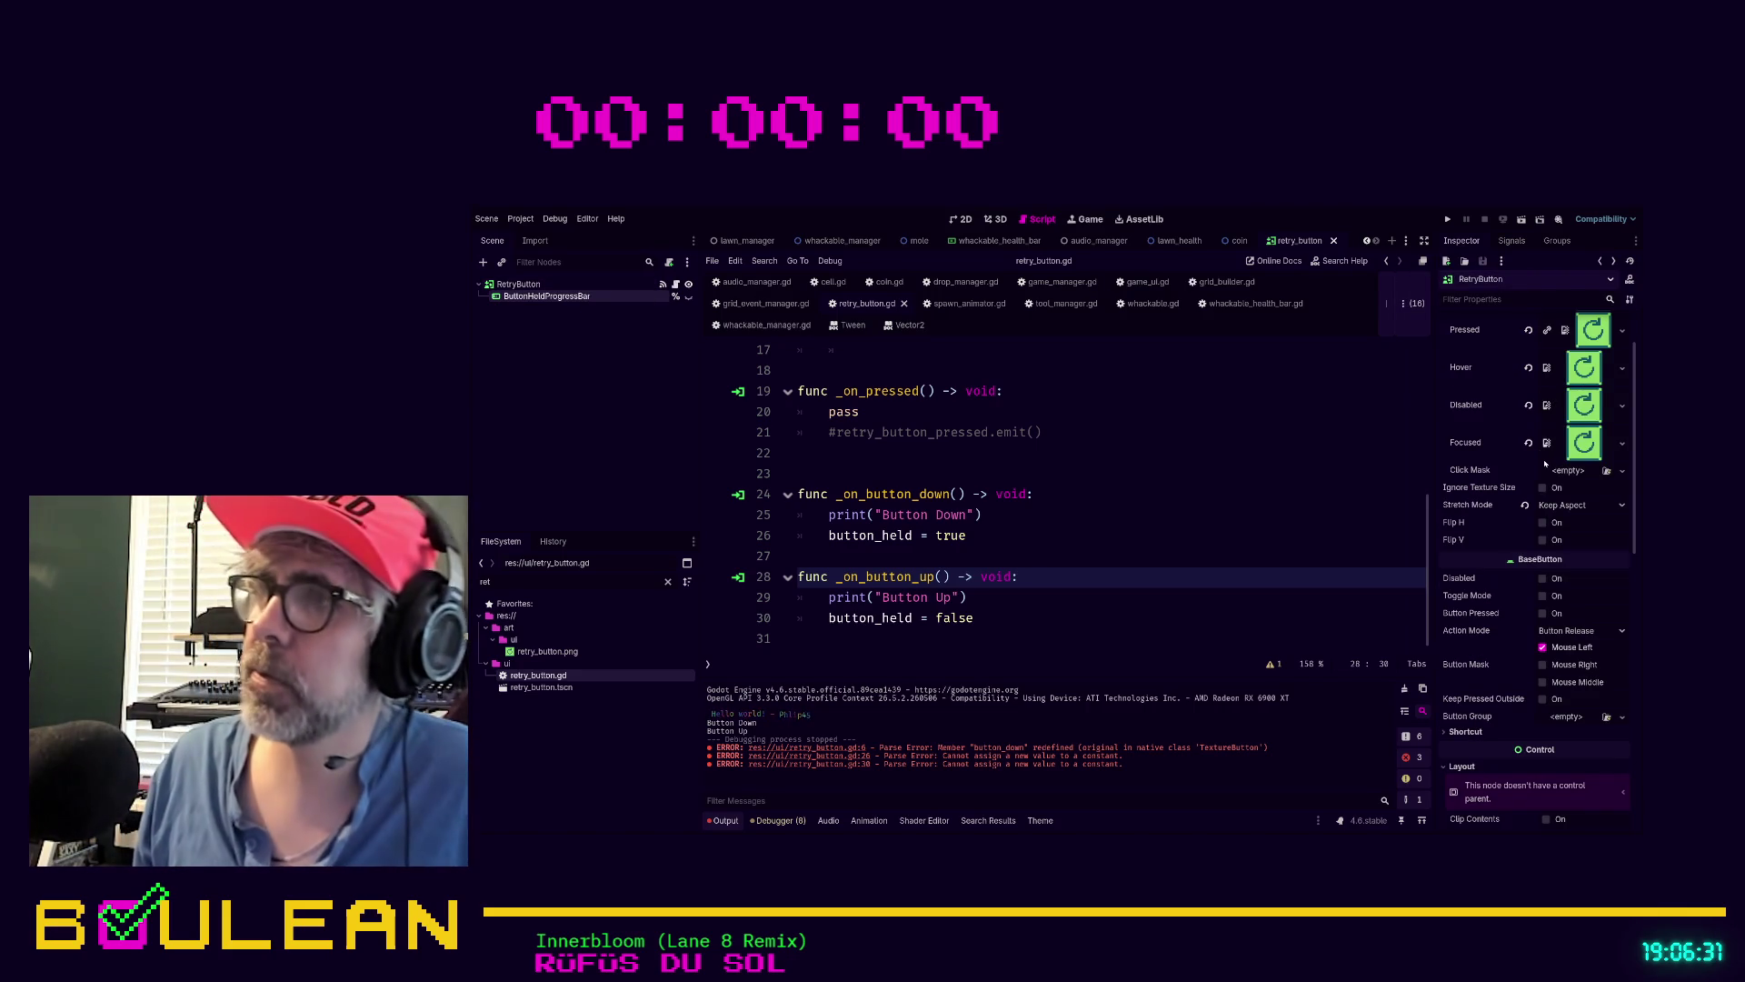
Set ButtonHeldProgressBar's Value from 50 to 0 and run the project with F5
scroll(1546, 446, up, 2)
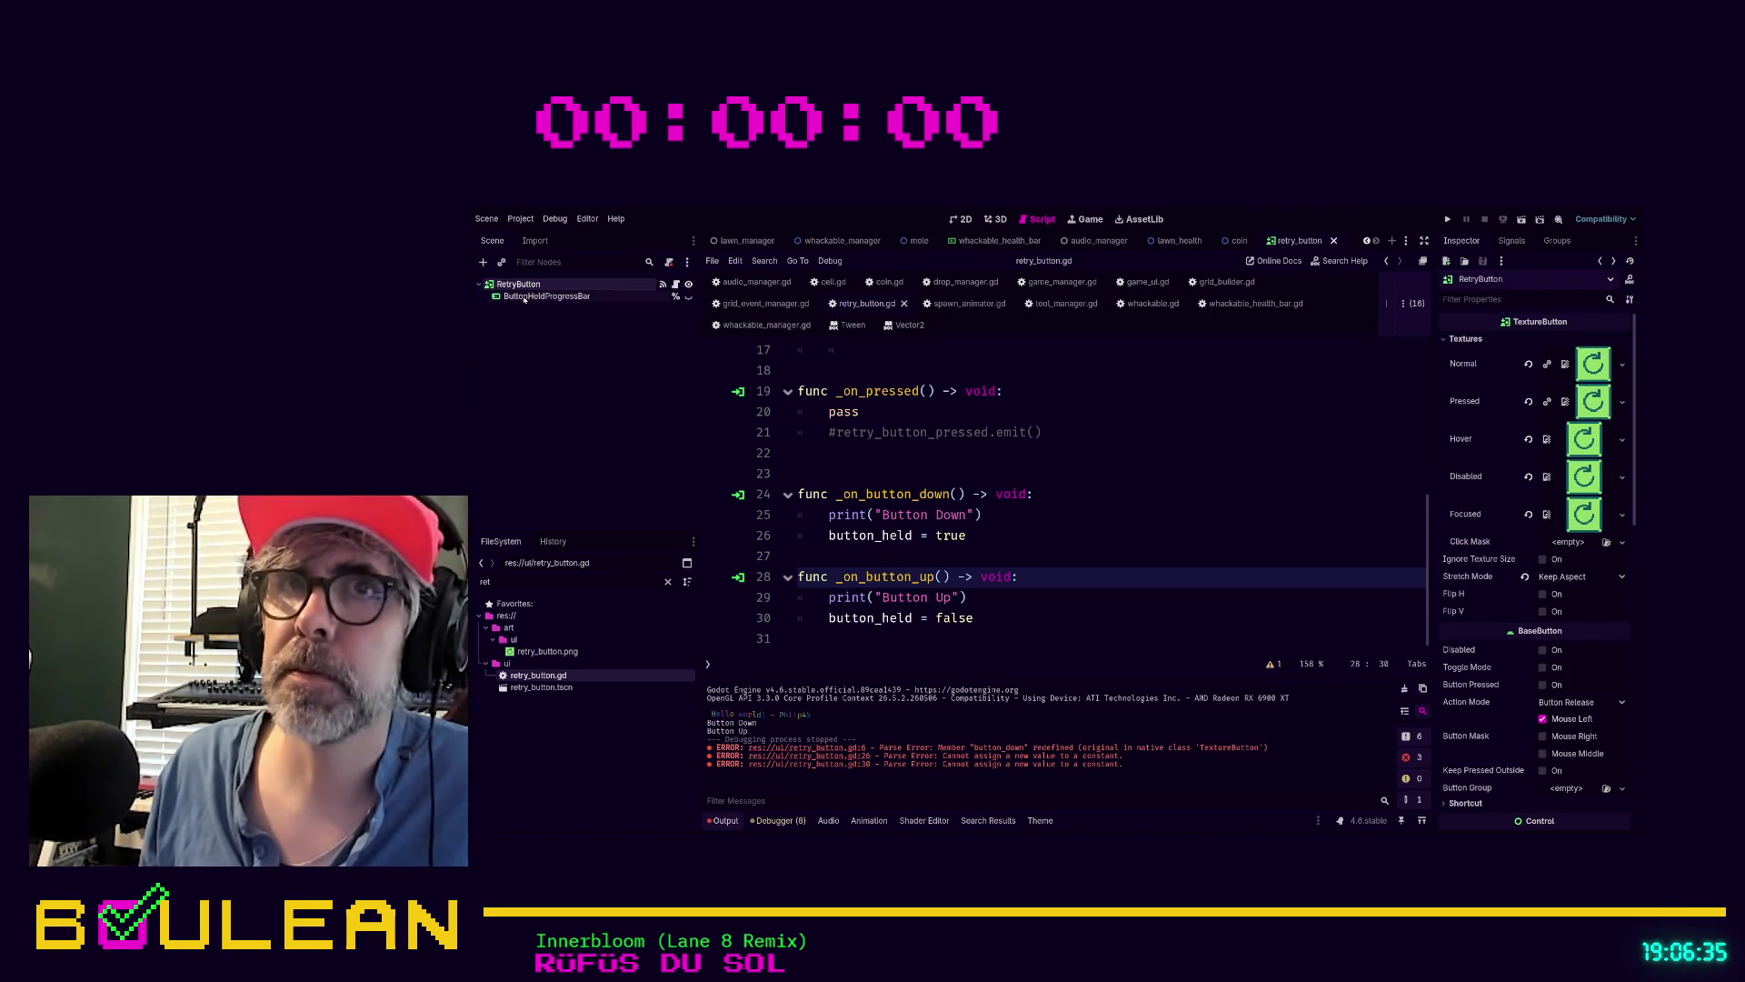
click(564, 297)
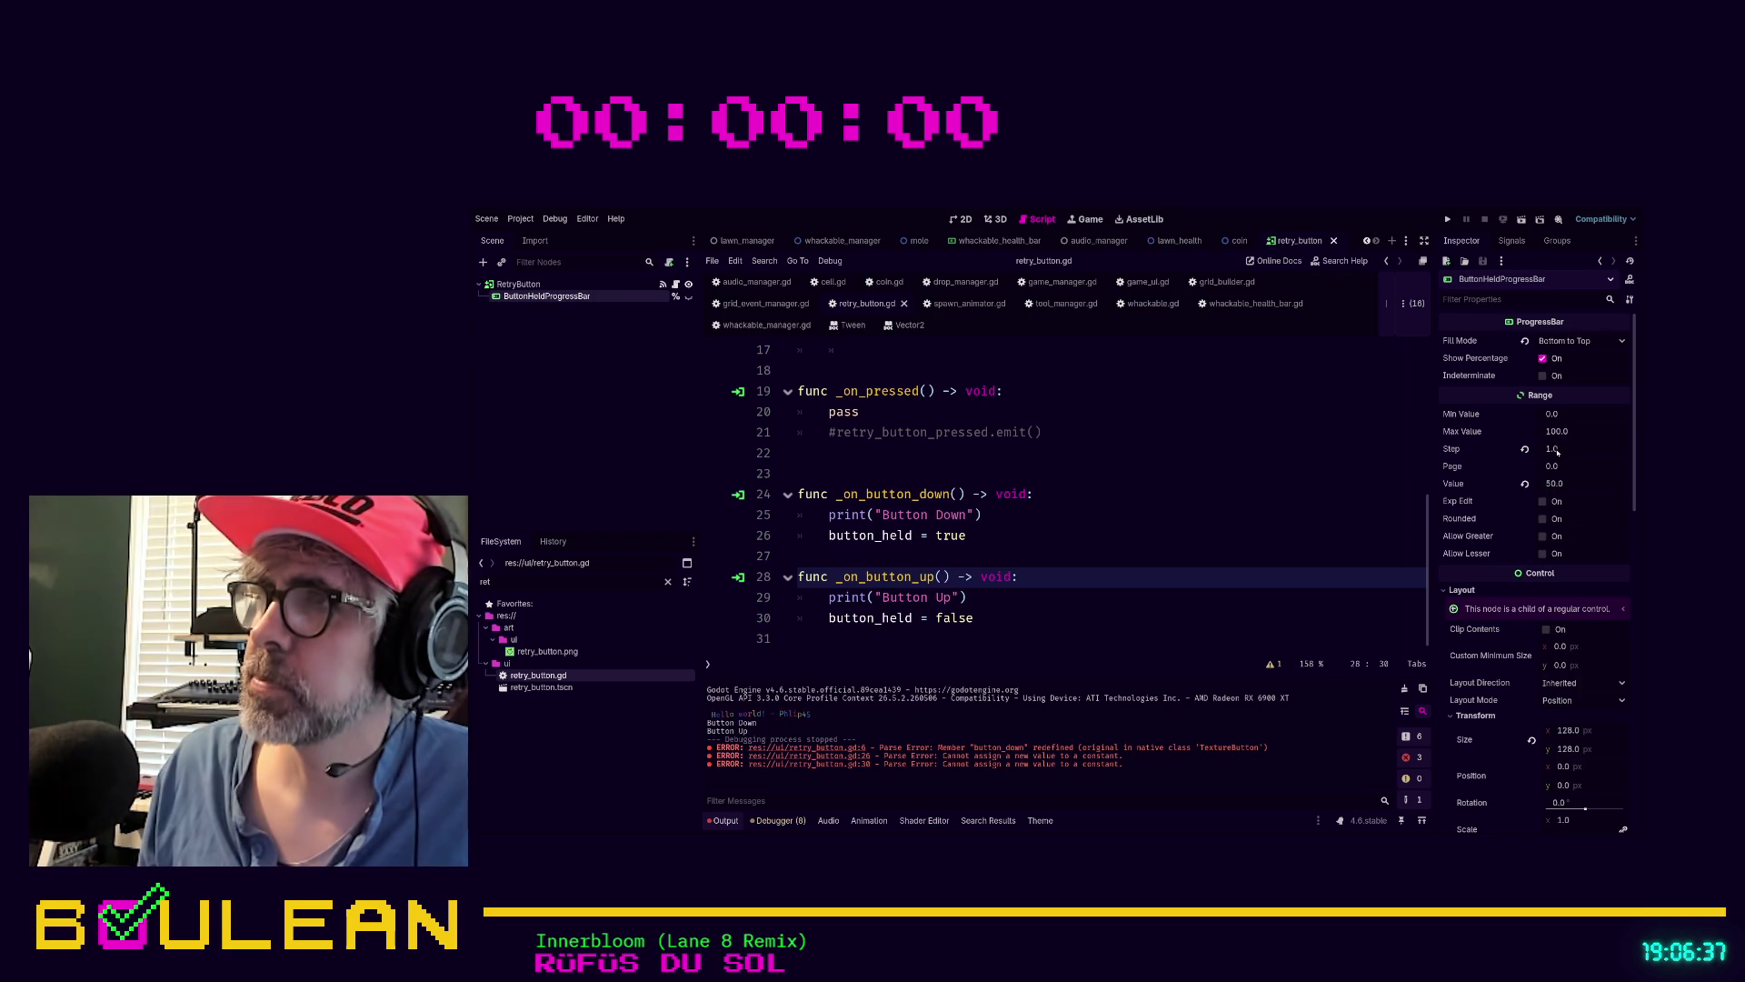
click(1561, 483)
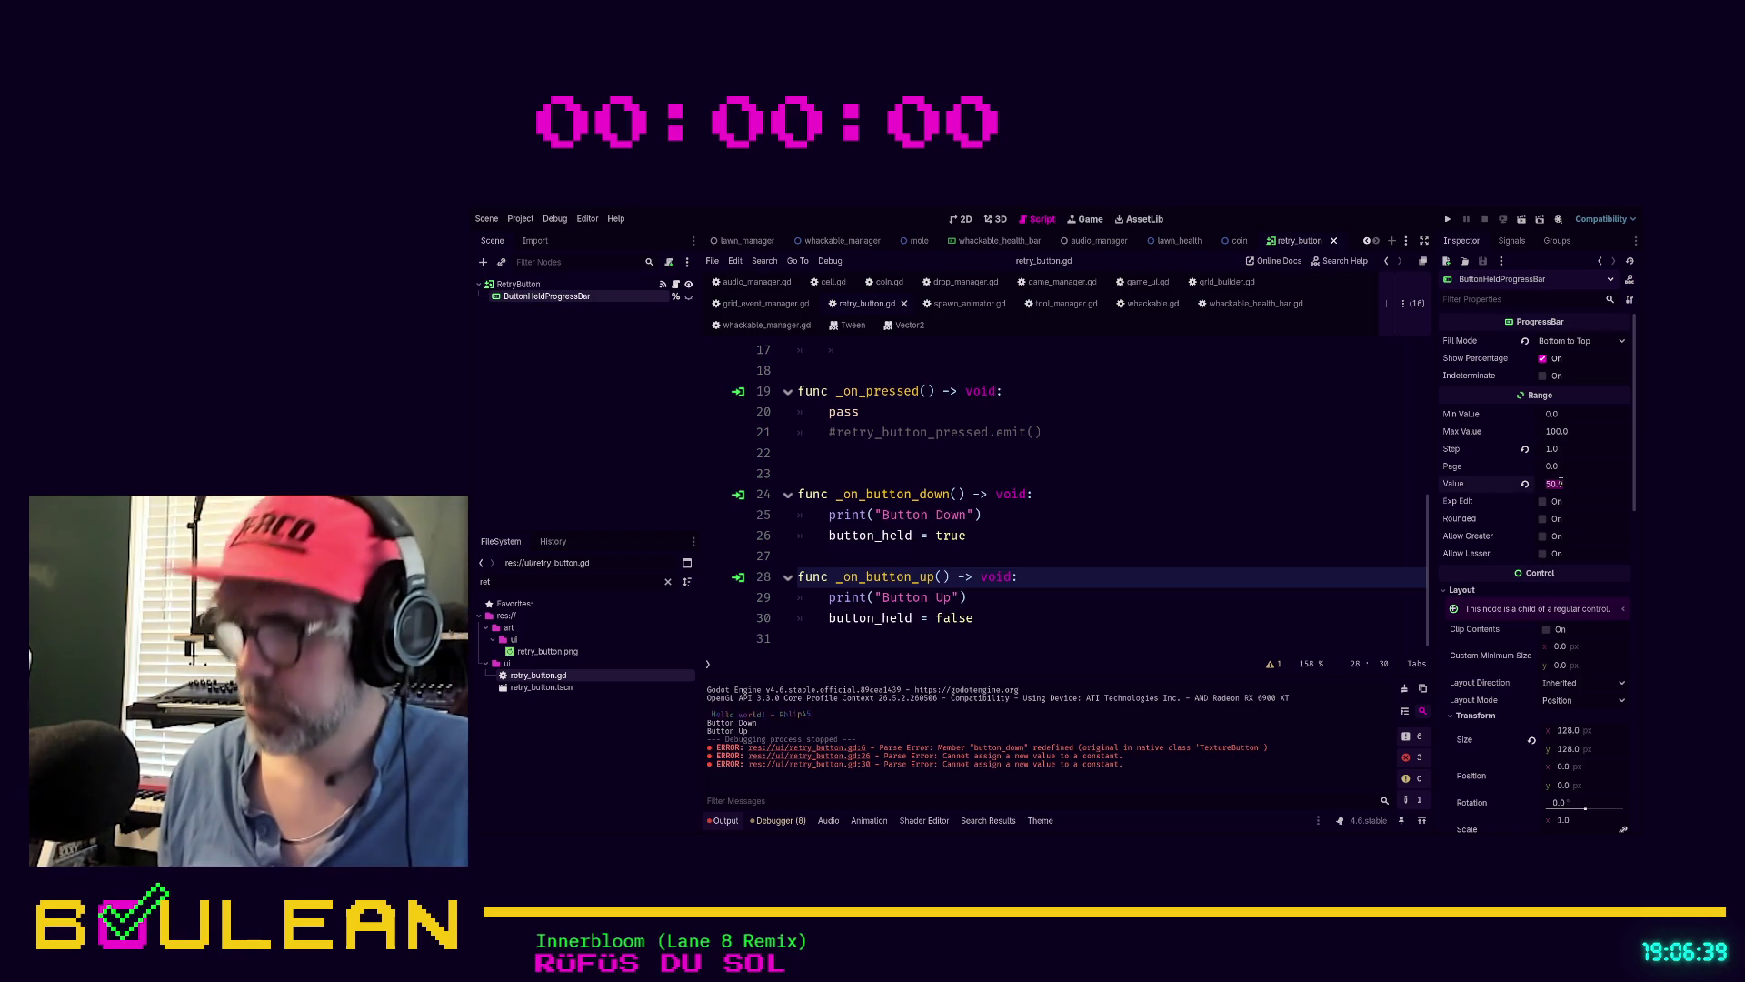
text(0)
click(1149, 535)
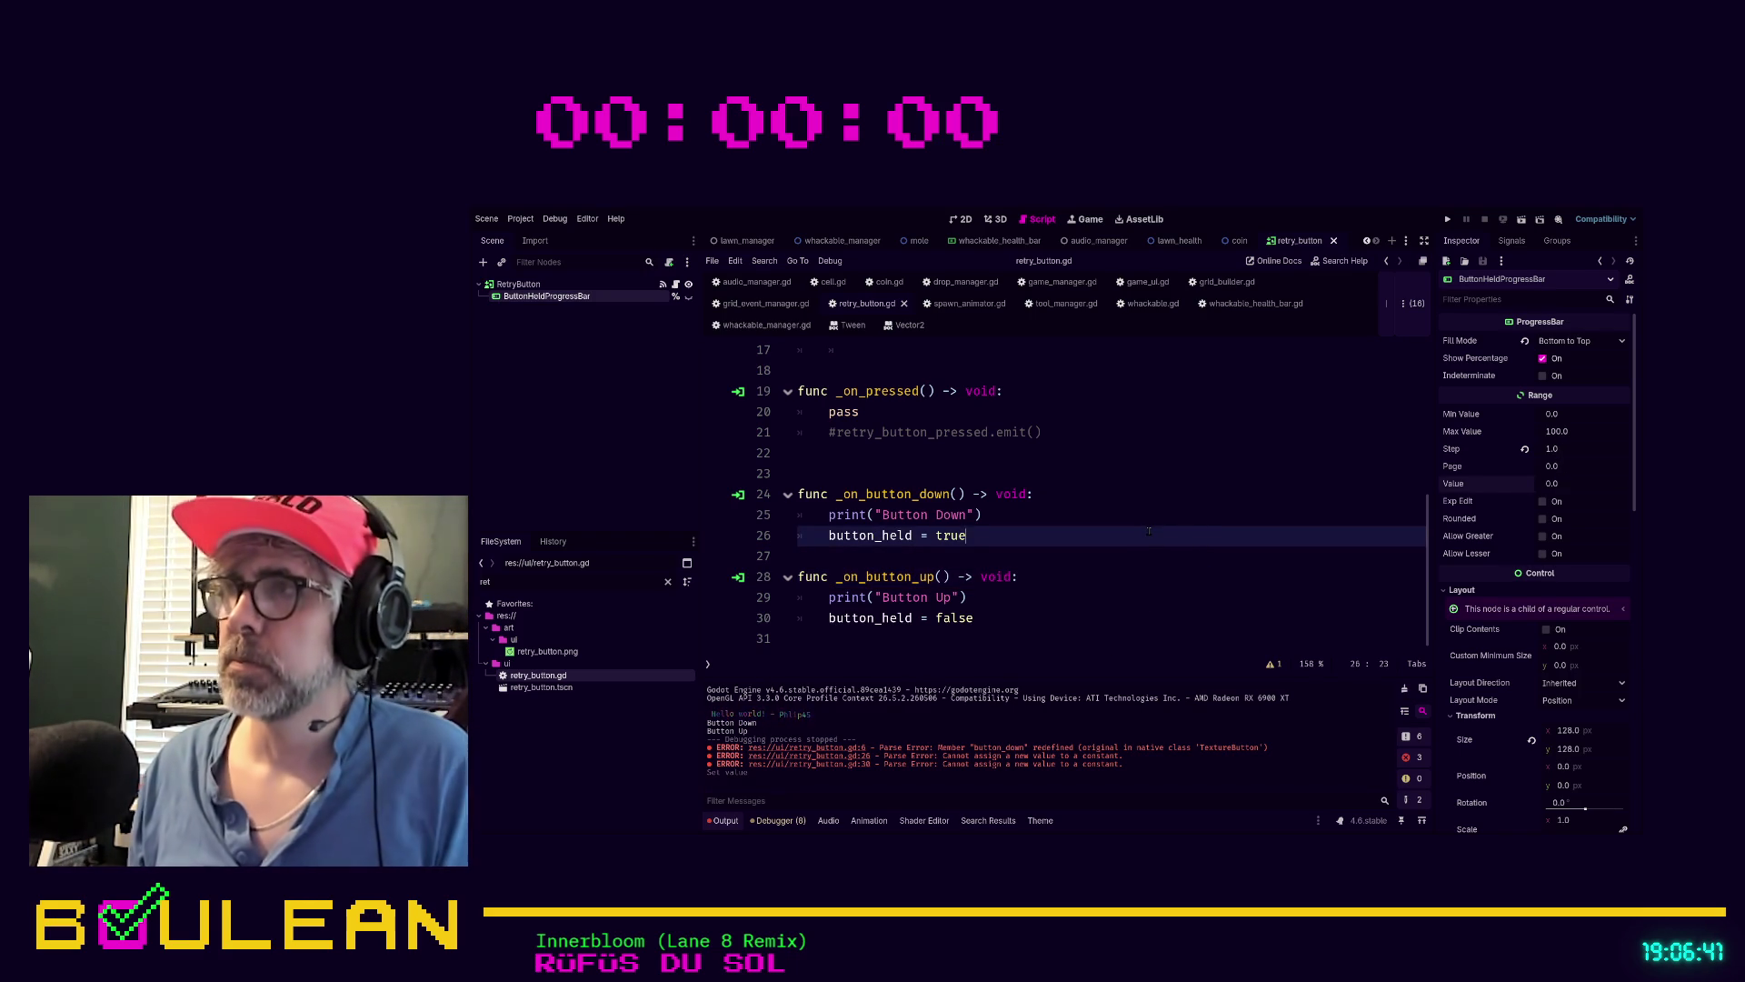
key(F5)
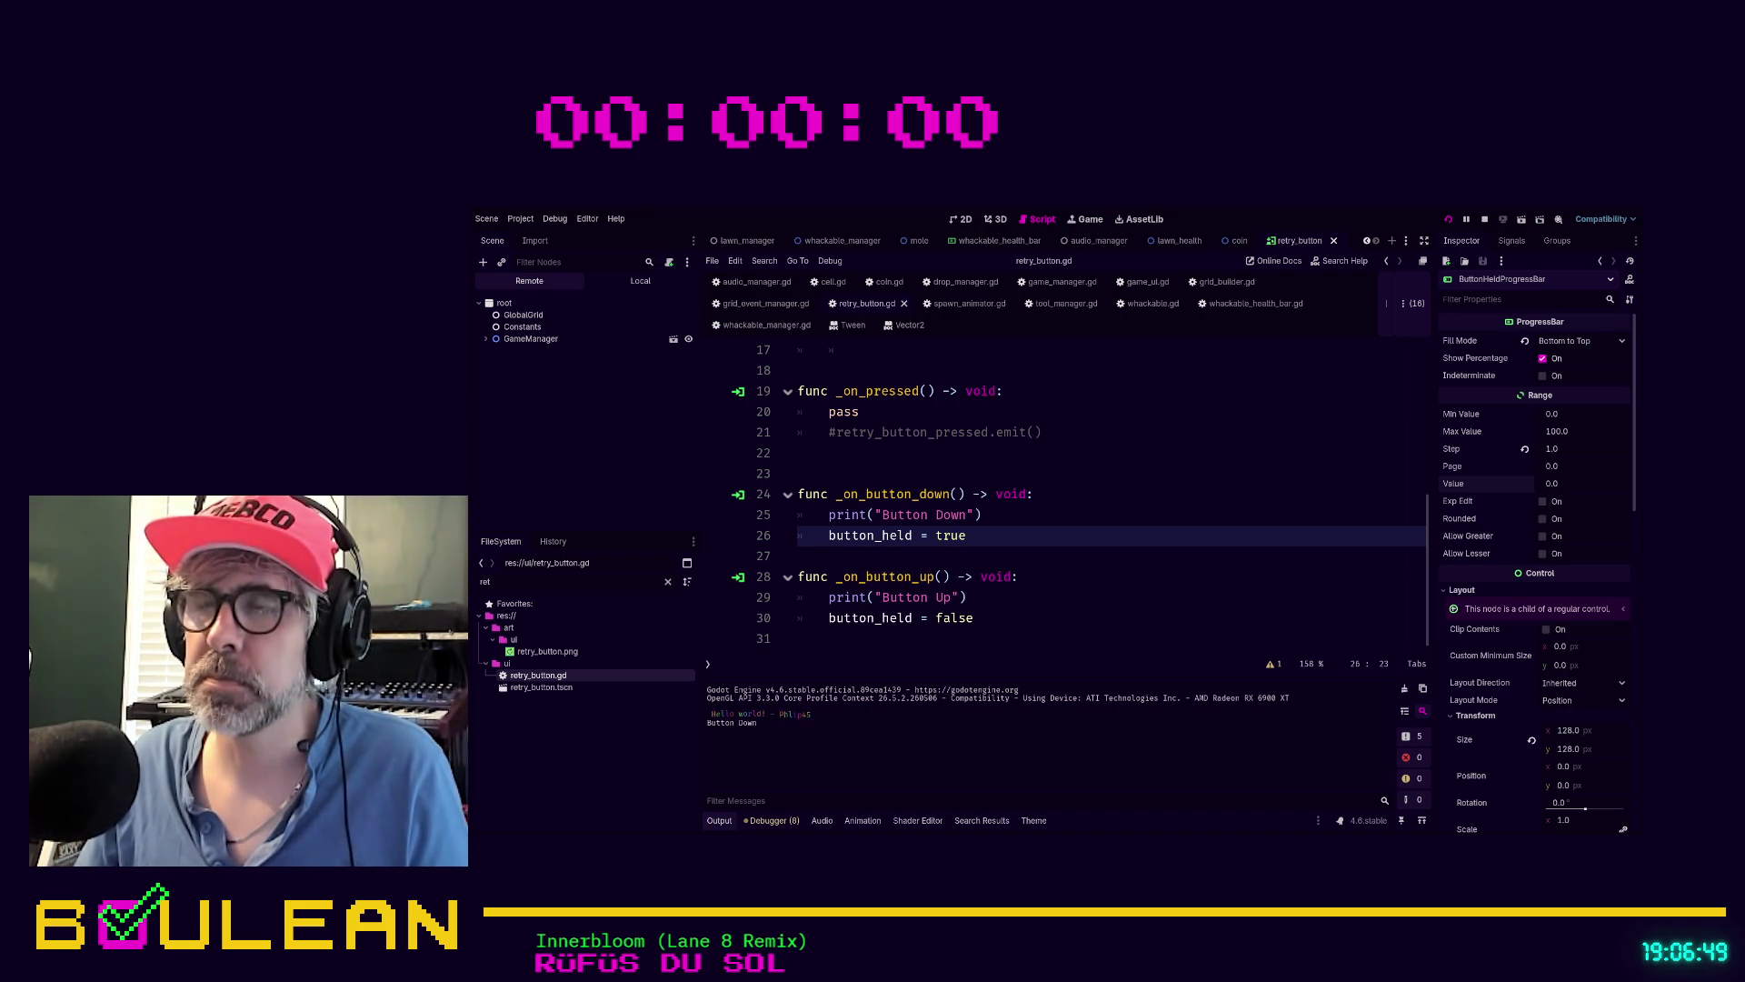
Hold and release the retry button in the running game, then stop it with F8
click(857, 487)
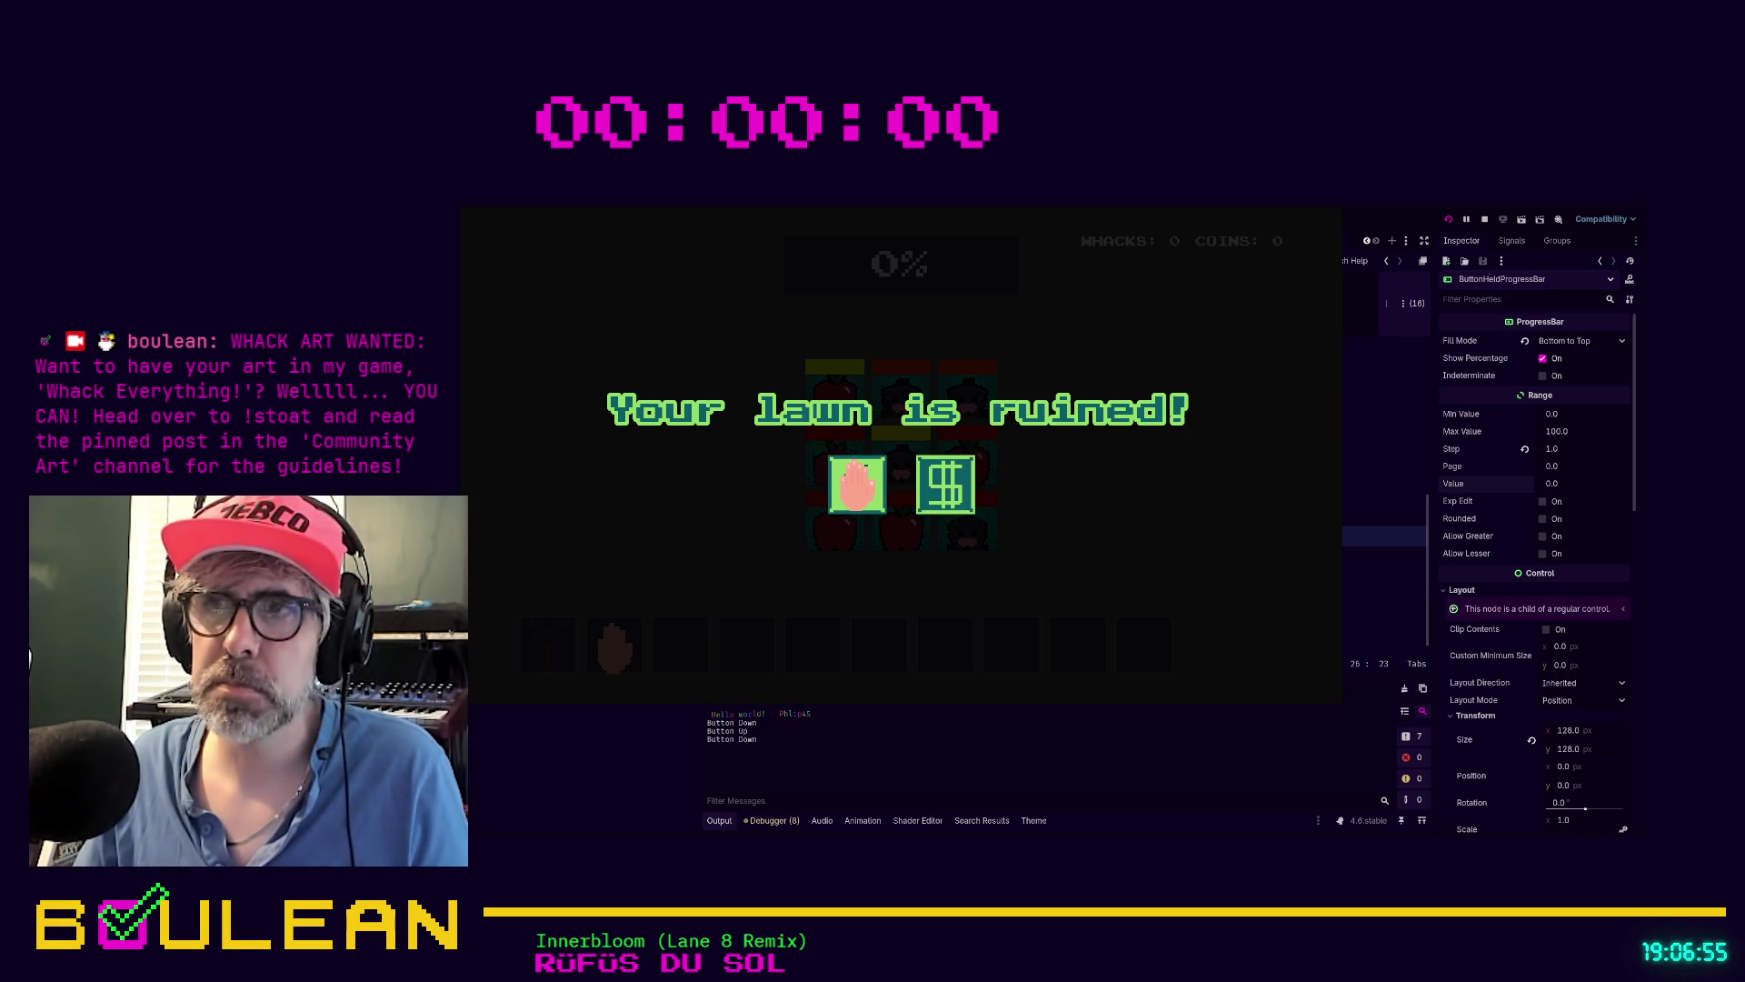
drag(857, 486, 1096, 541)
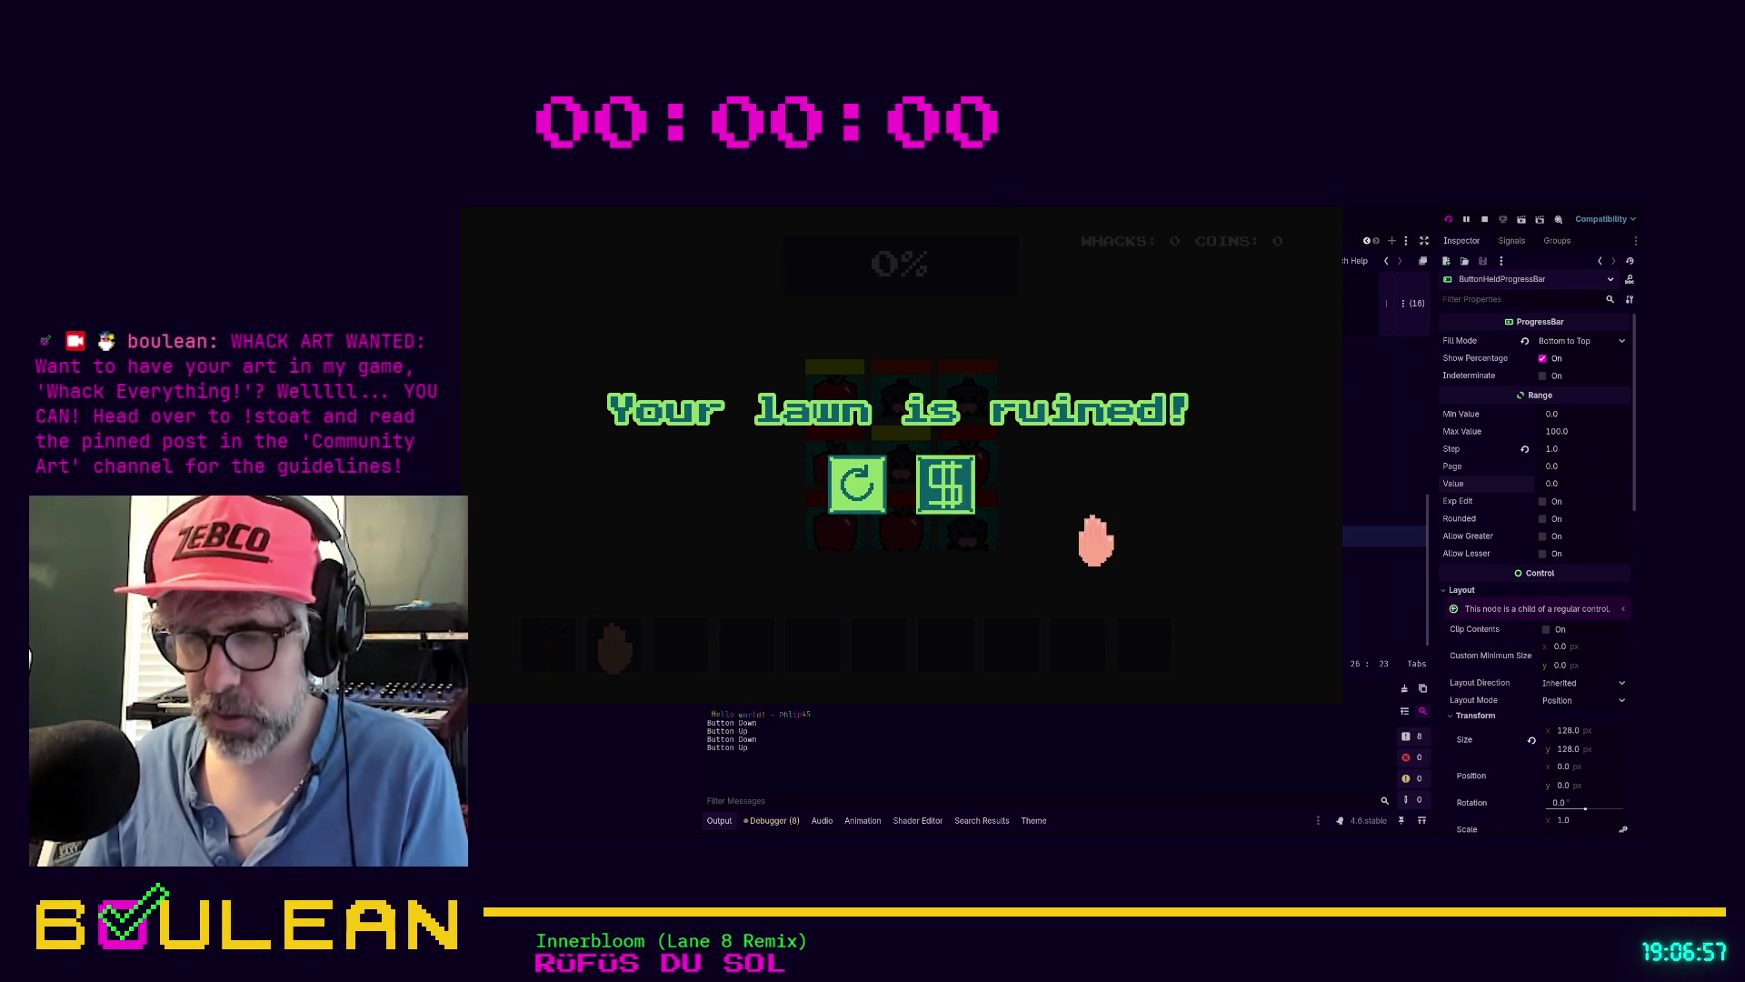
key(F8)
Toggle the progress bar's visibility, rerun the game, whack the top-middle tile, and stop
click(687, 297)
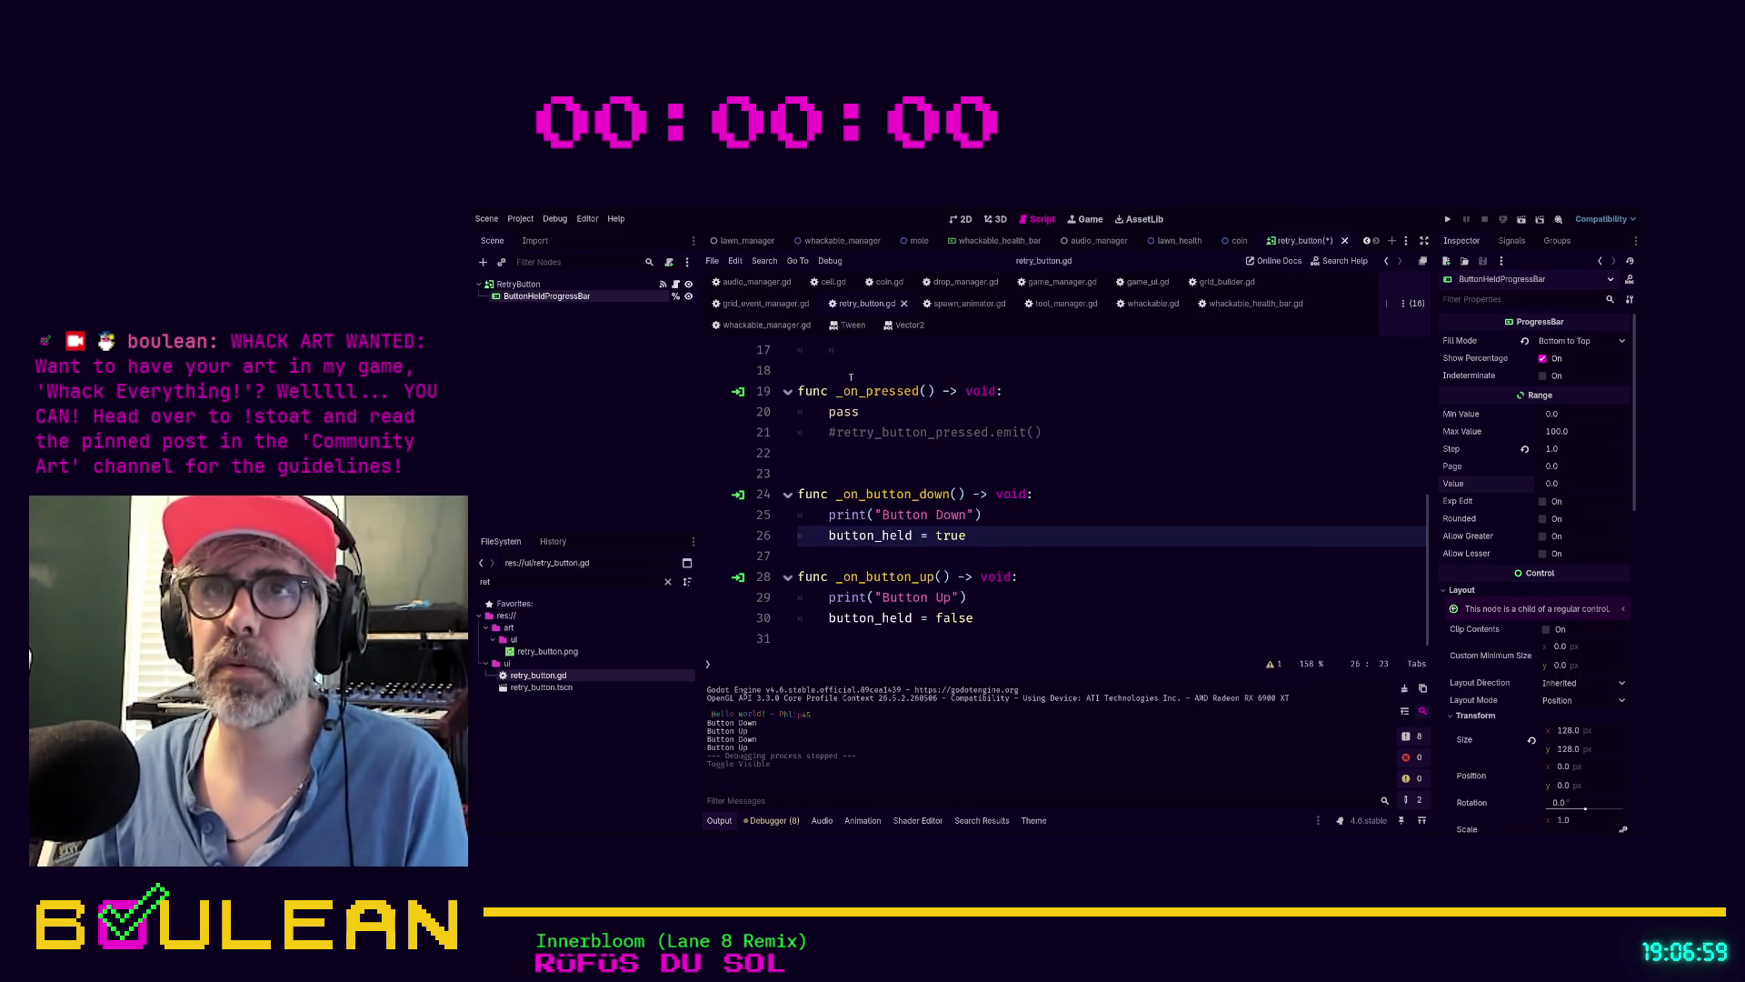
click(1001, 452)
key(F5)
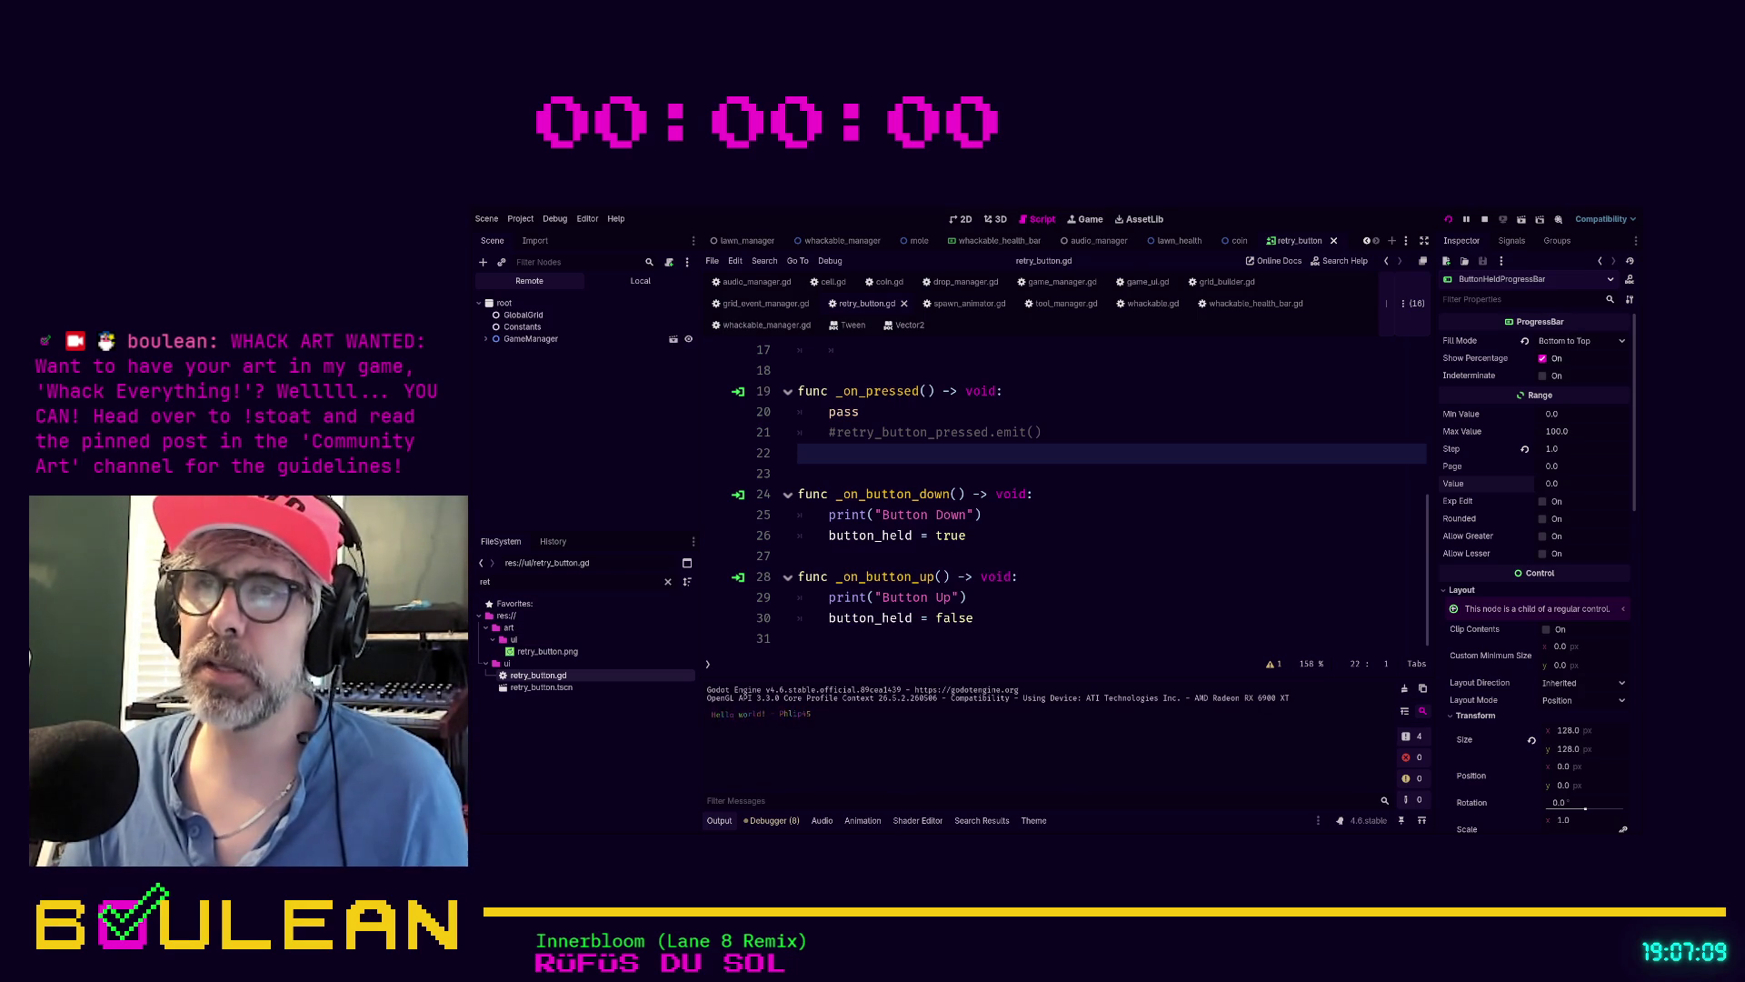
key(F5)
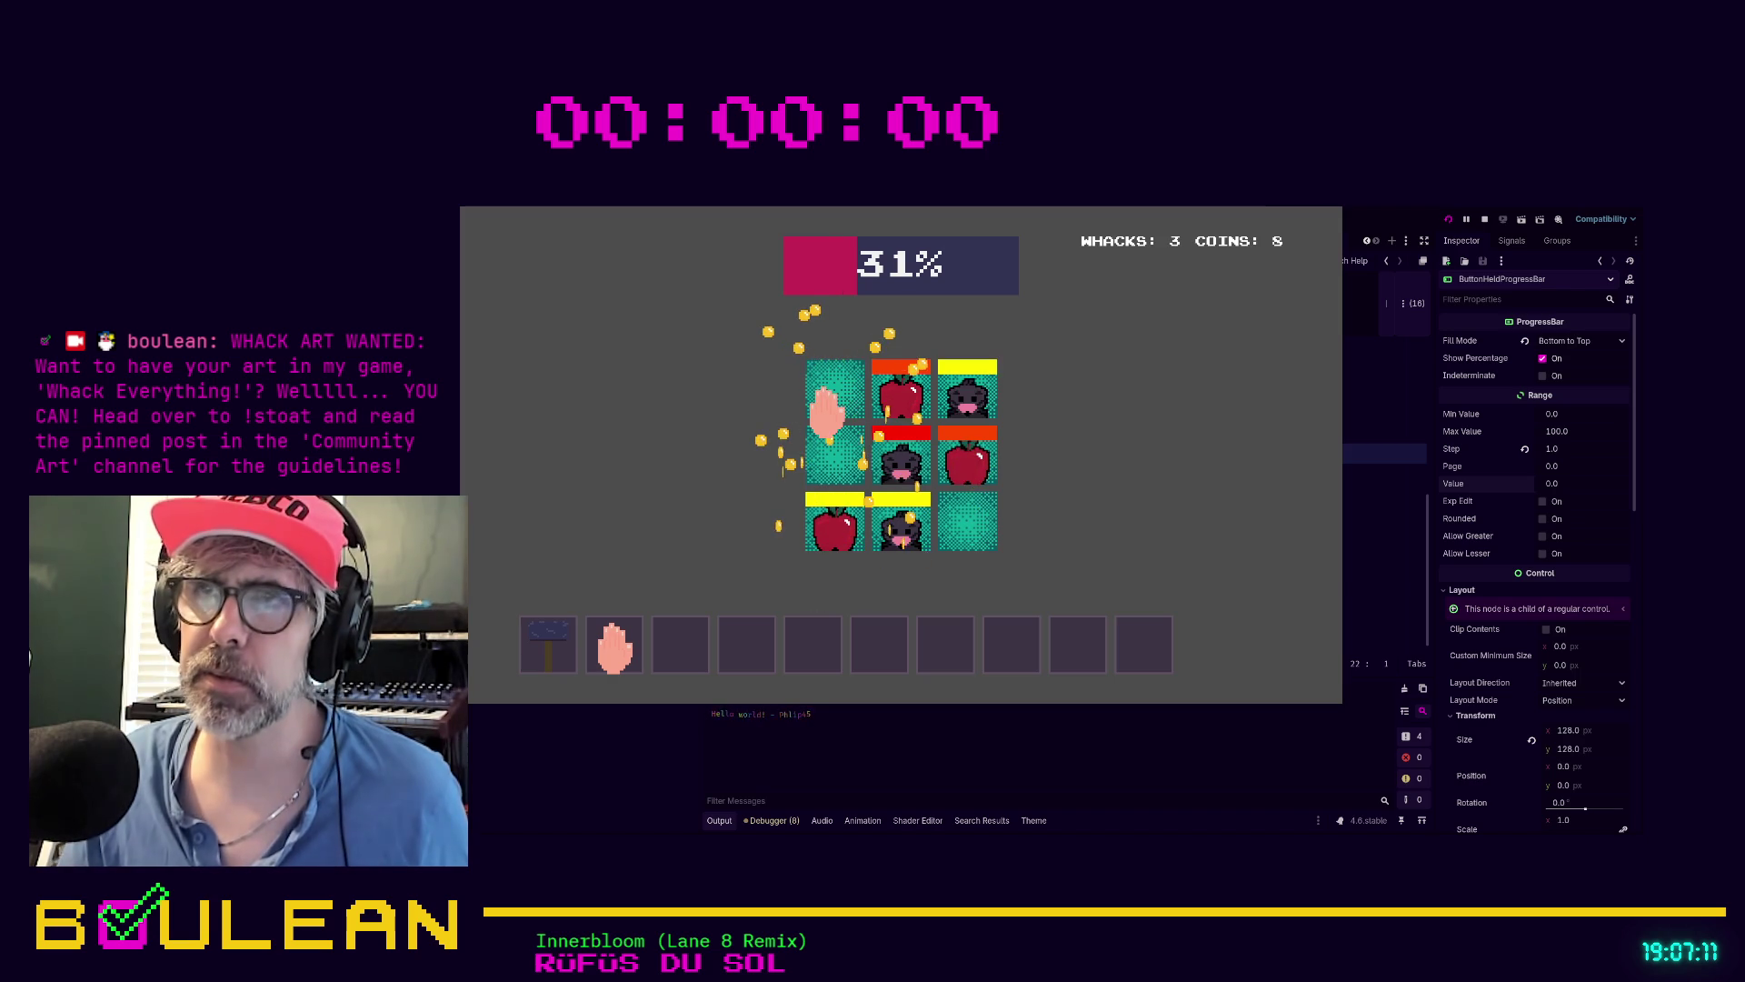
click(898, 391)
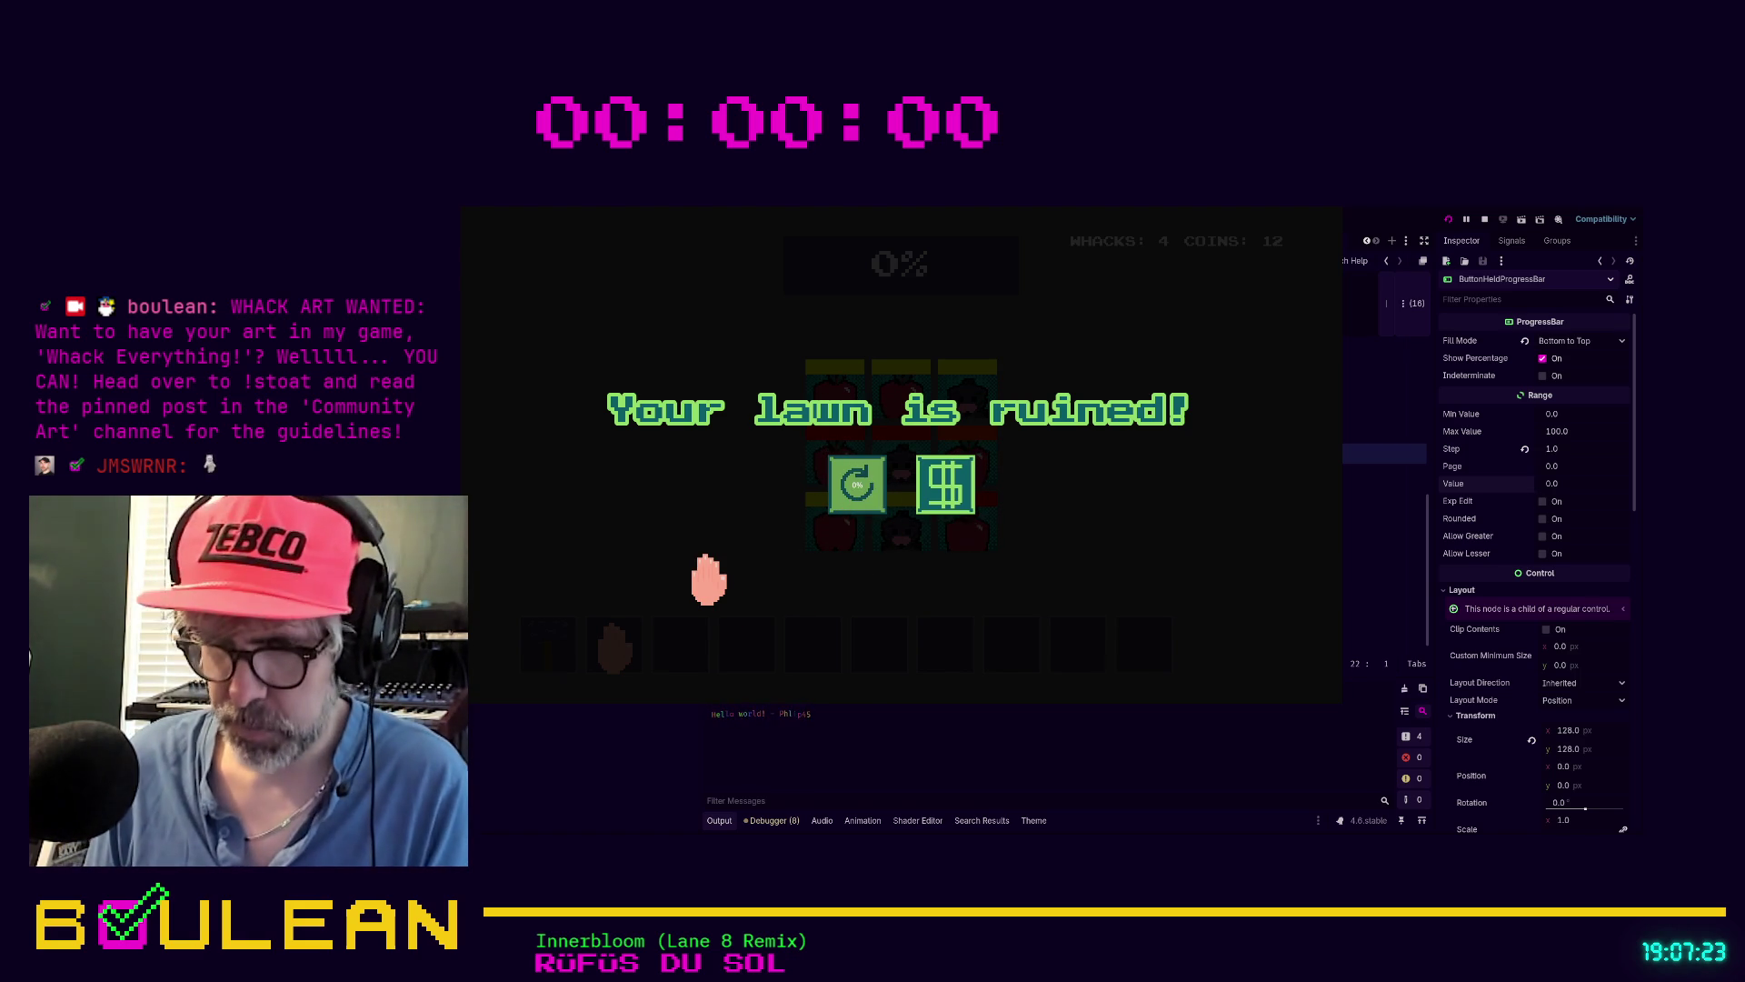
key(F8)
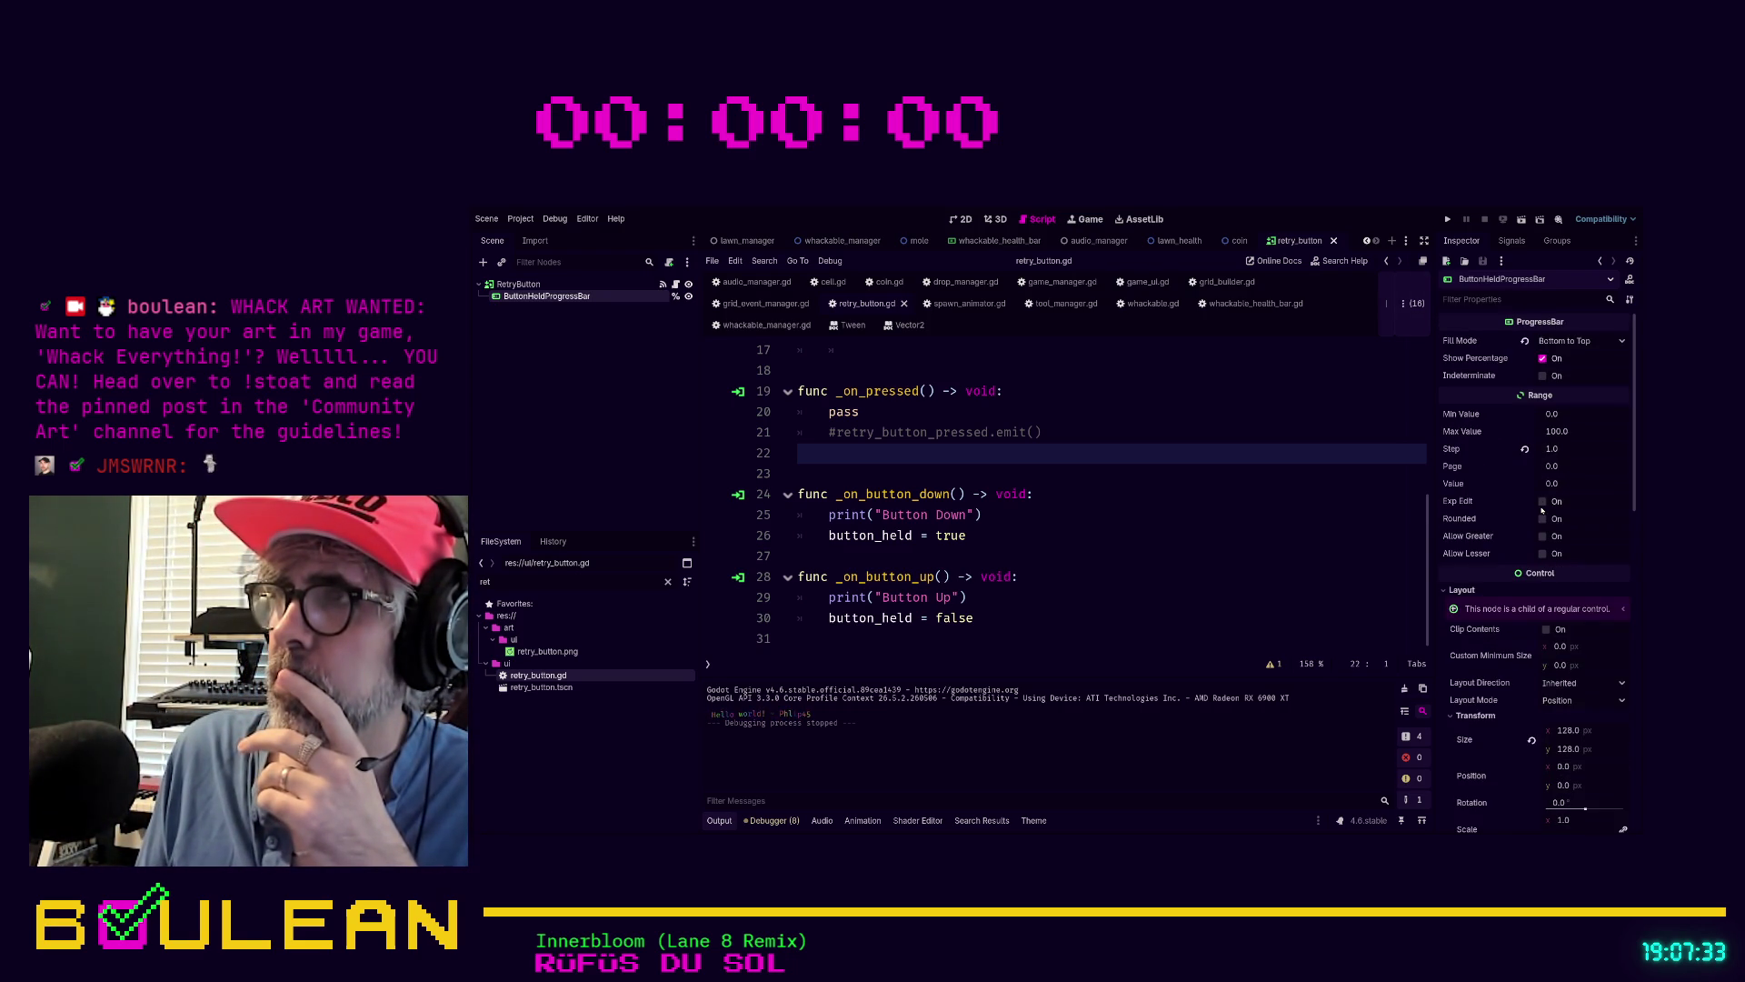
Uncheck Show Percentage, test-run and stop the game, then filter Inspector properties for mouse
click(1542, 359)
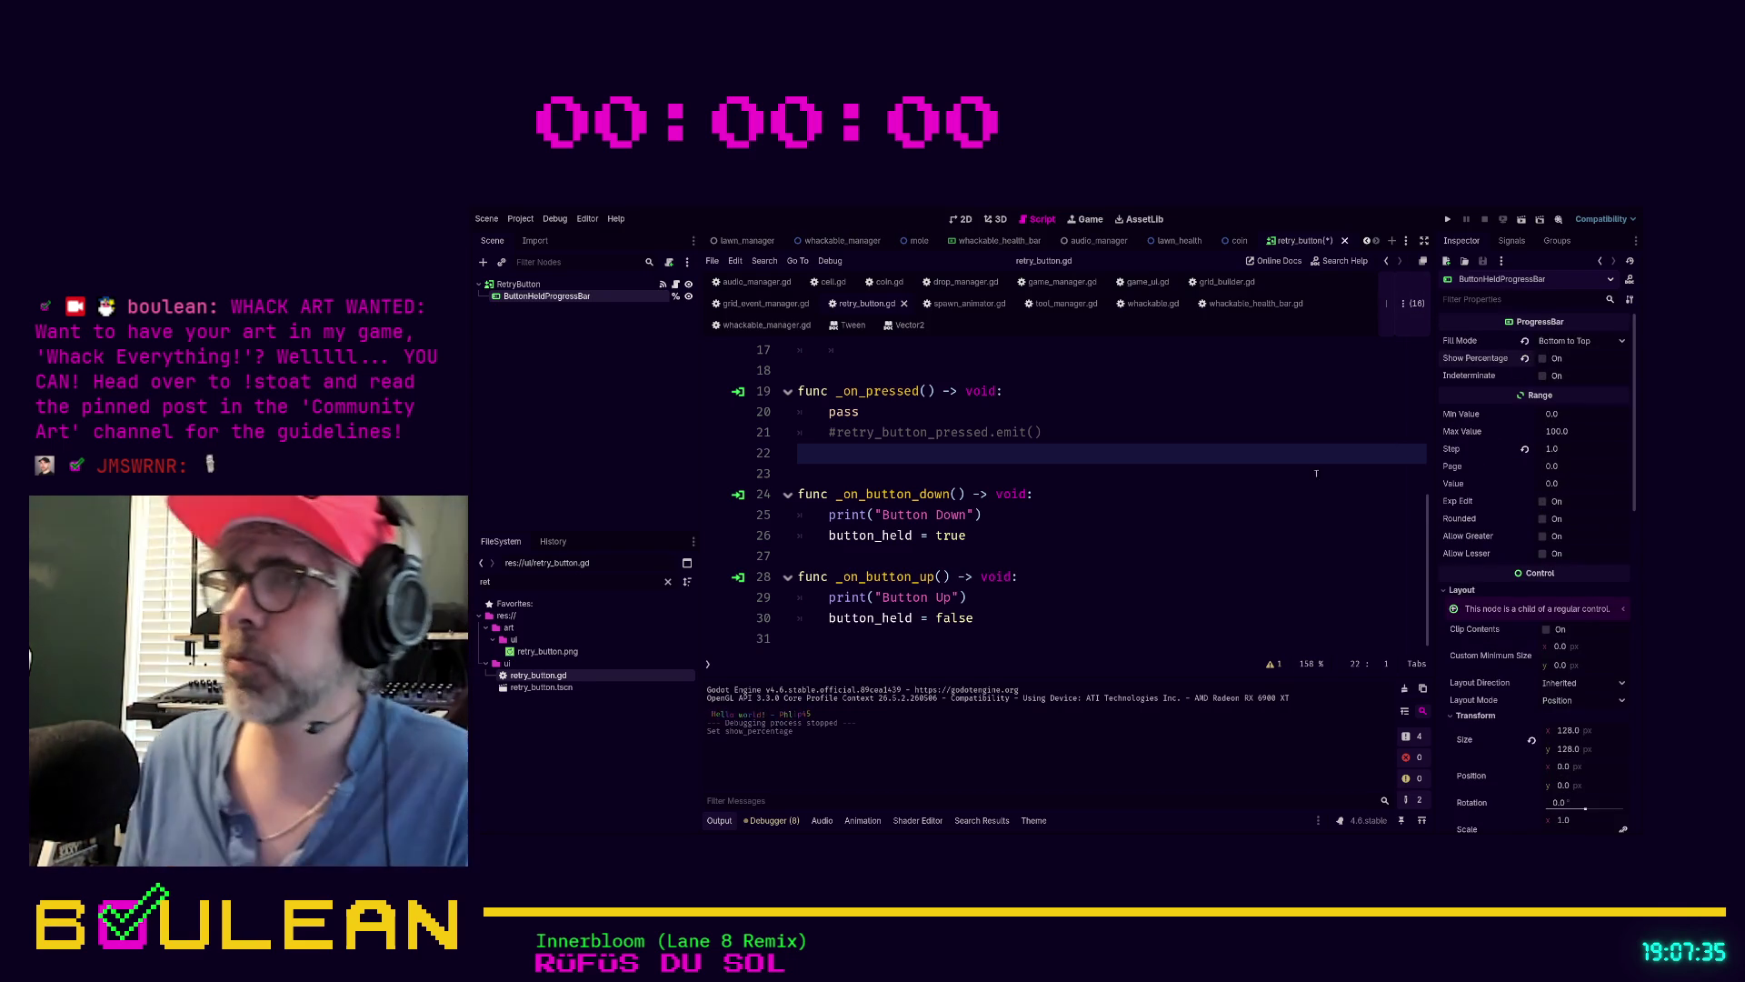
click(1315, 474)
key(F5)
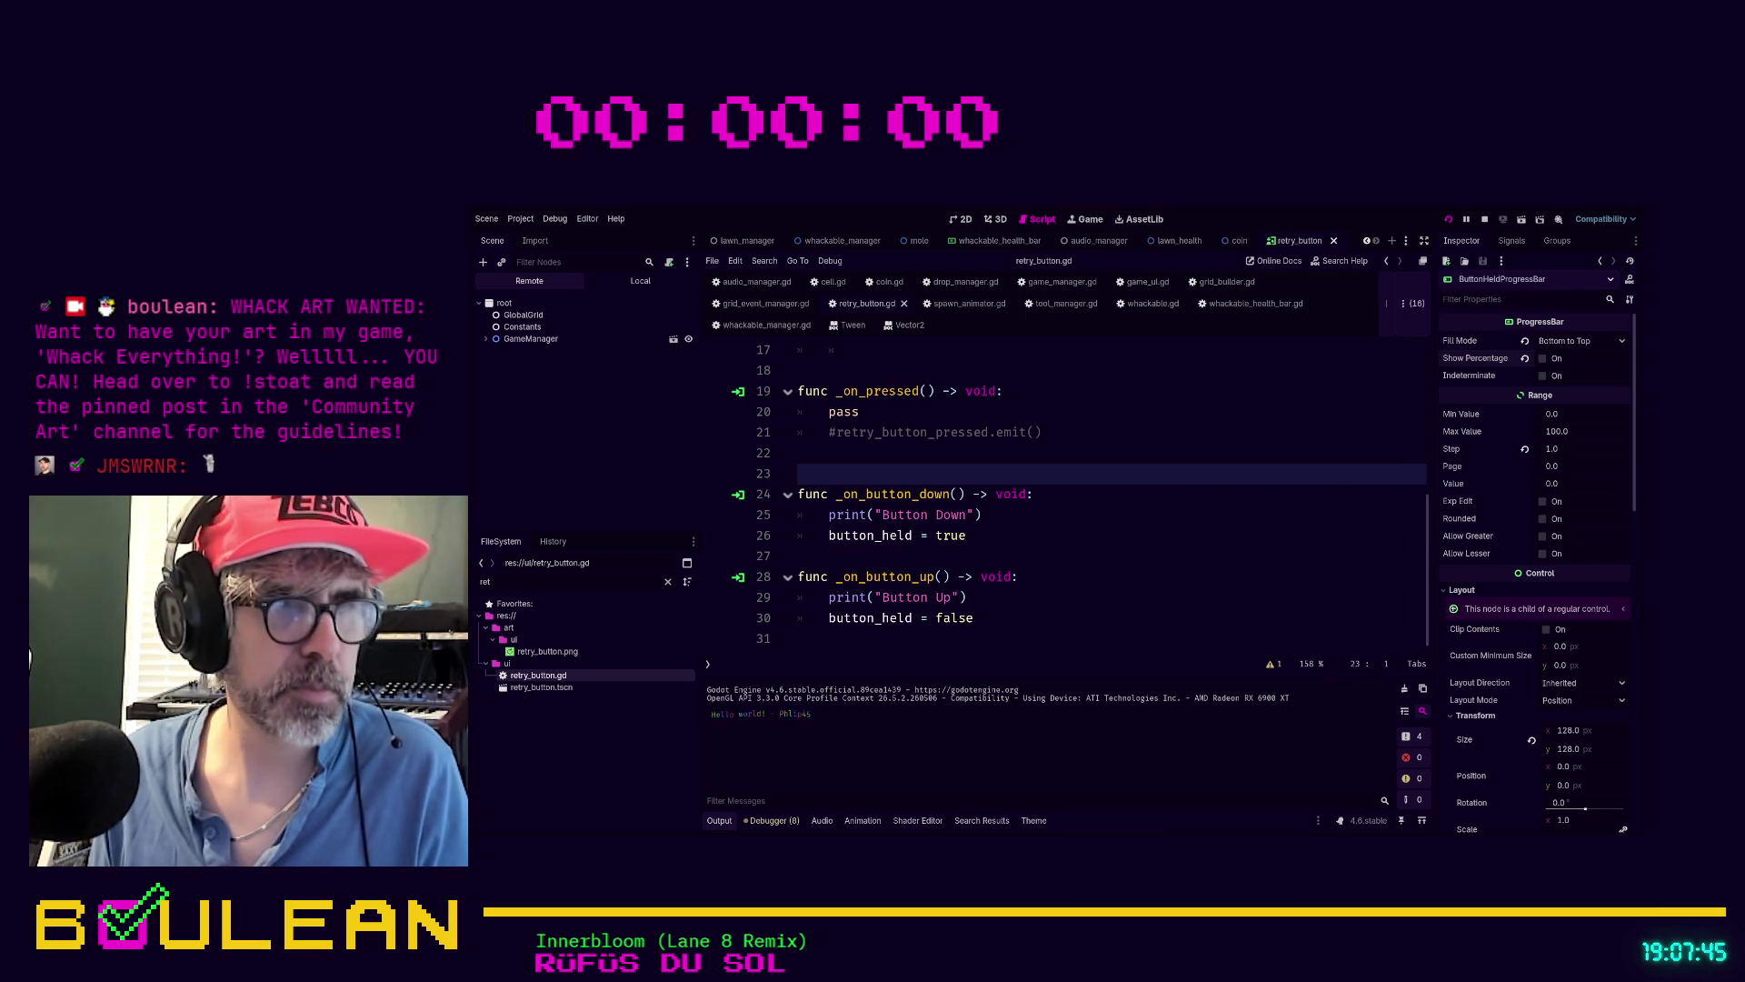
key(F5)
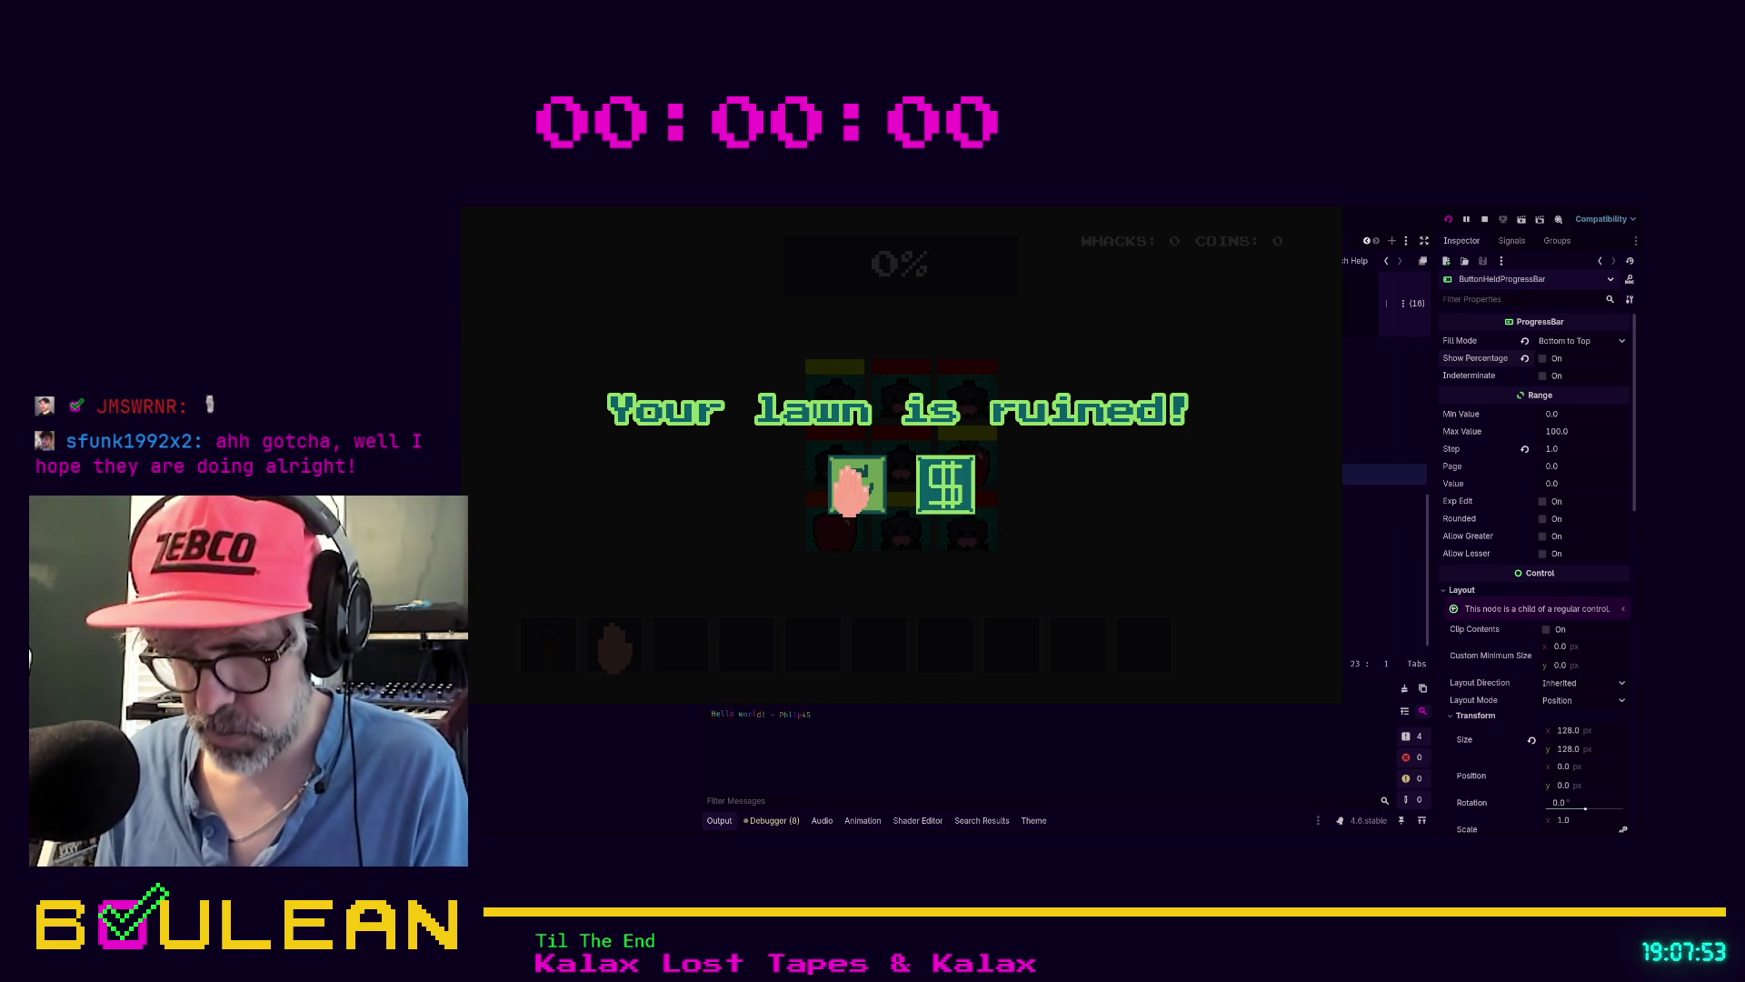
key(F8)
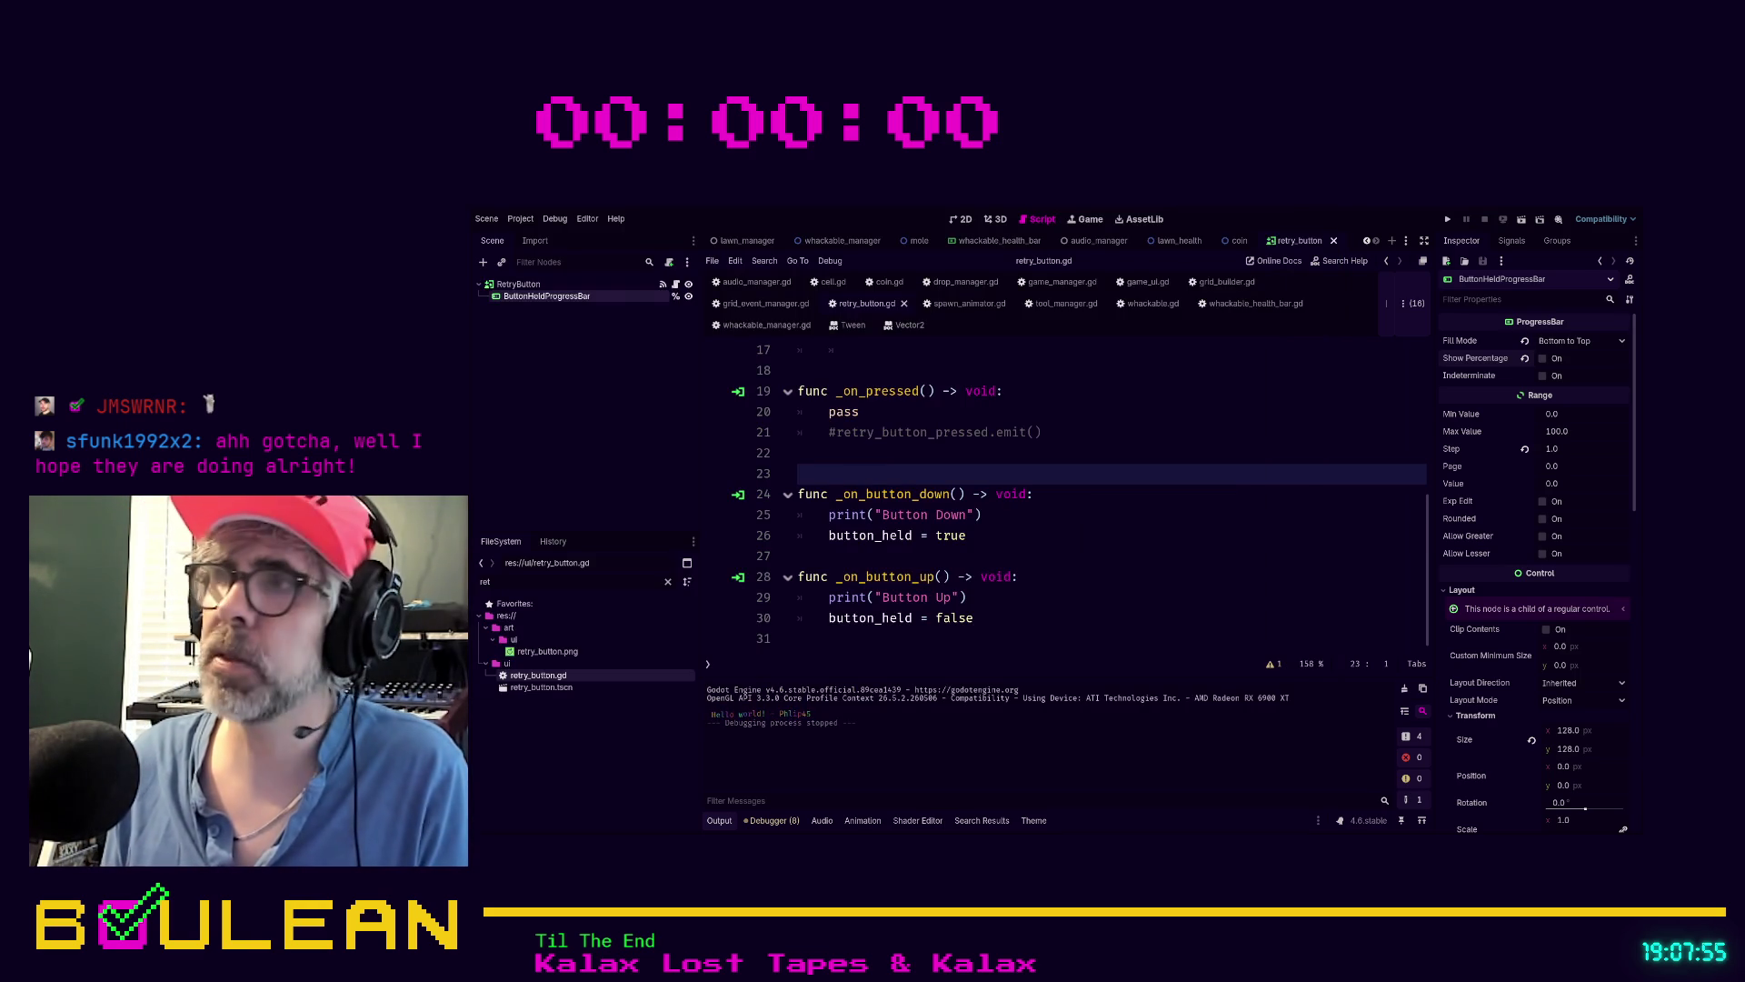
click(1459, 300)
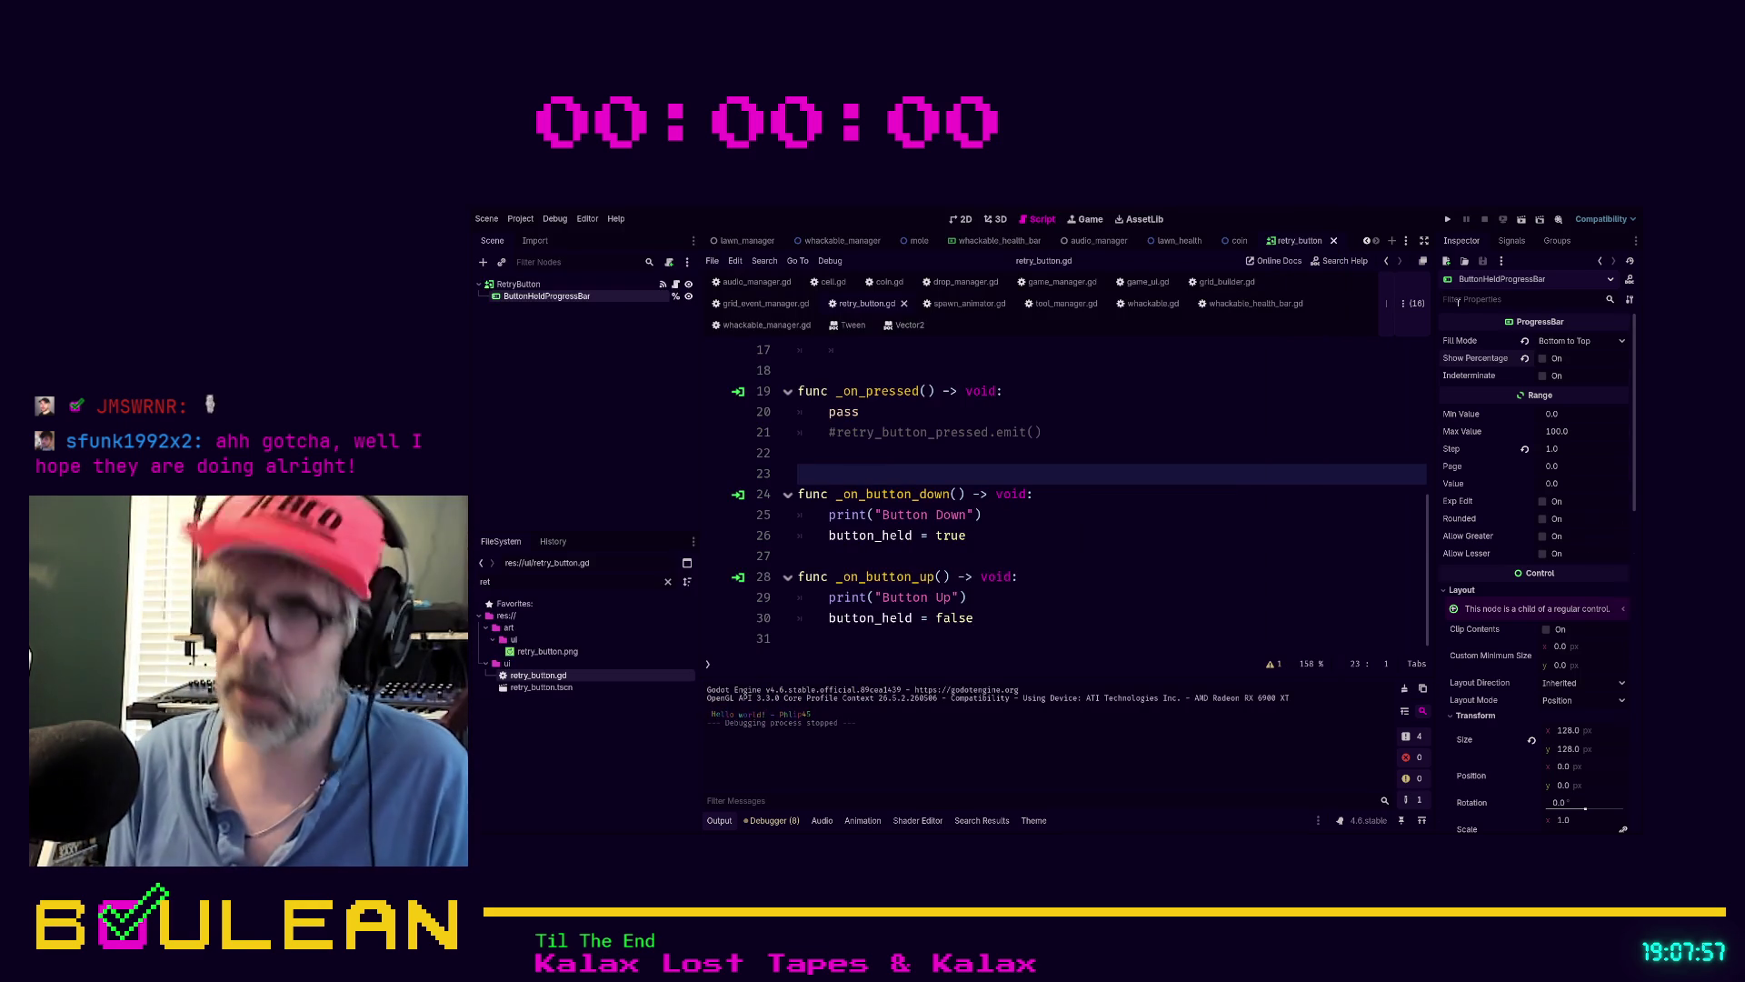
Change the progress bar's Mouse Filter from Stop to Ignore
text(mouse)
click(1454, 378)
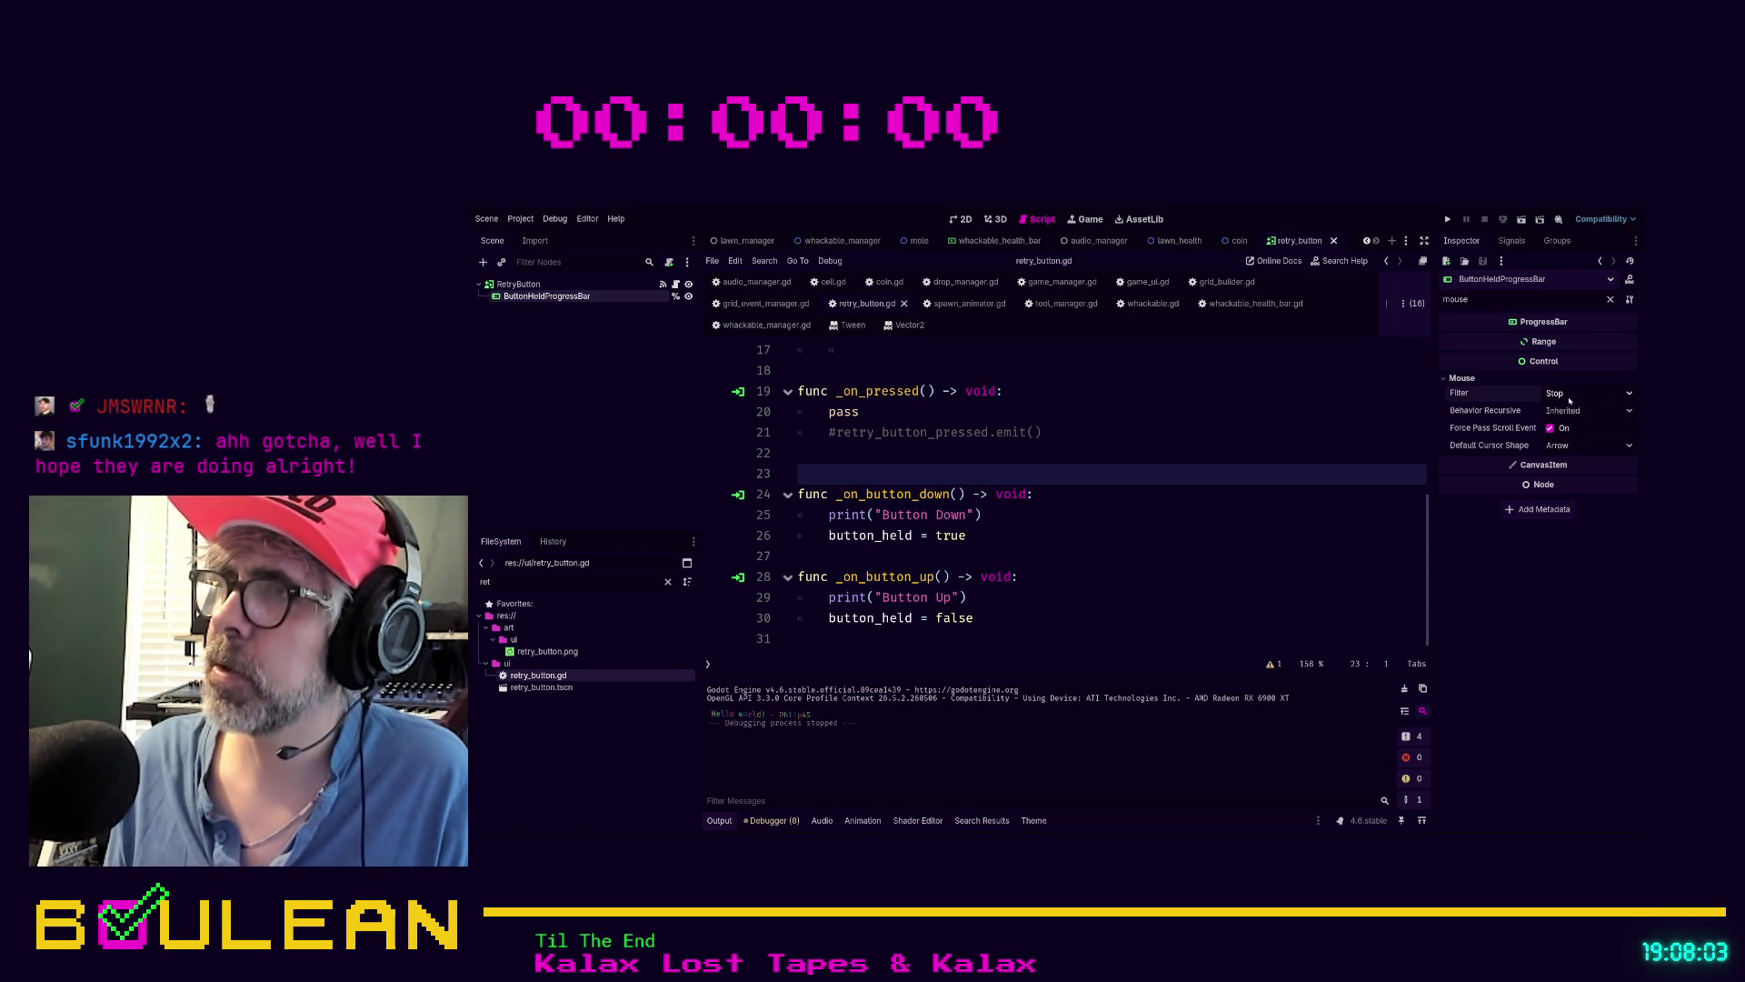
click(1560, 440)
click(1310, 454)
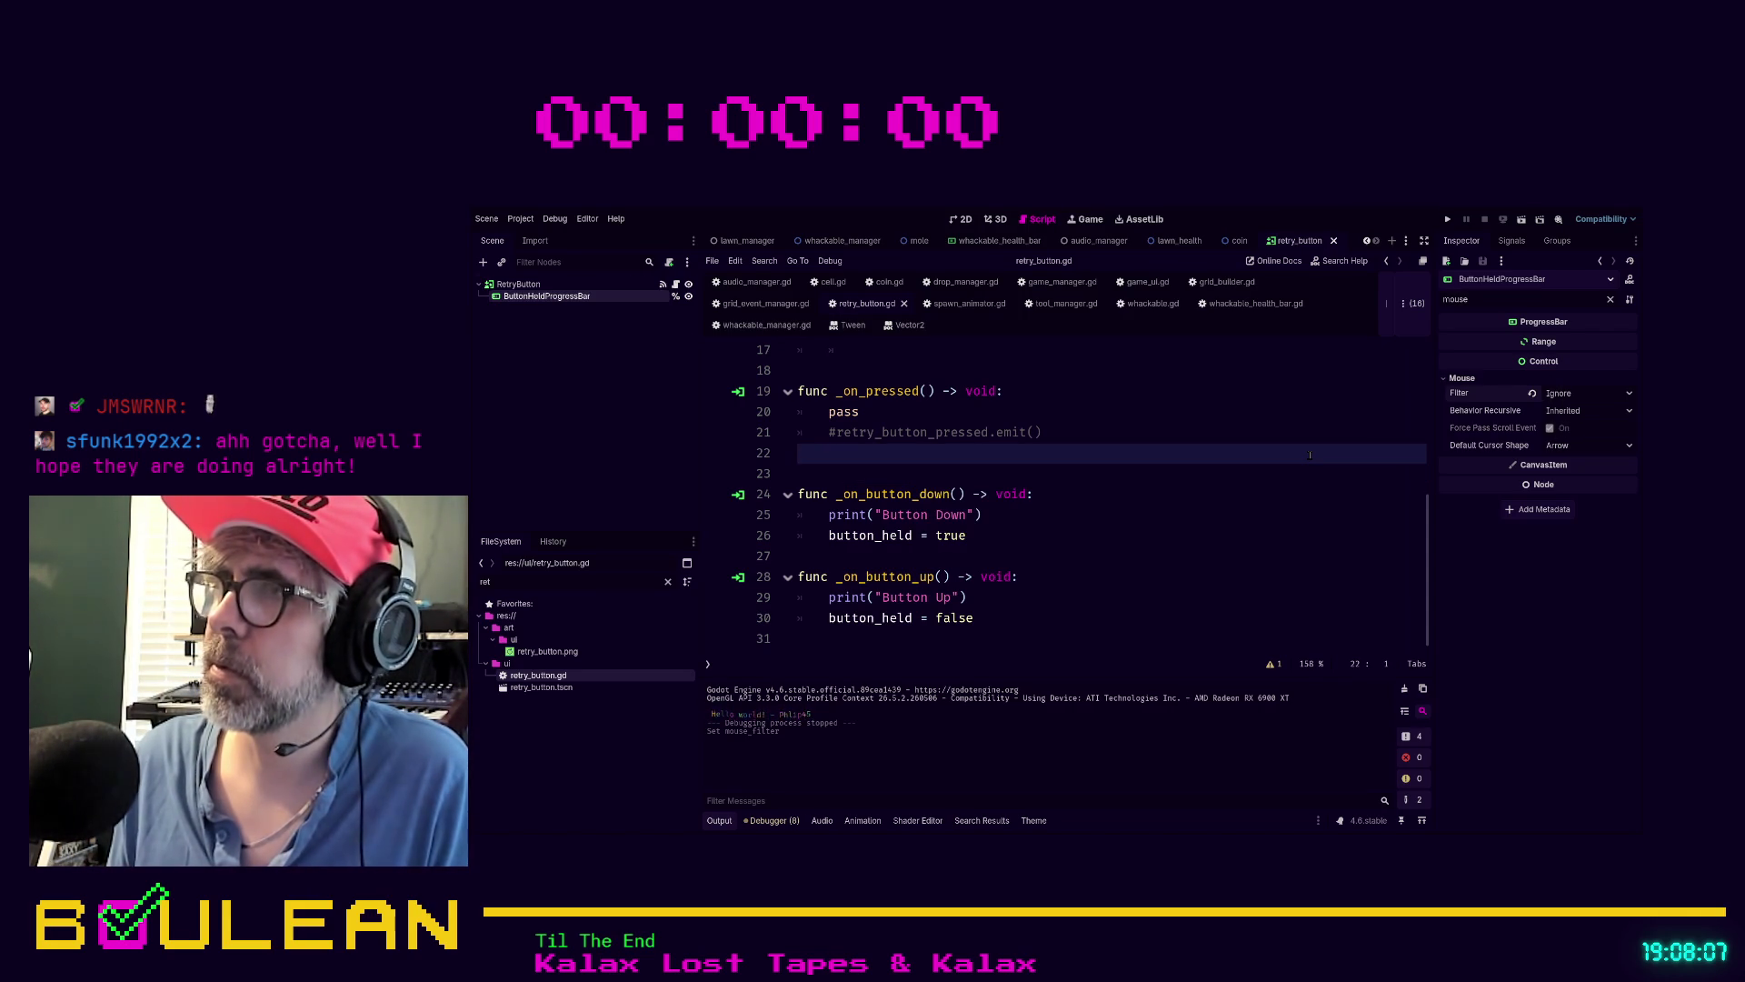
Run the game, press and release the retry button twice, then stop it
key(F5)
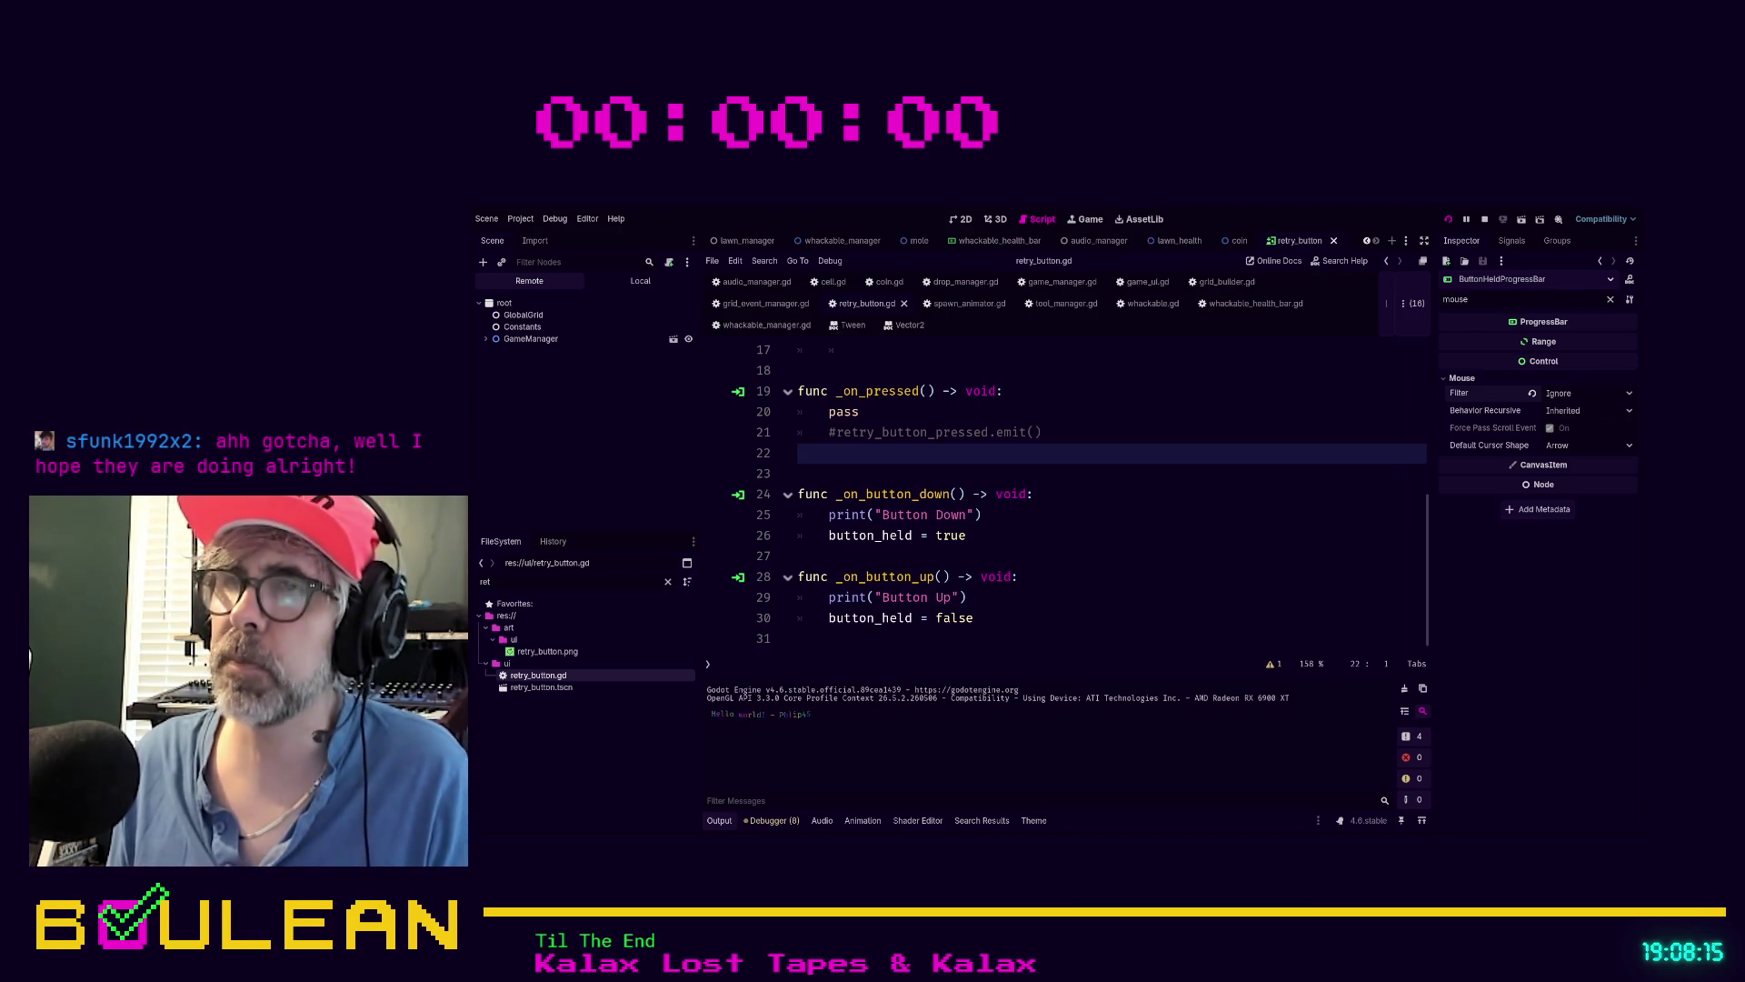
key(alt+Tab)
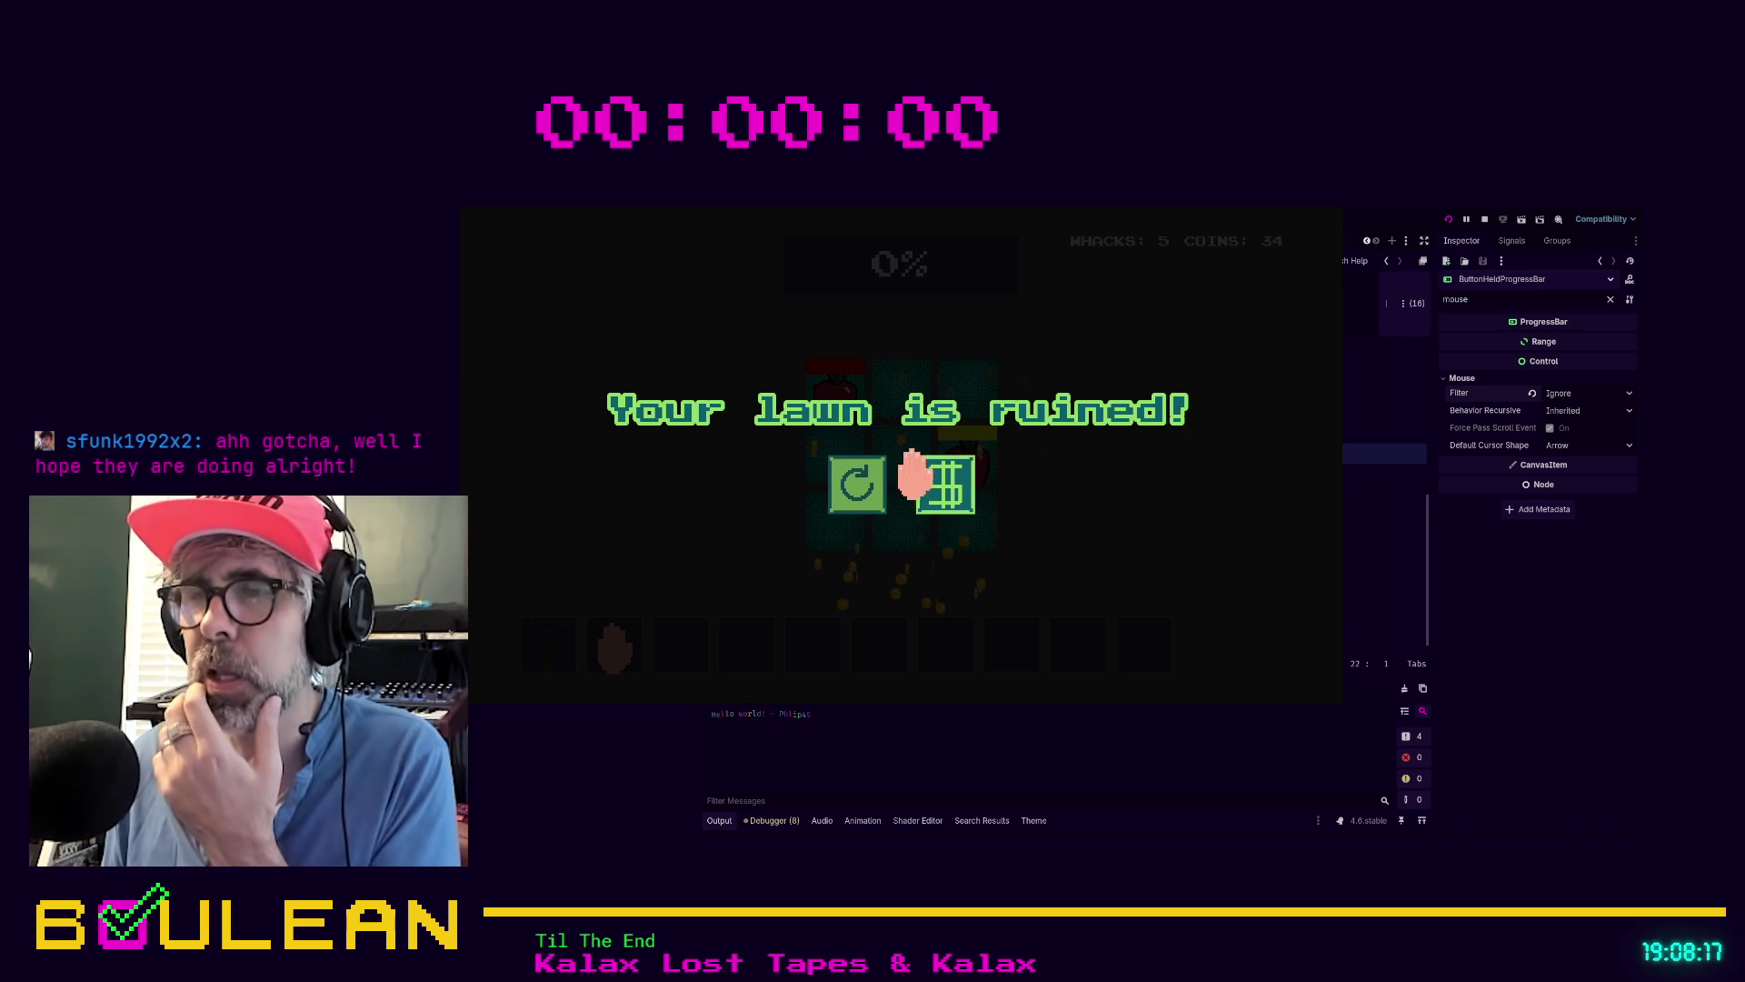
click(854, 498)
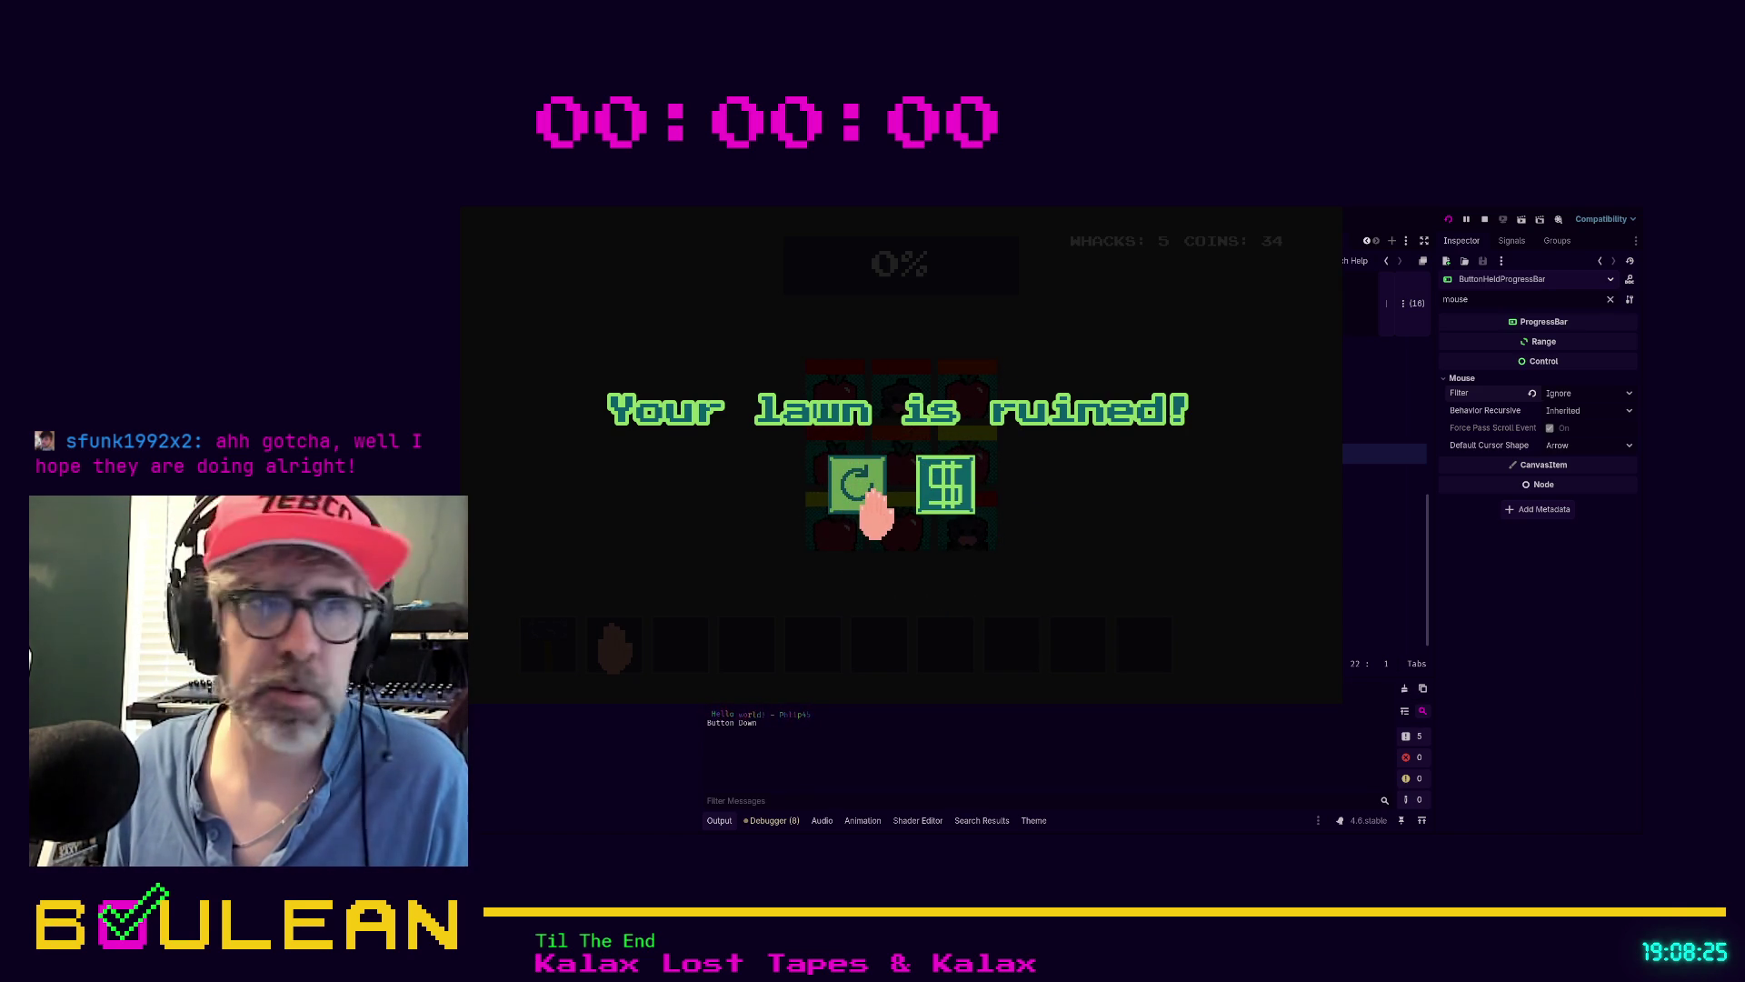
click(862, 495)
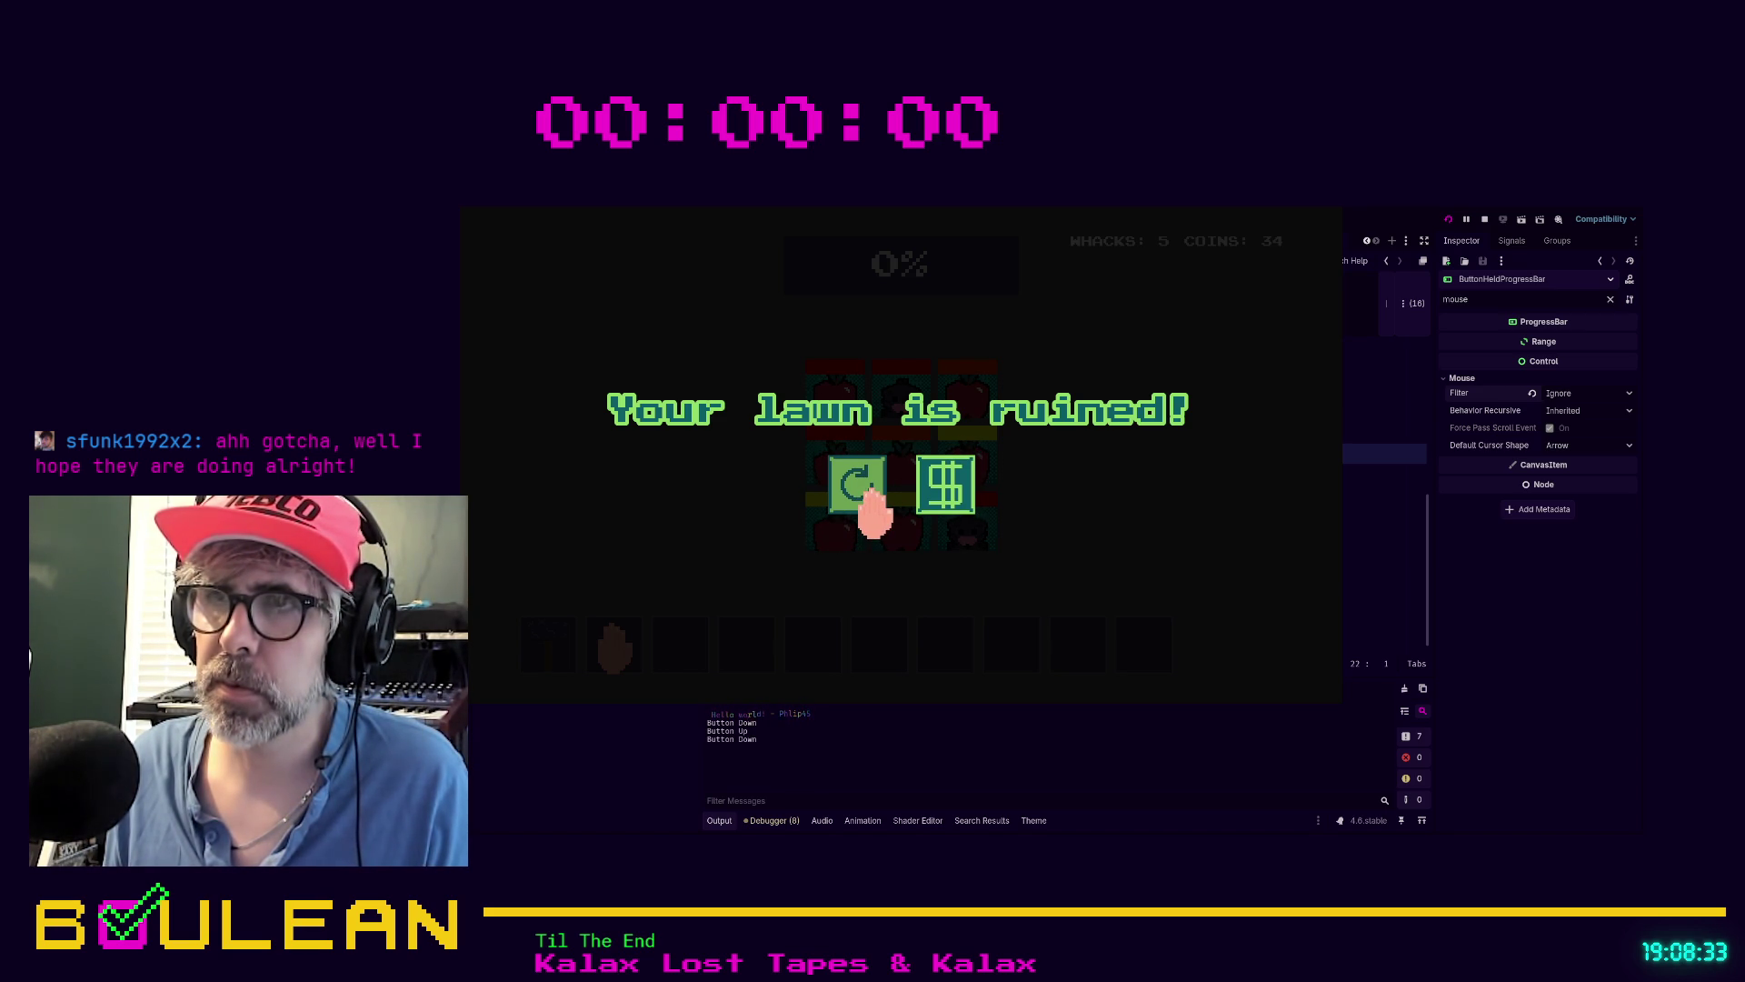
drag(873, 509, 802, 514)
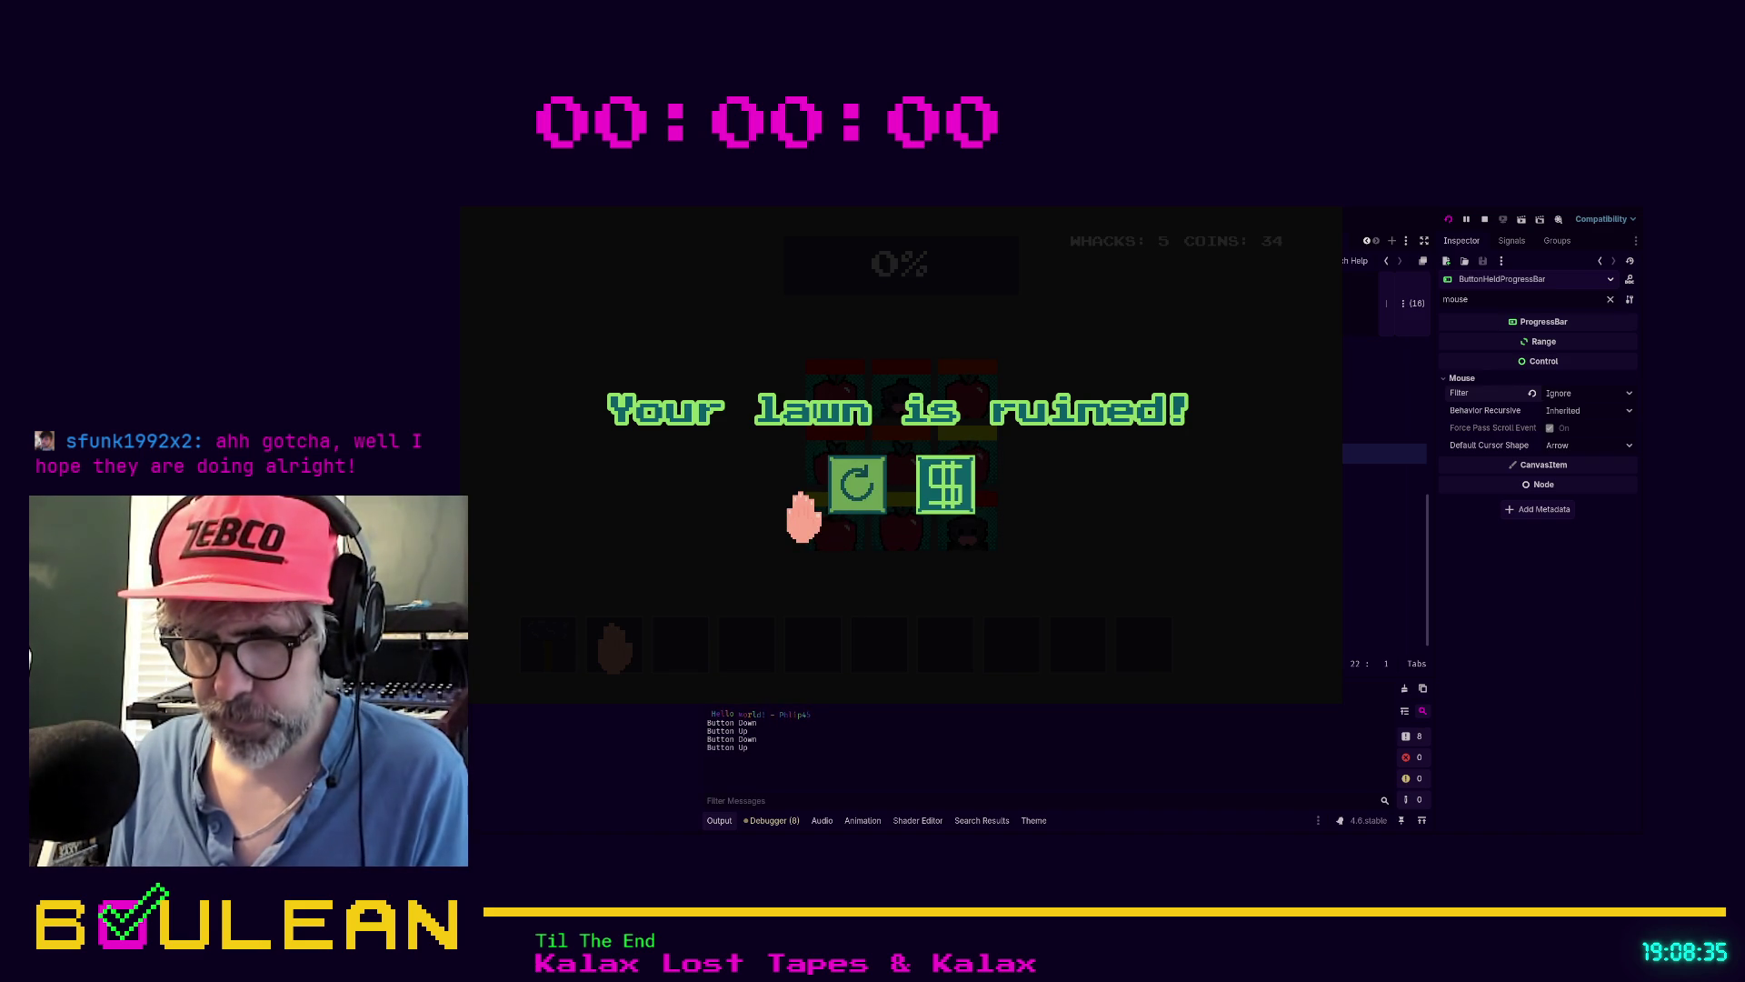
key(F8)
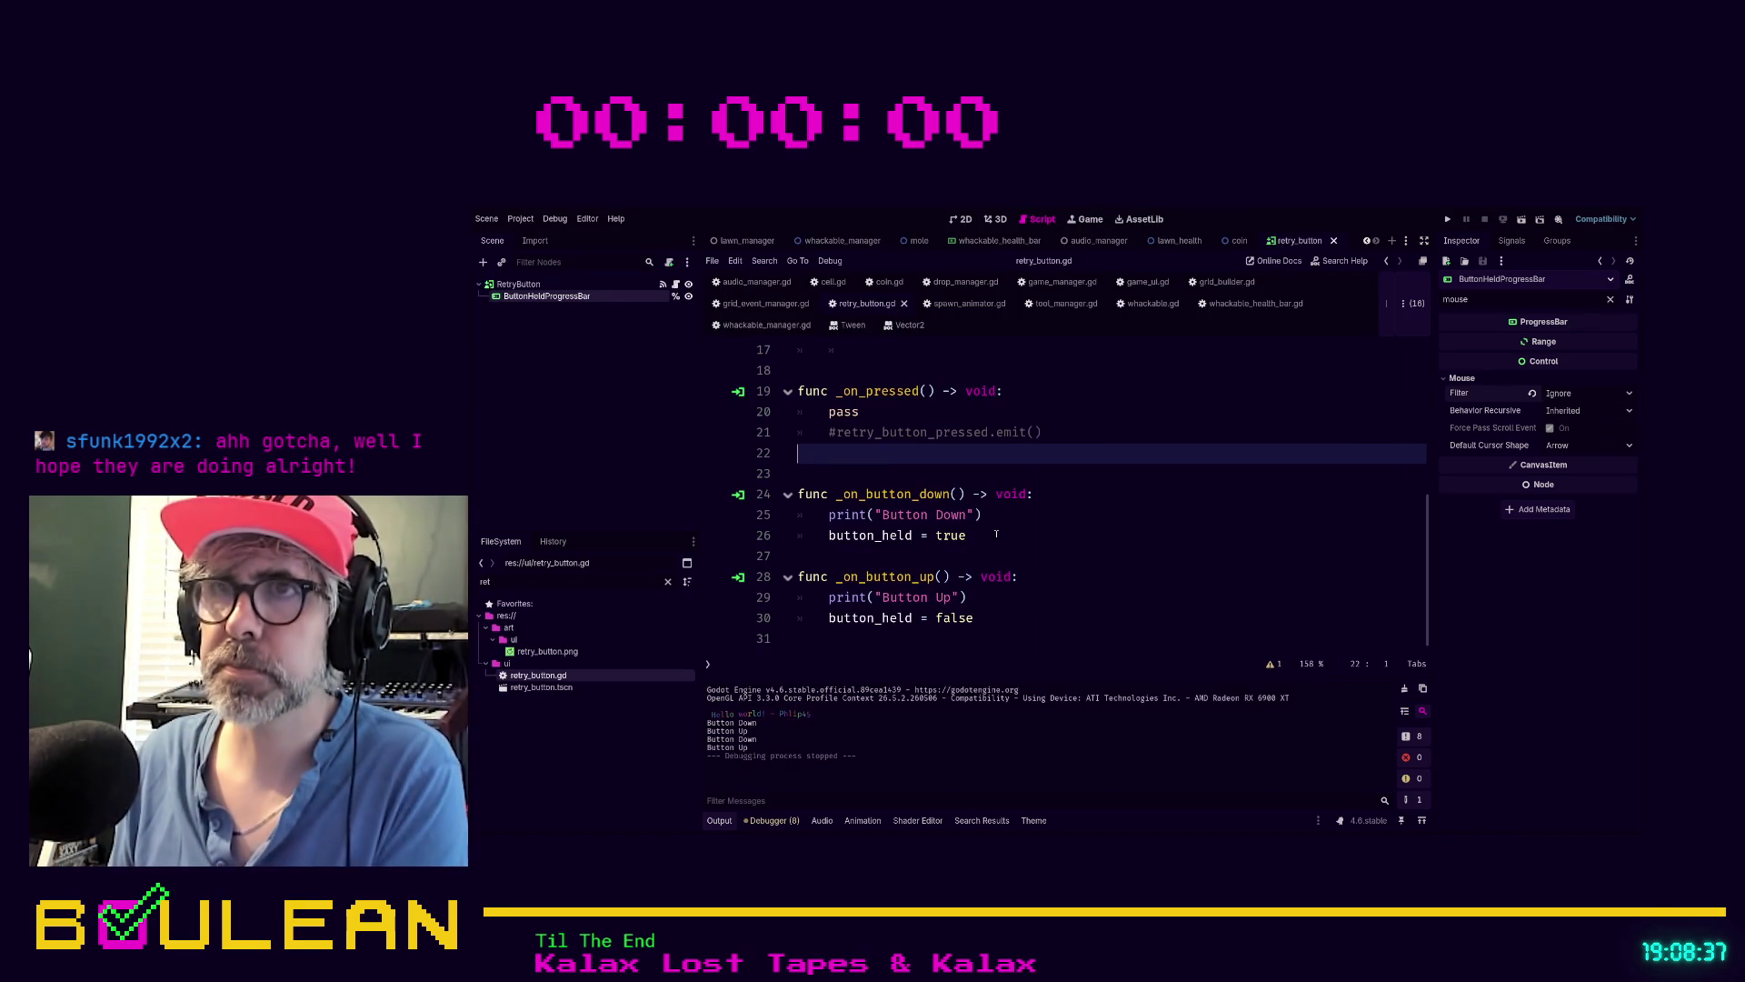
Add print(button_held_progress_bar.value) on a new line 15 below the fill line
scroll(996, 535, up, 5)
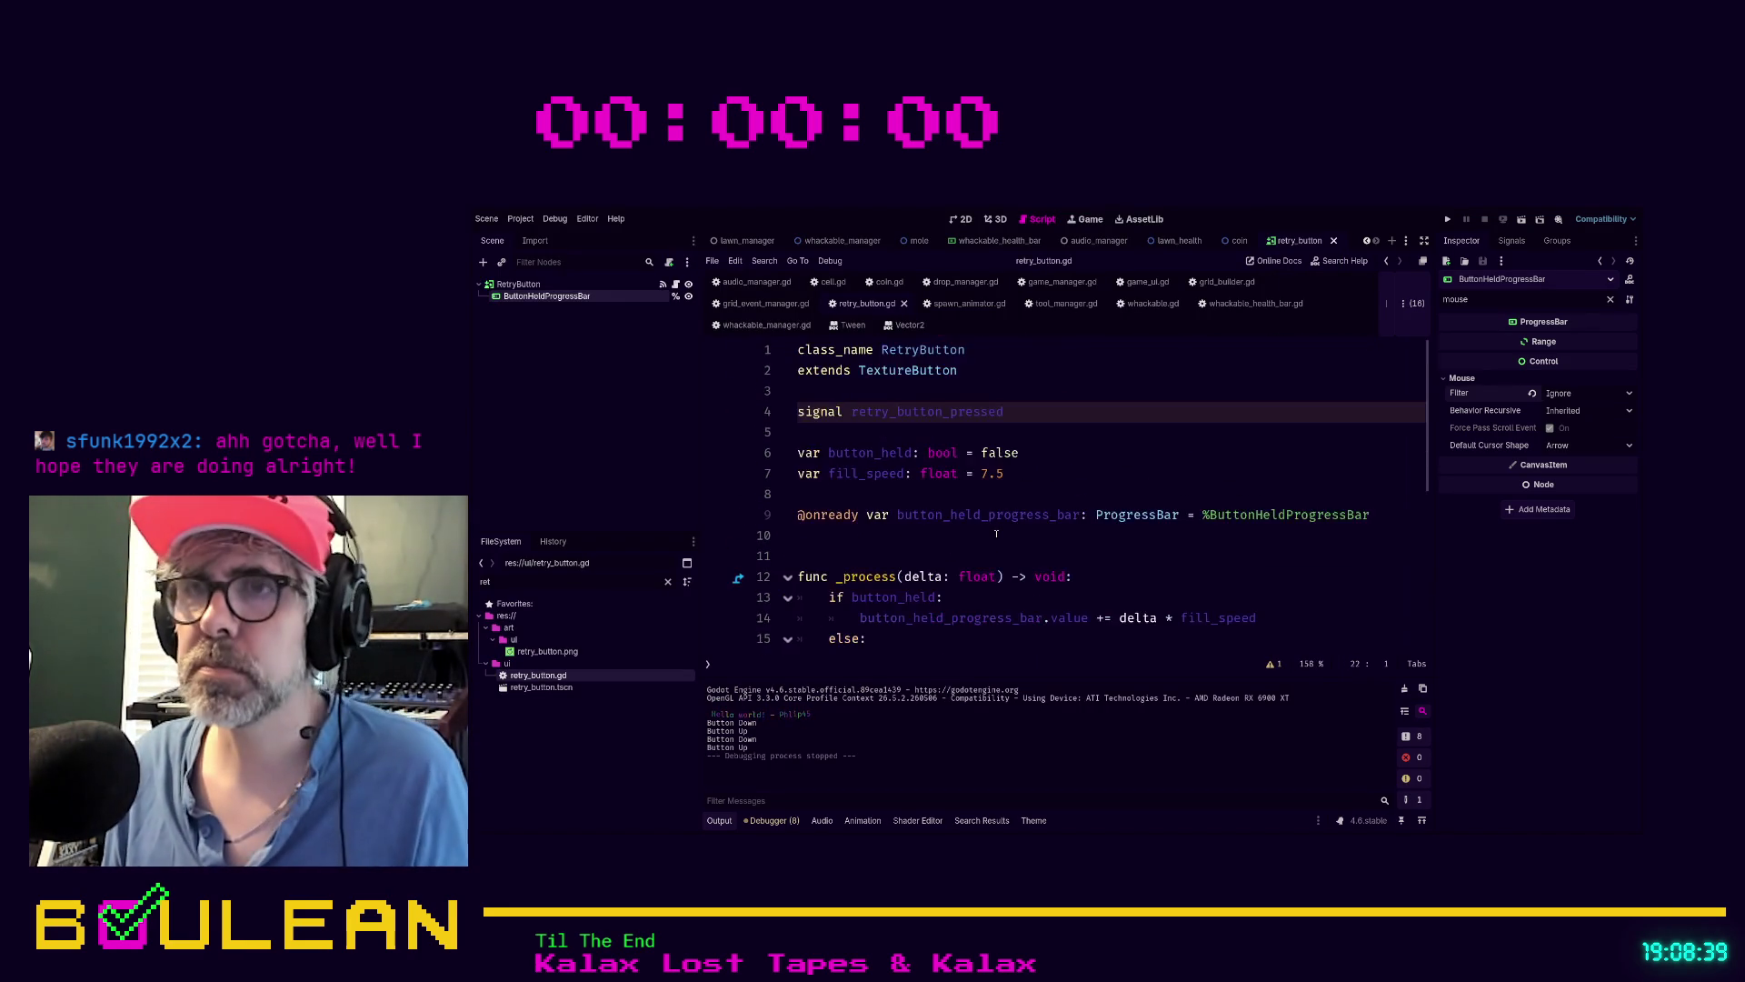
scroll(996, 535, down, 2)
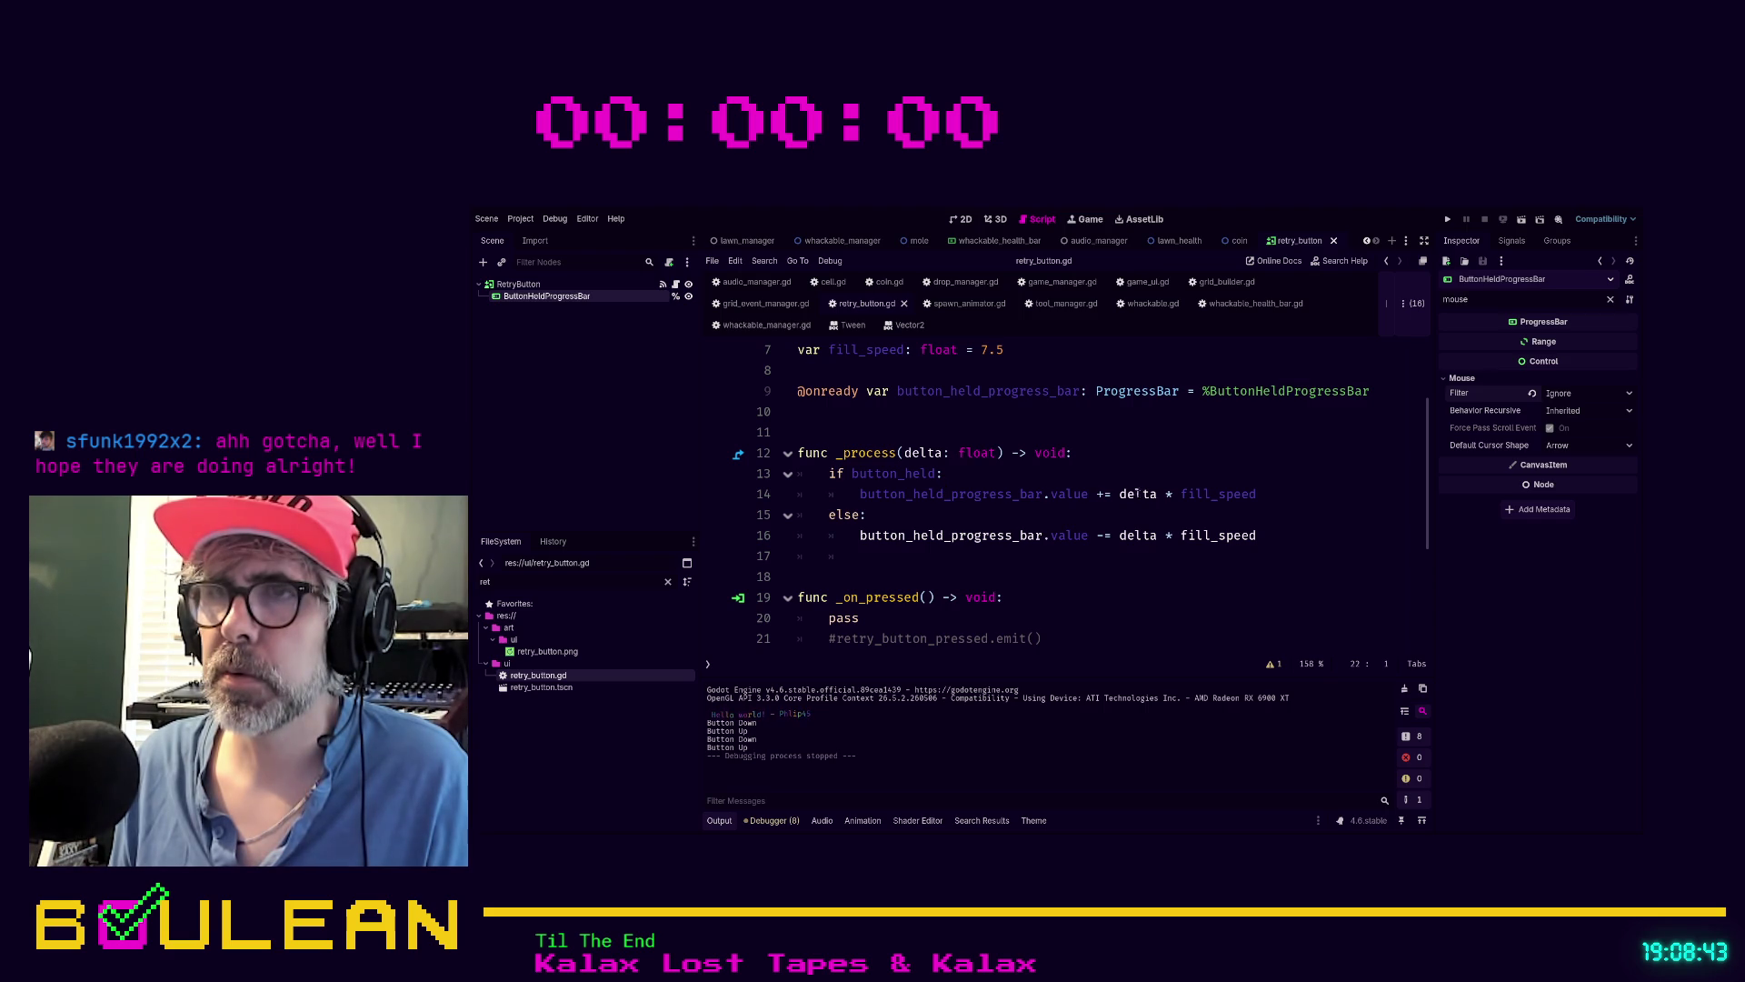
click(1259, 494)
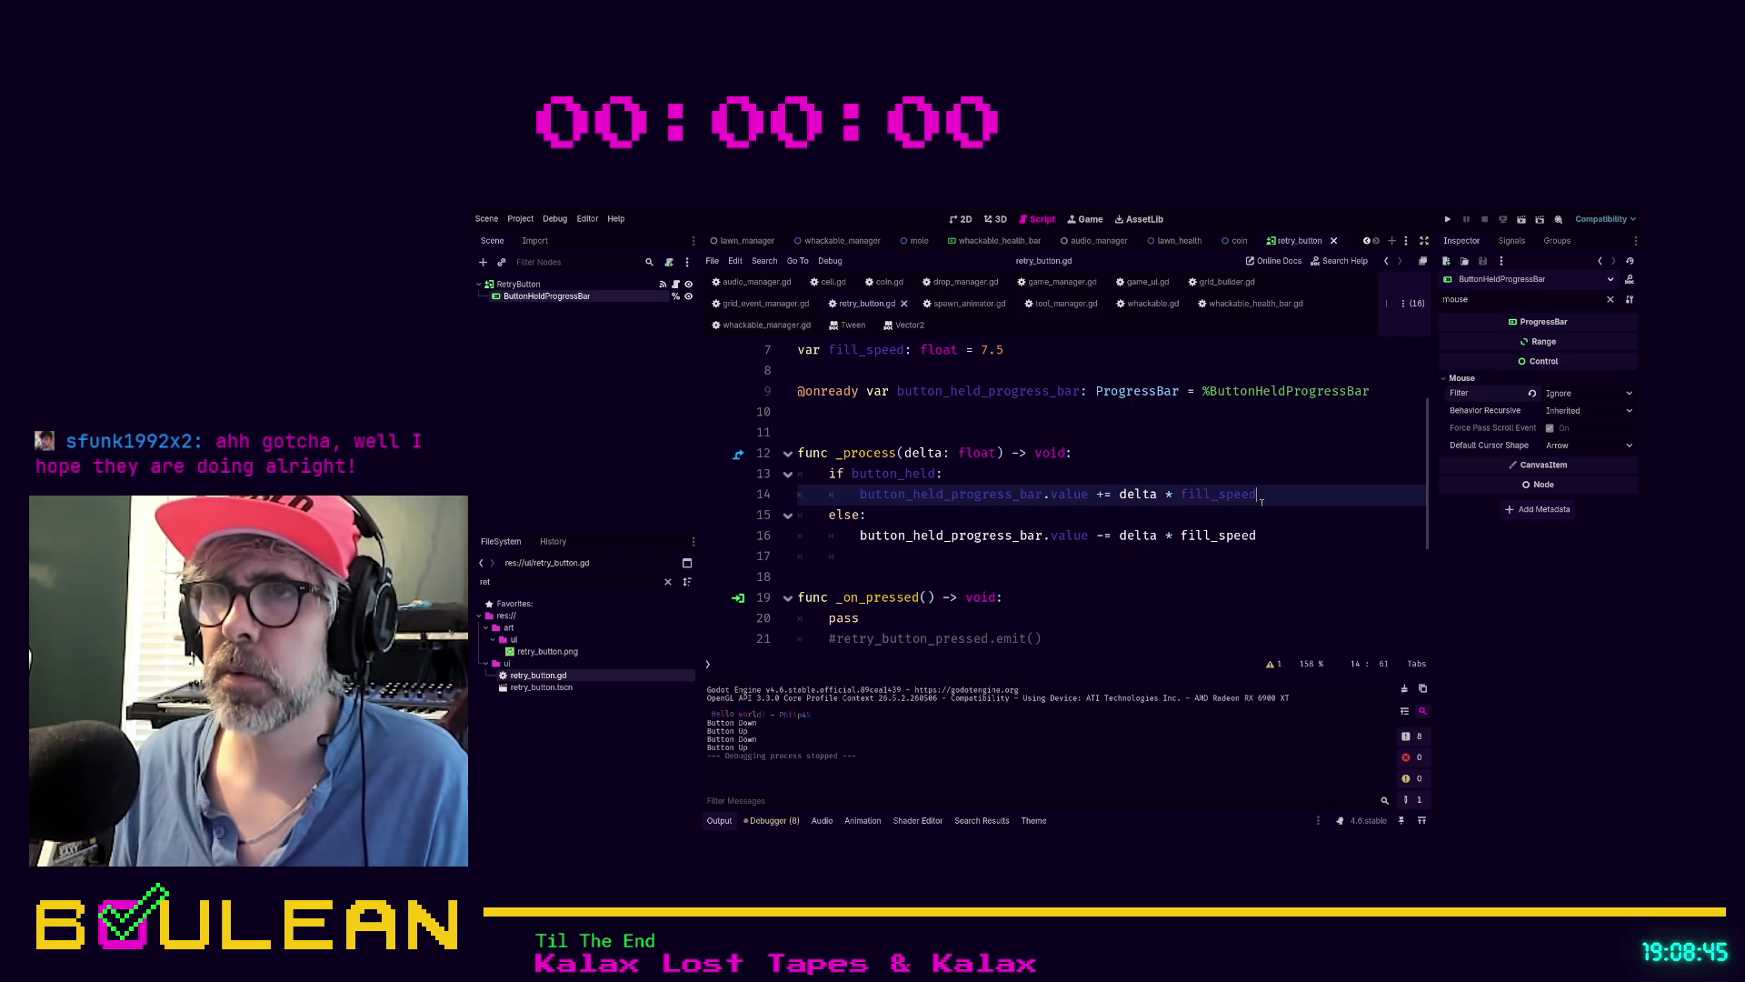
key(Return)
text(print button_h)
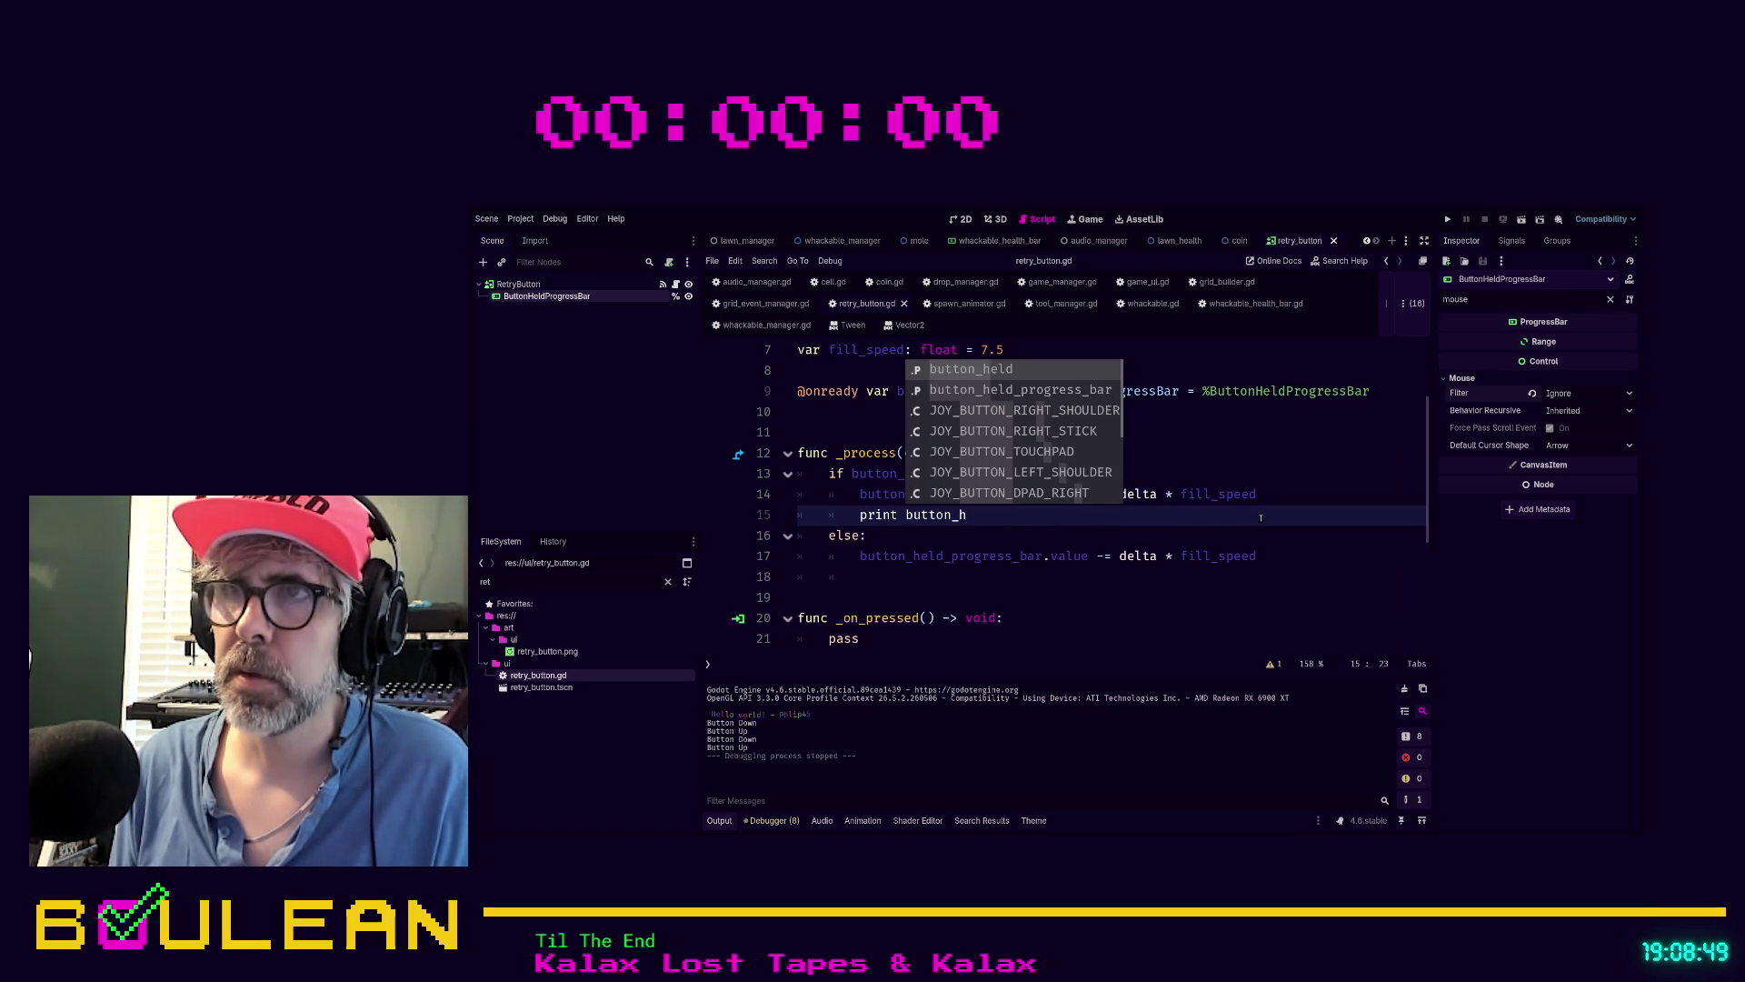
key(Return)
text(.pr)
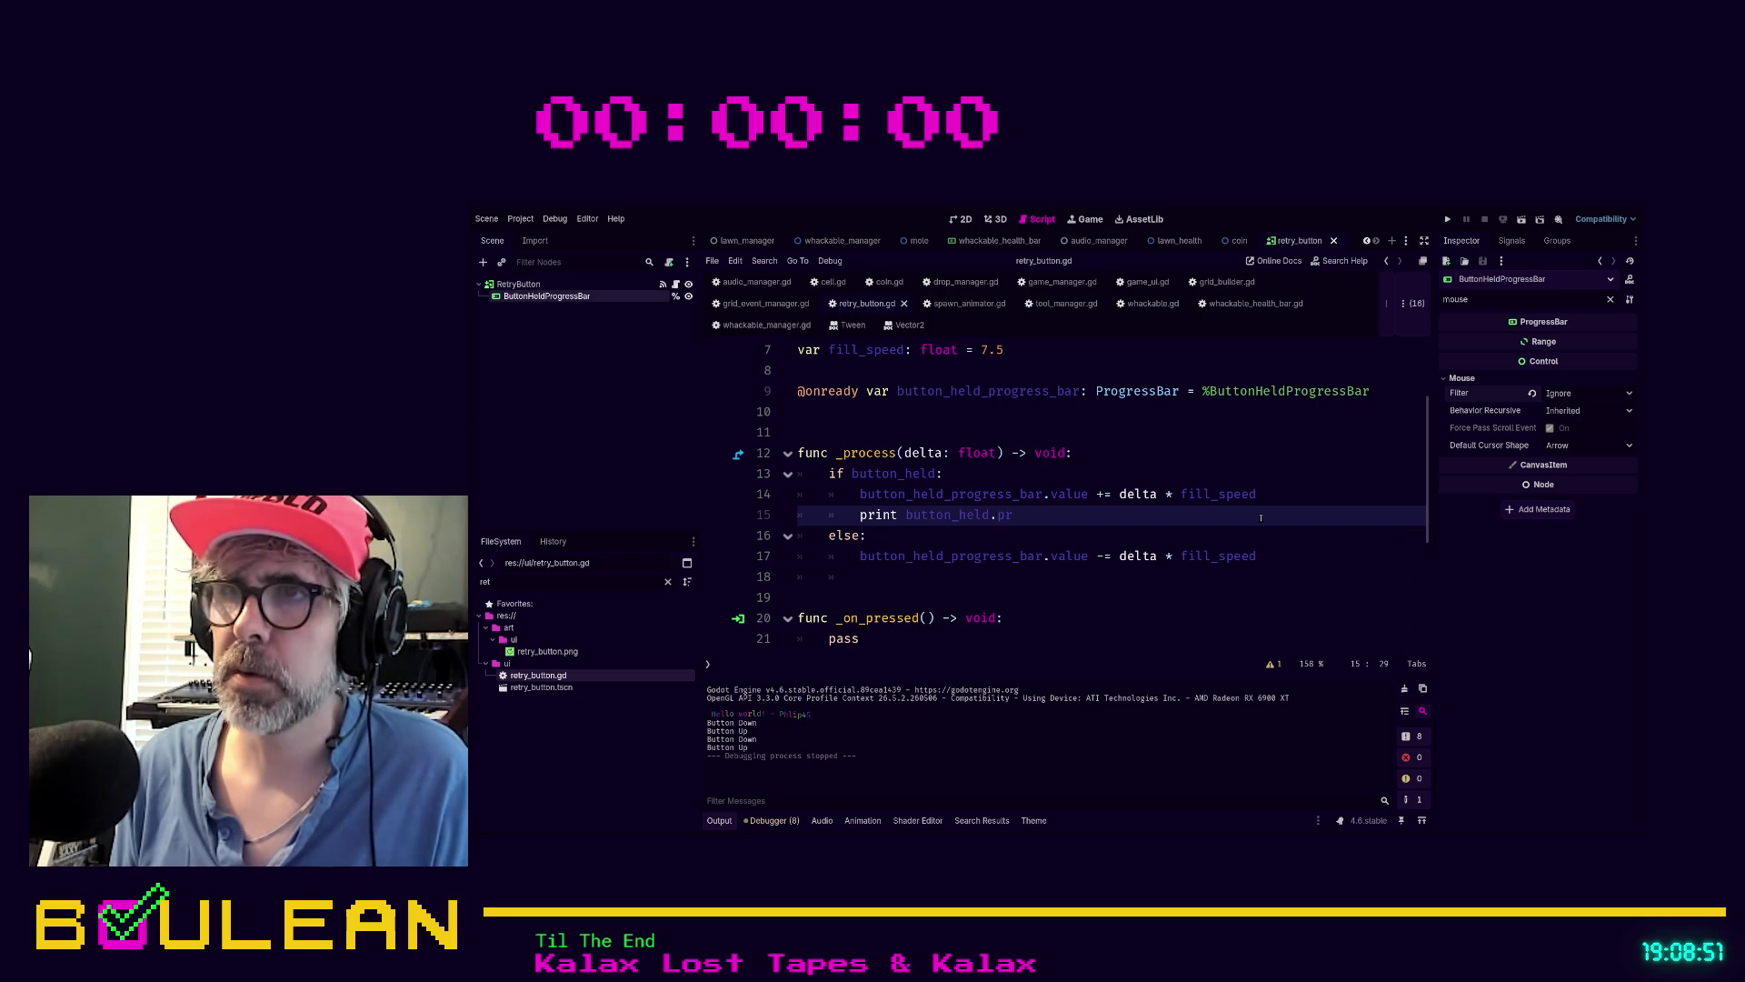
text(ogress)
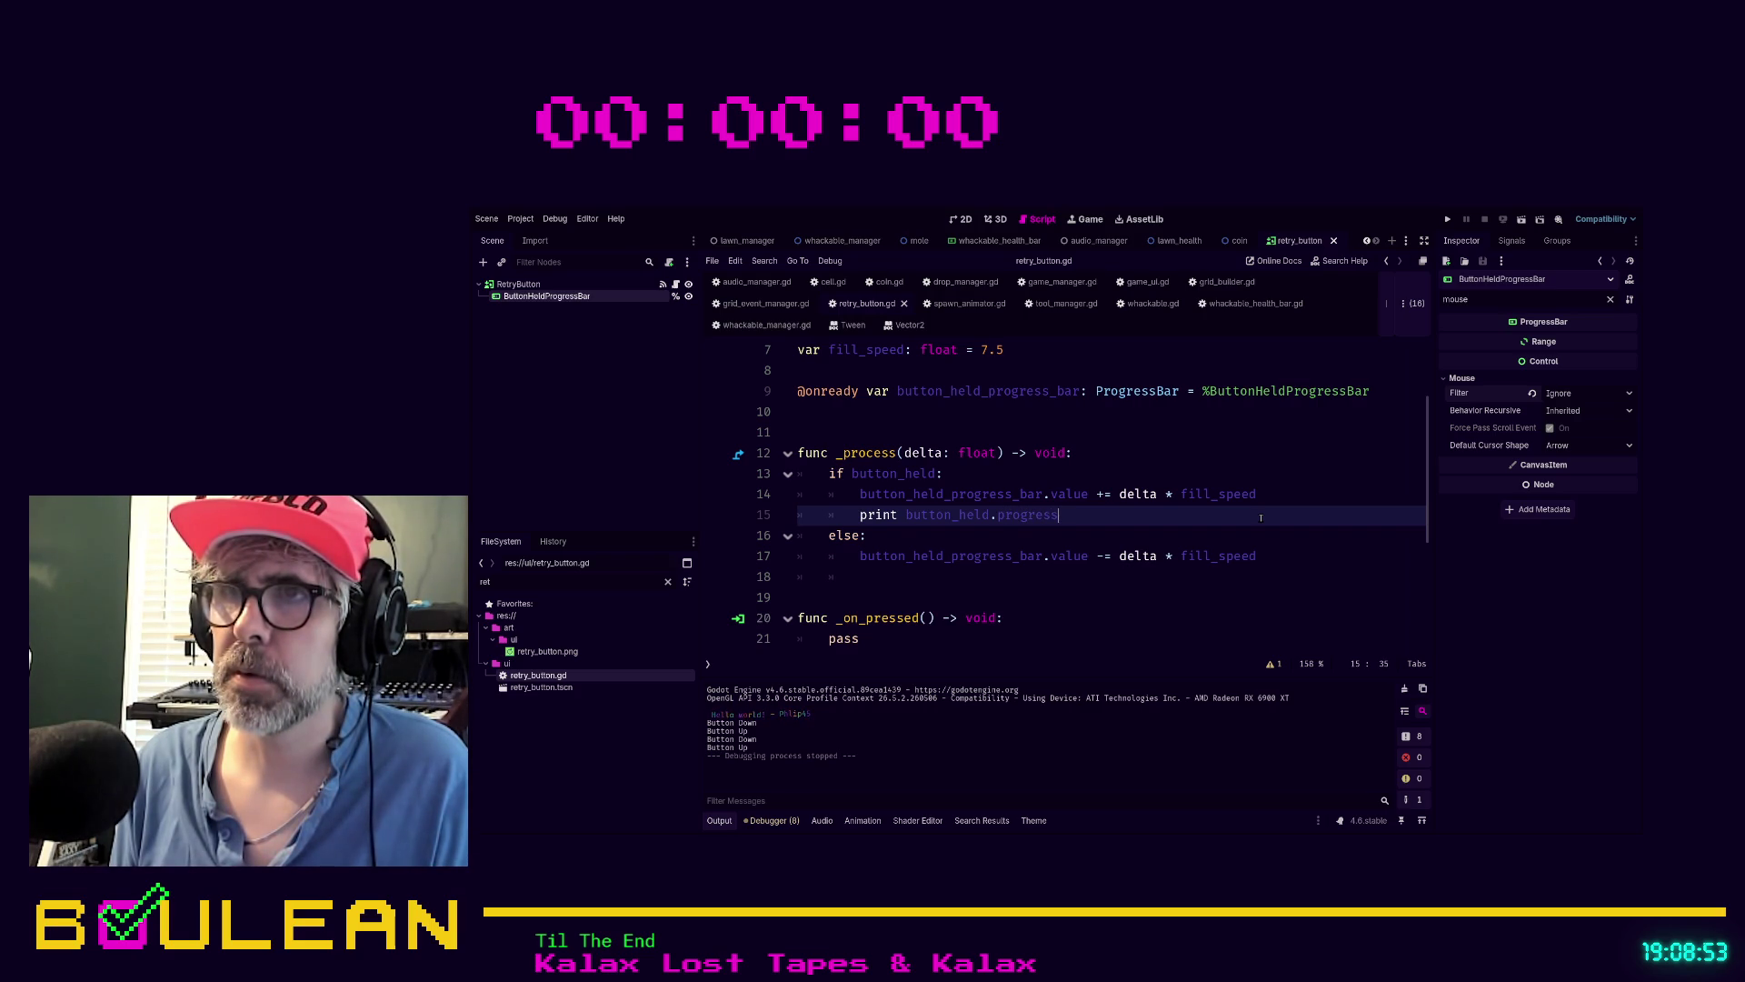
key(BackSpace)
key(BackSpace)
key(BackSpace)
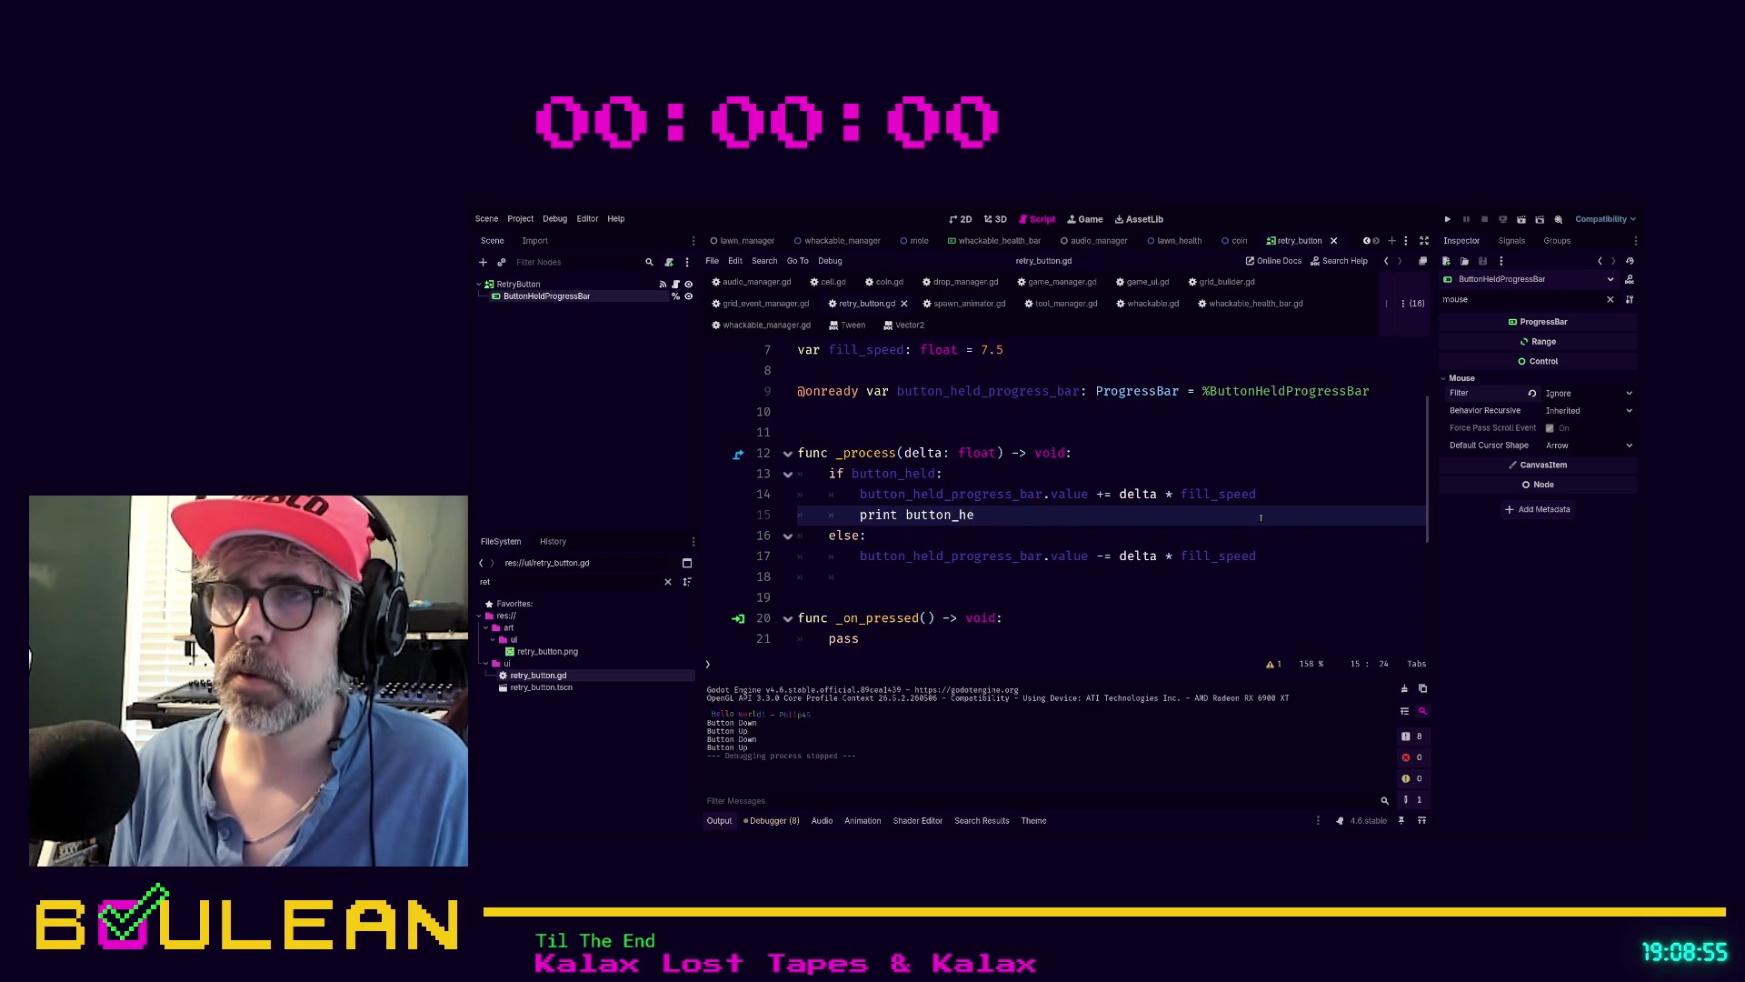
text(ld_pro)
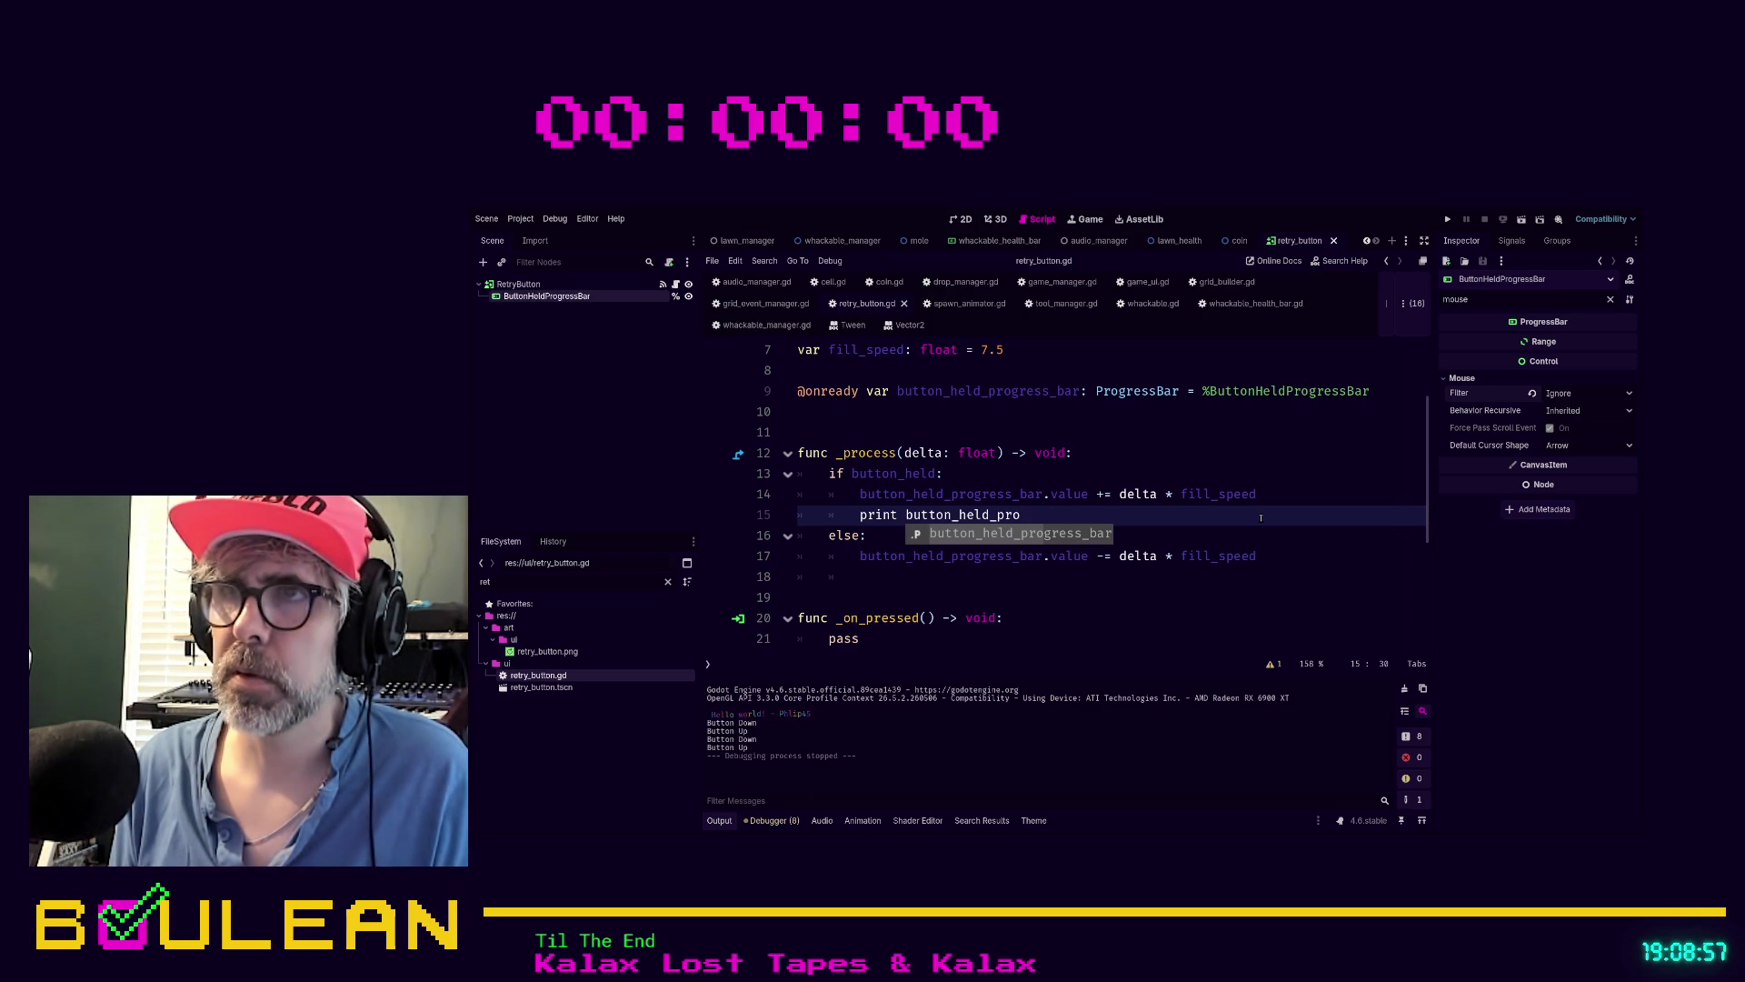
key(Return)
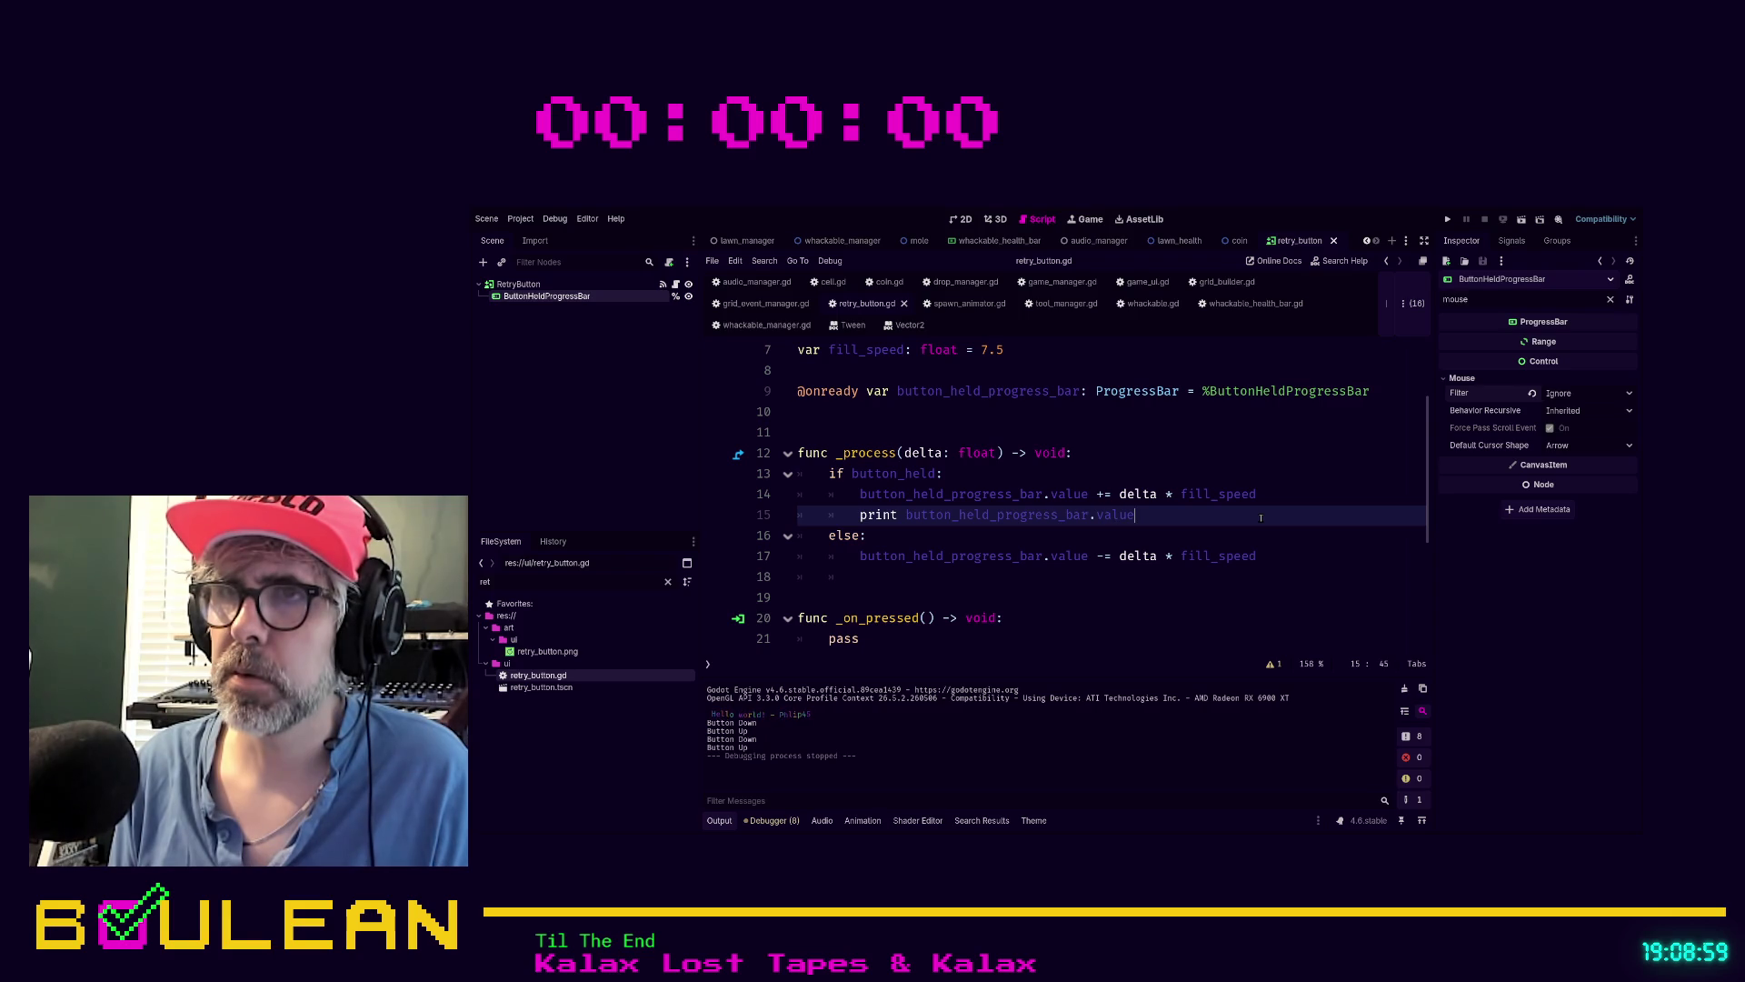
key(Home)
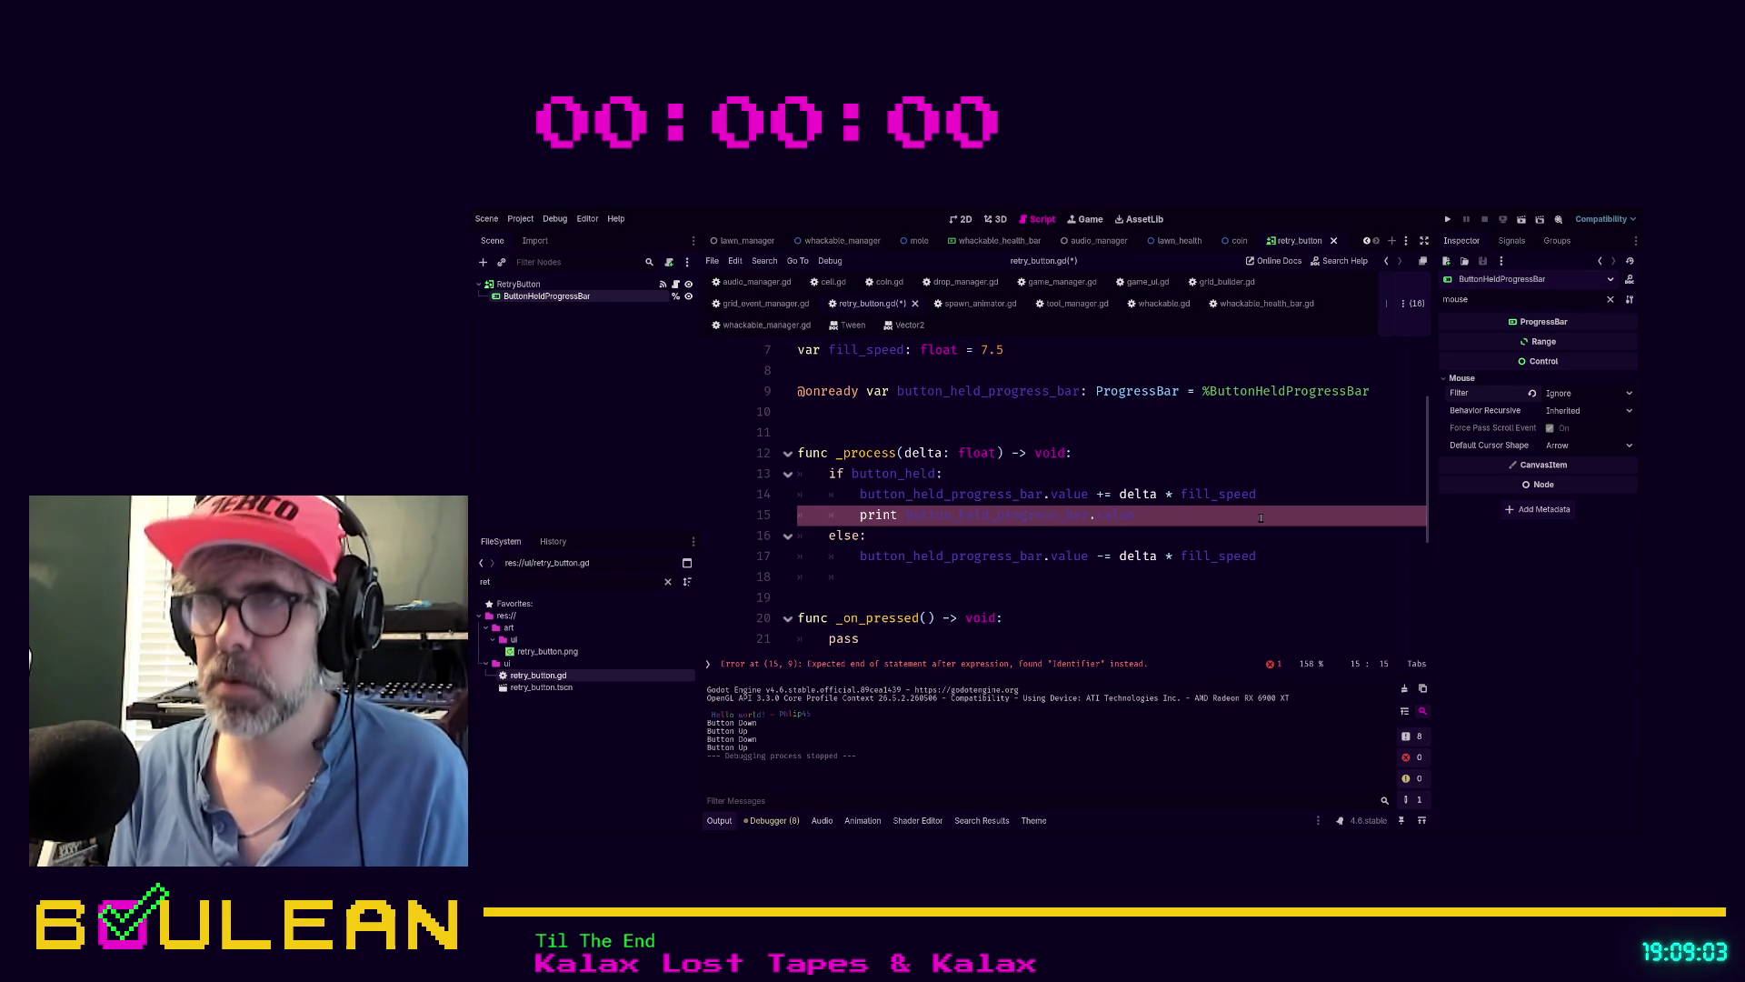
text(()
key(End)
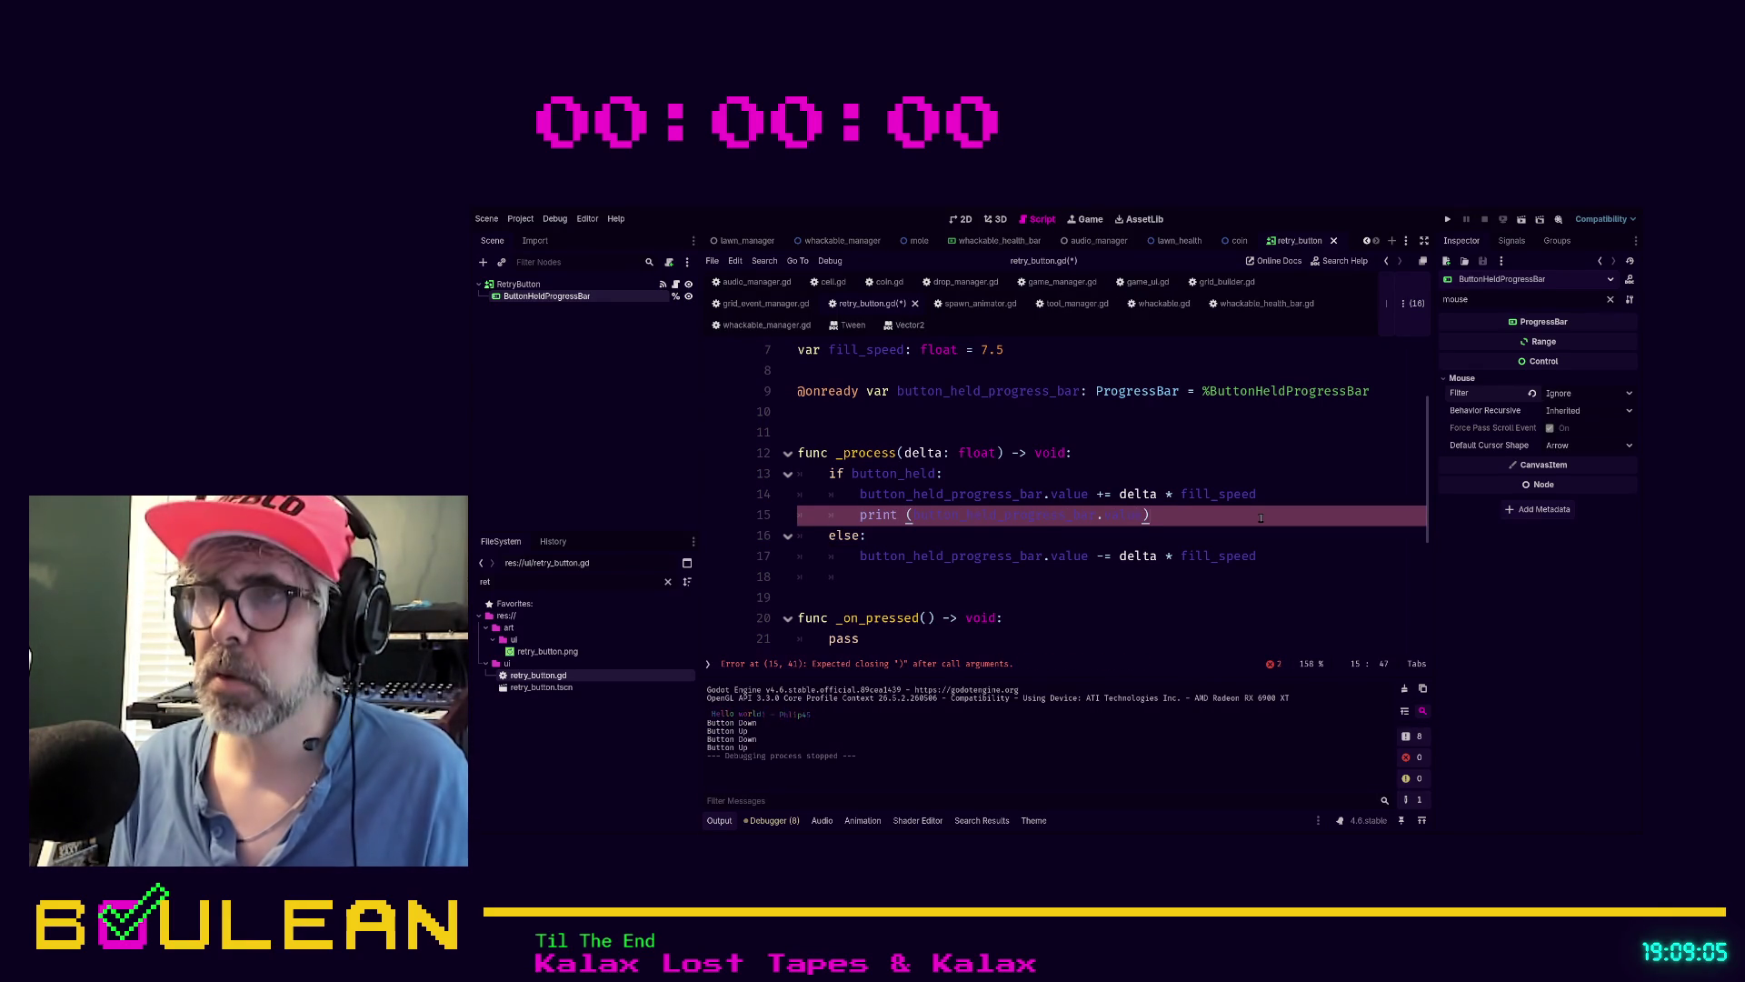
text())
Change fill_speed on line 7 from 7.5 to 75.0, then save and run the game
scroll(1261, 517, up, 3)
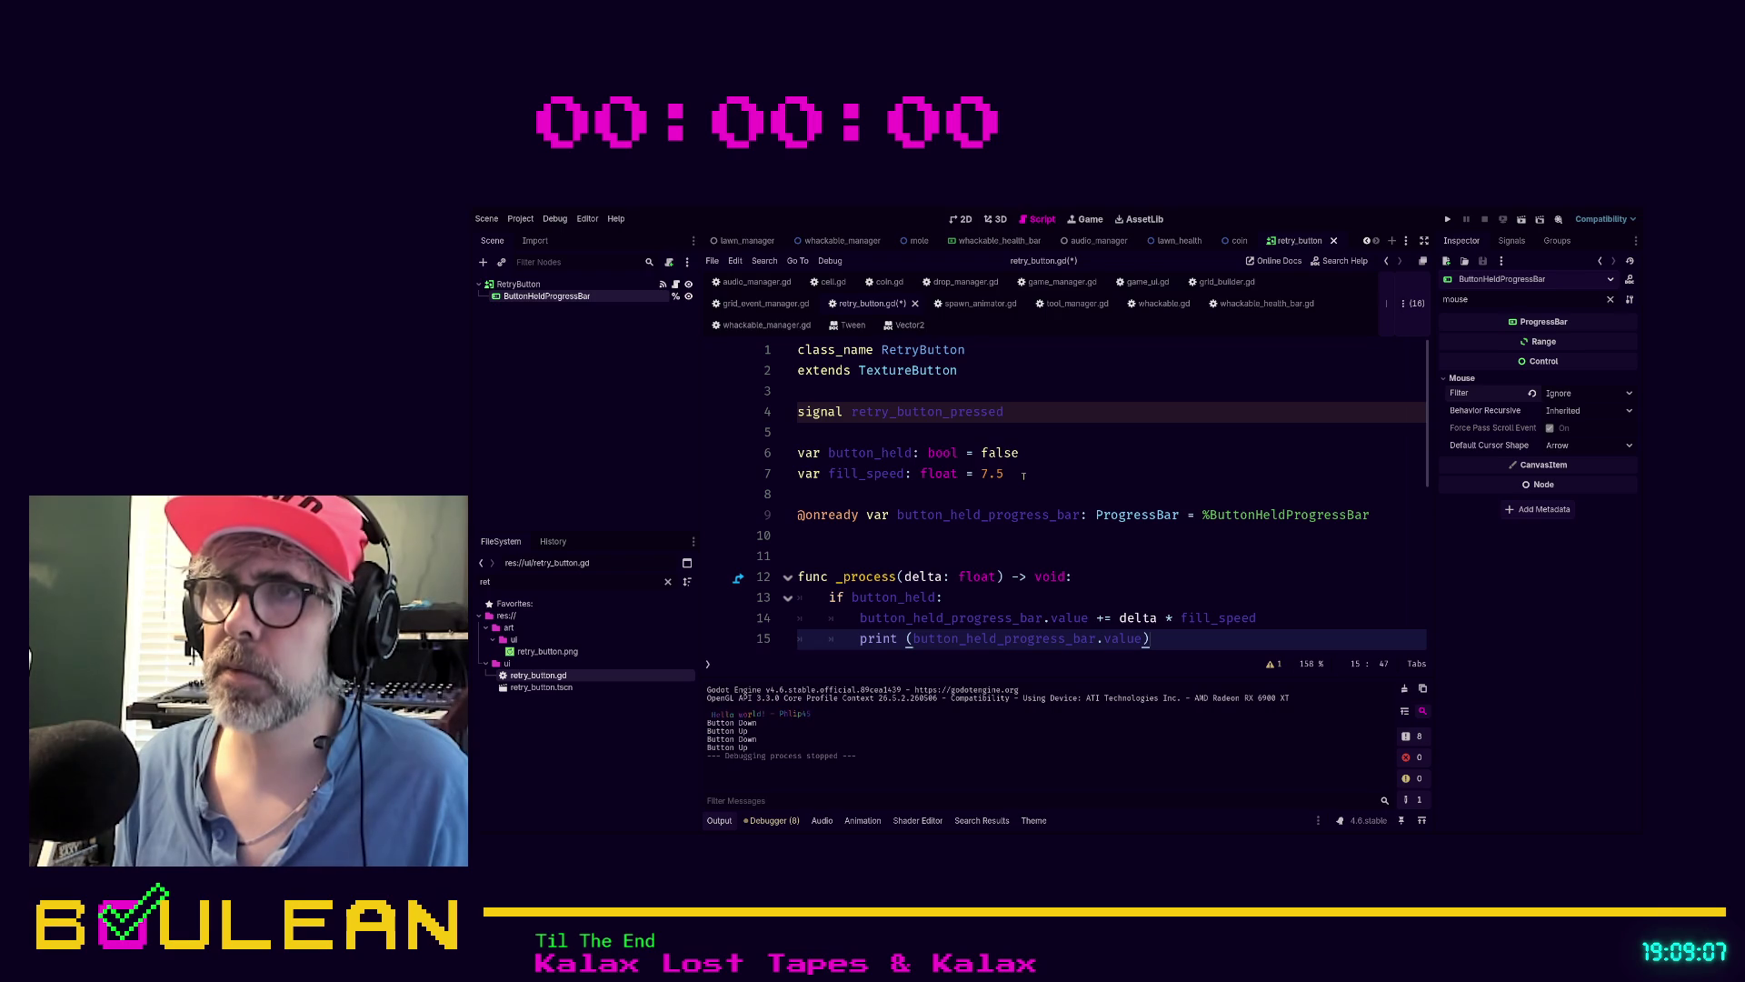
click(1060, 474)
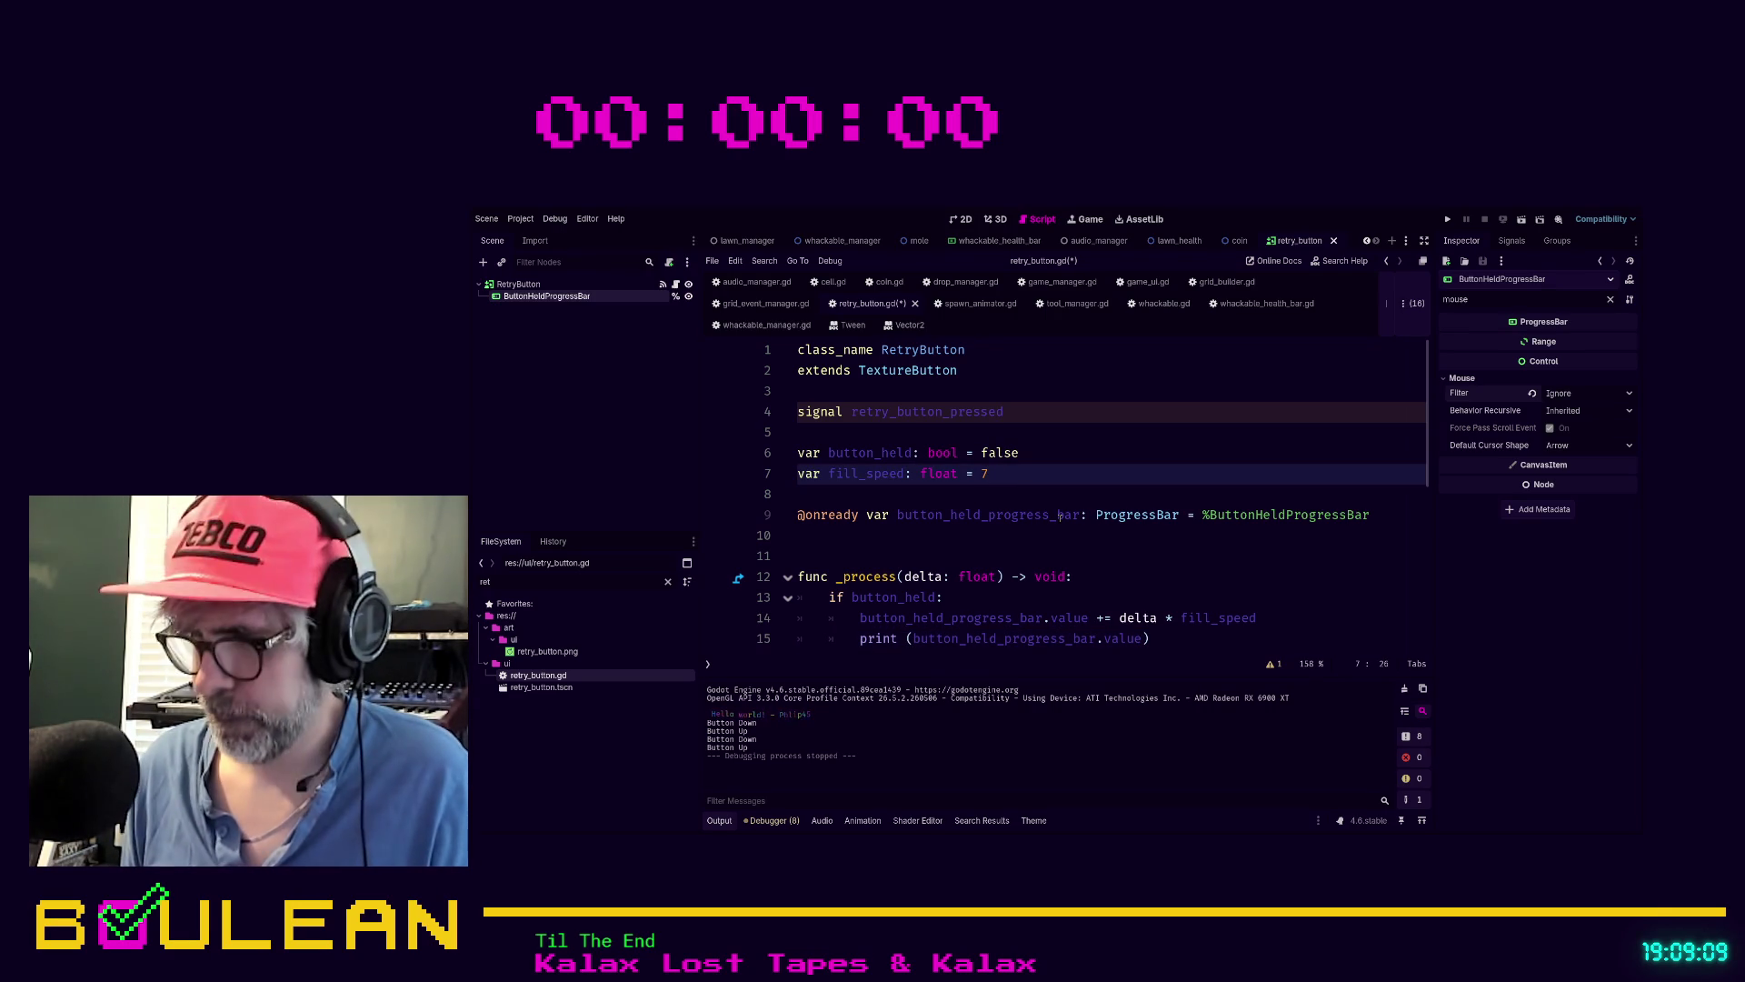
text(5.0)
key(F5)
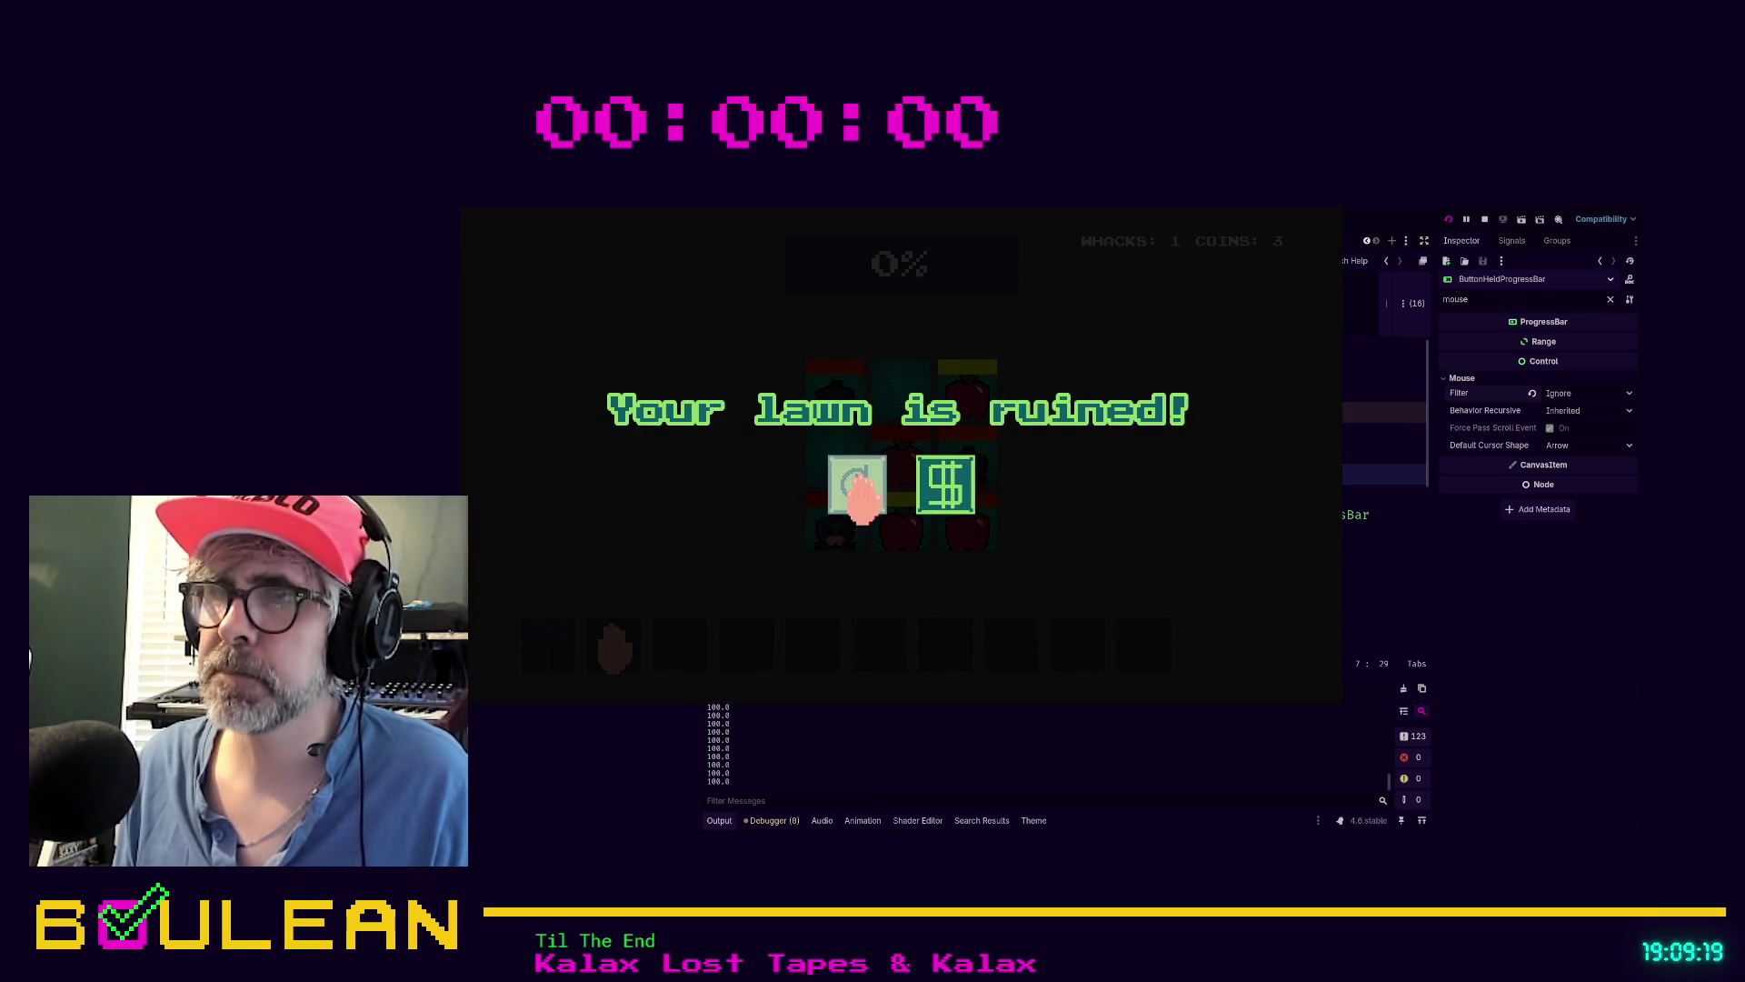
Hold the retry button twice so the bar fills and Output logs values up to 100.0
click(859, 491)
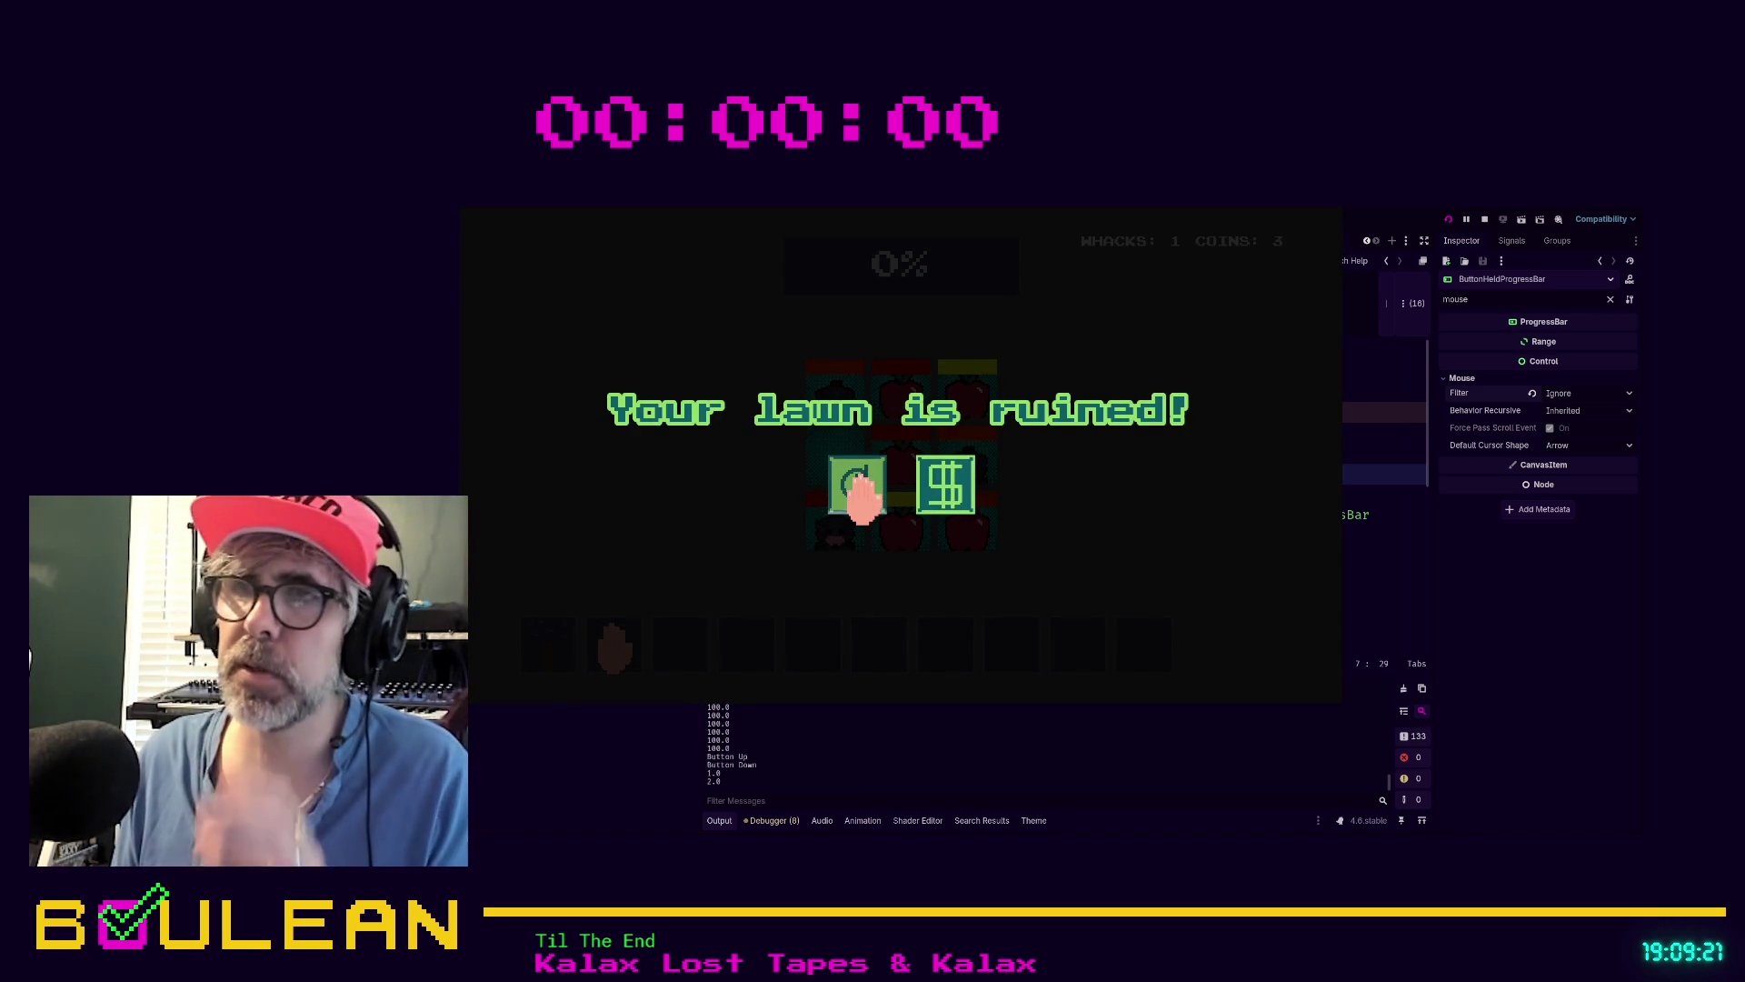
drag(860, 491, 863, 498)
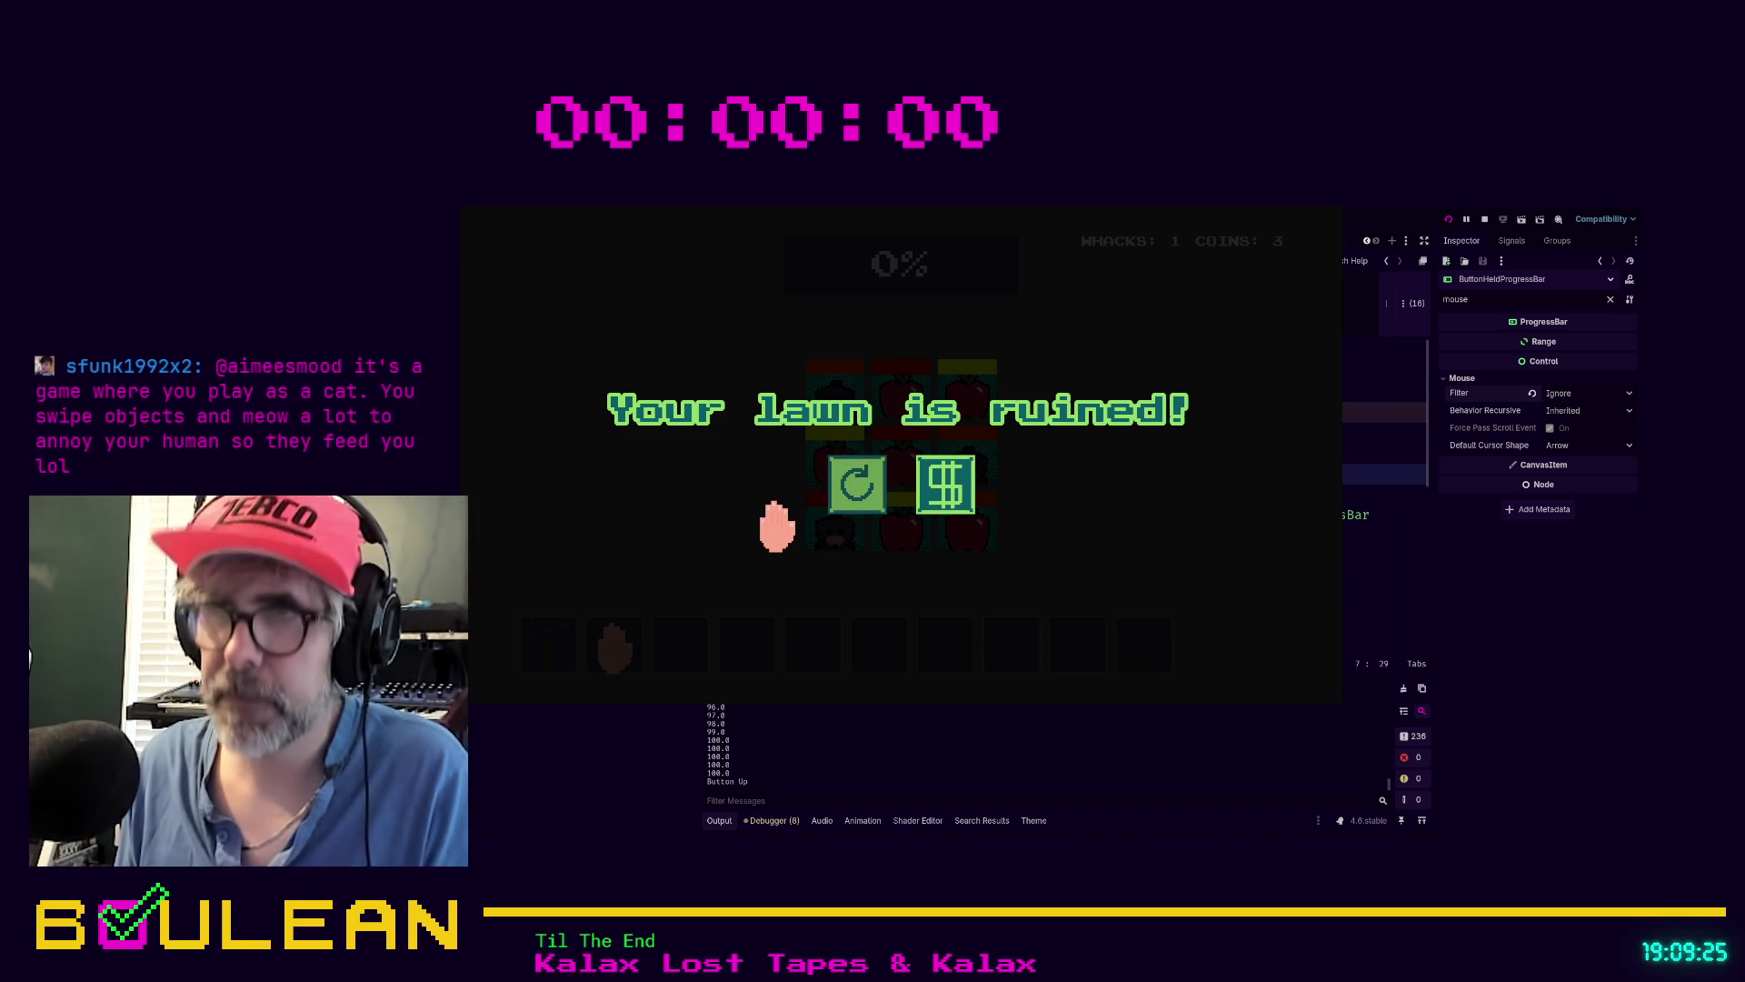
drag(841, 488, 779, 525)
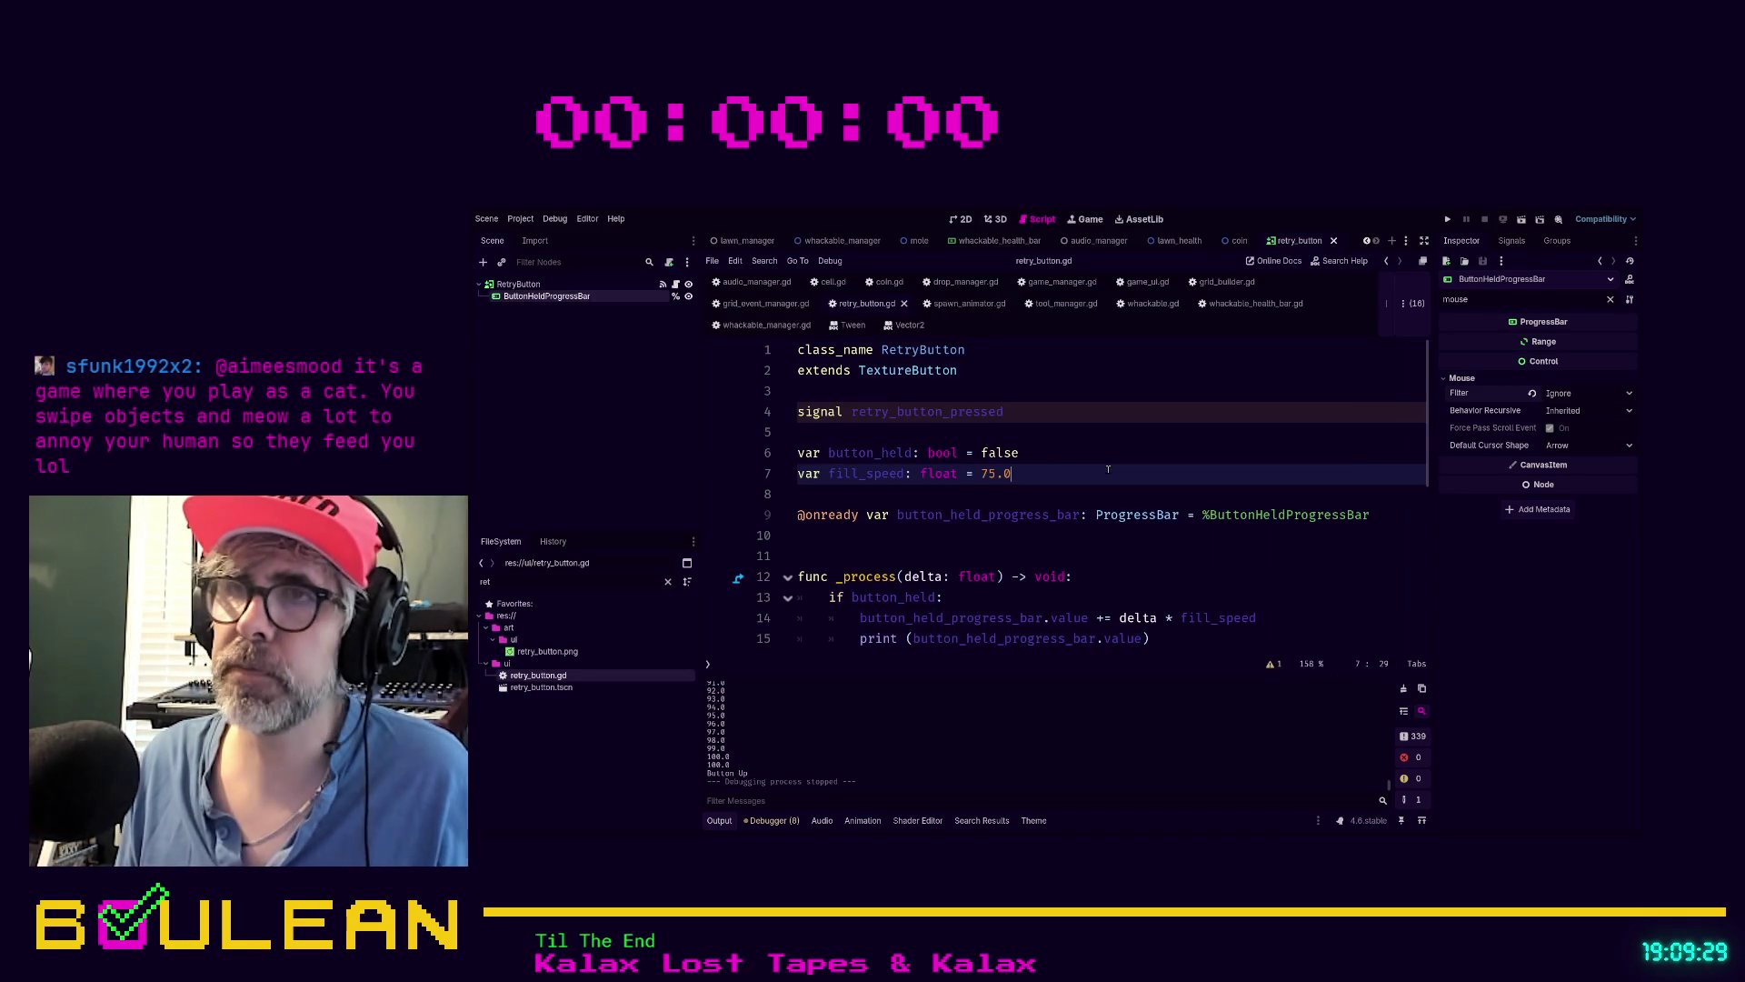
Replace the fill_speed value 75.0 with 225.0 on line 7 and run the game
triple_click(1021, 473)
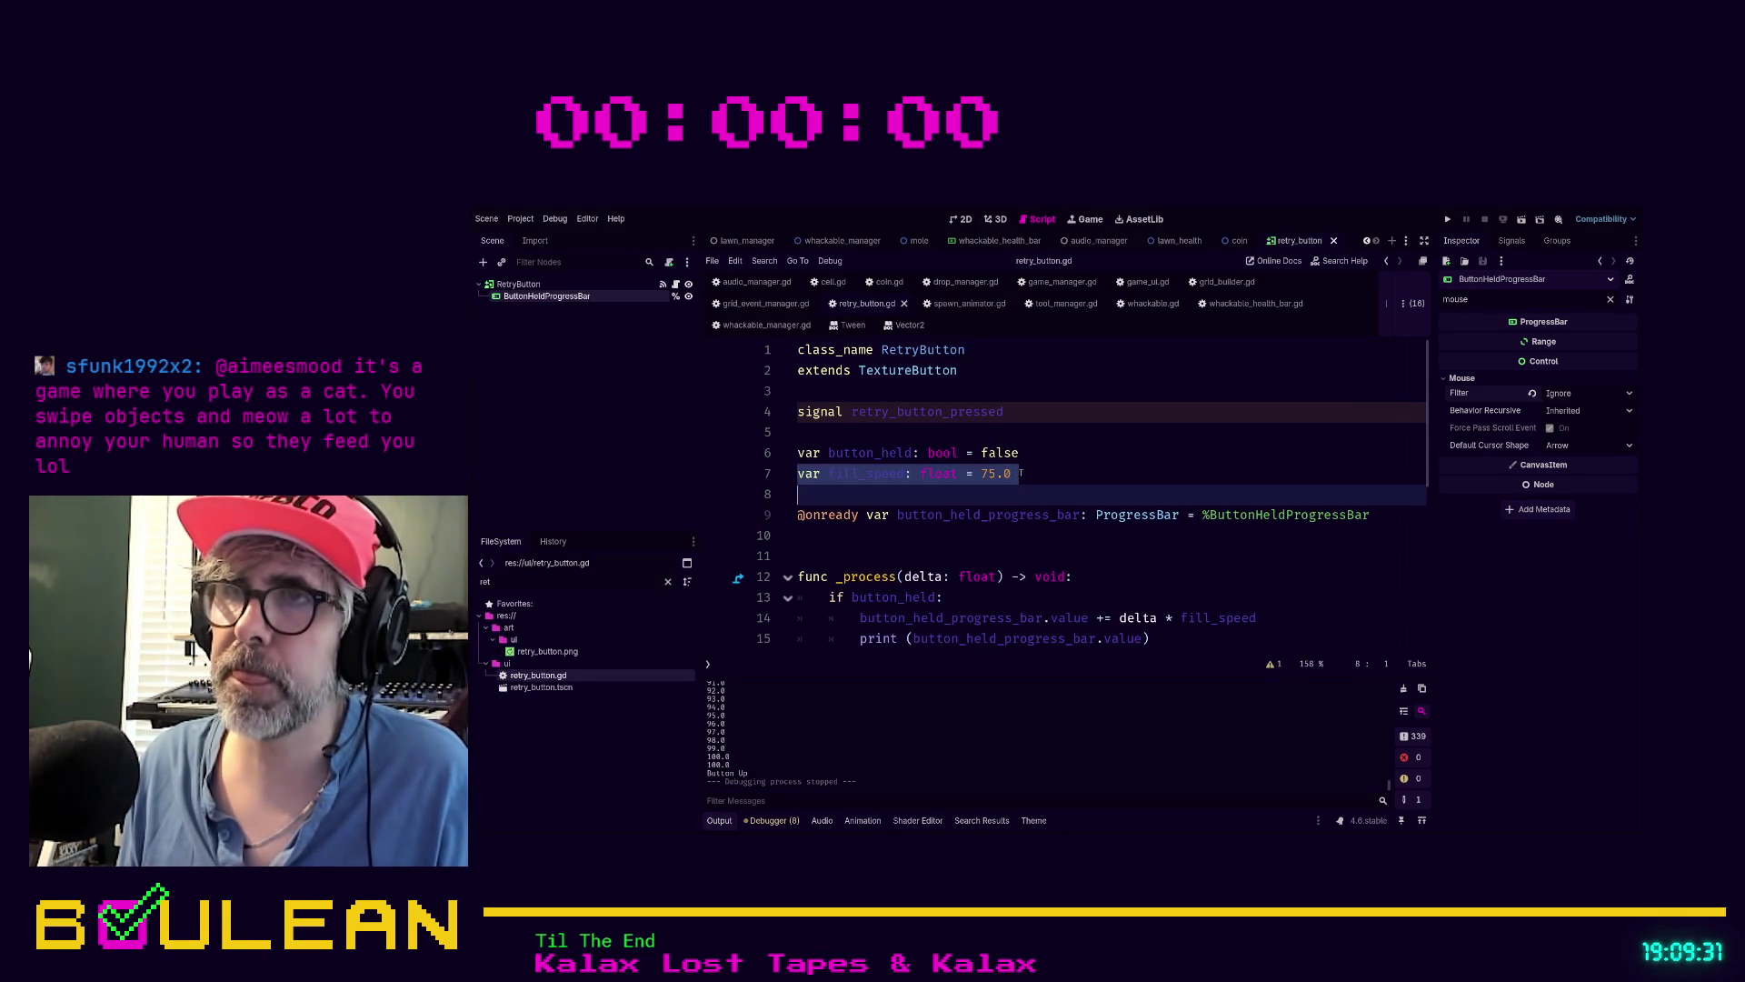
click(985, 473)
double_click(984, 473)
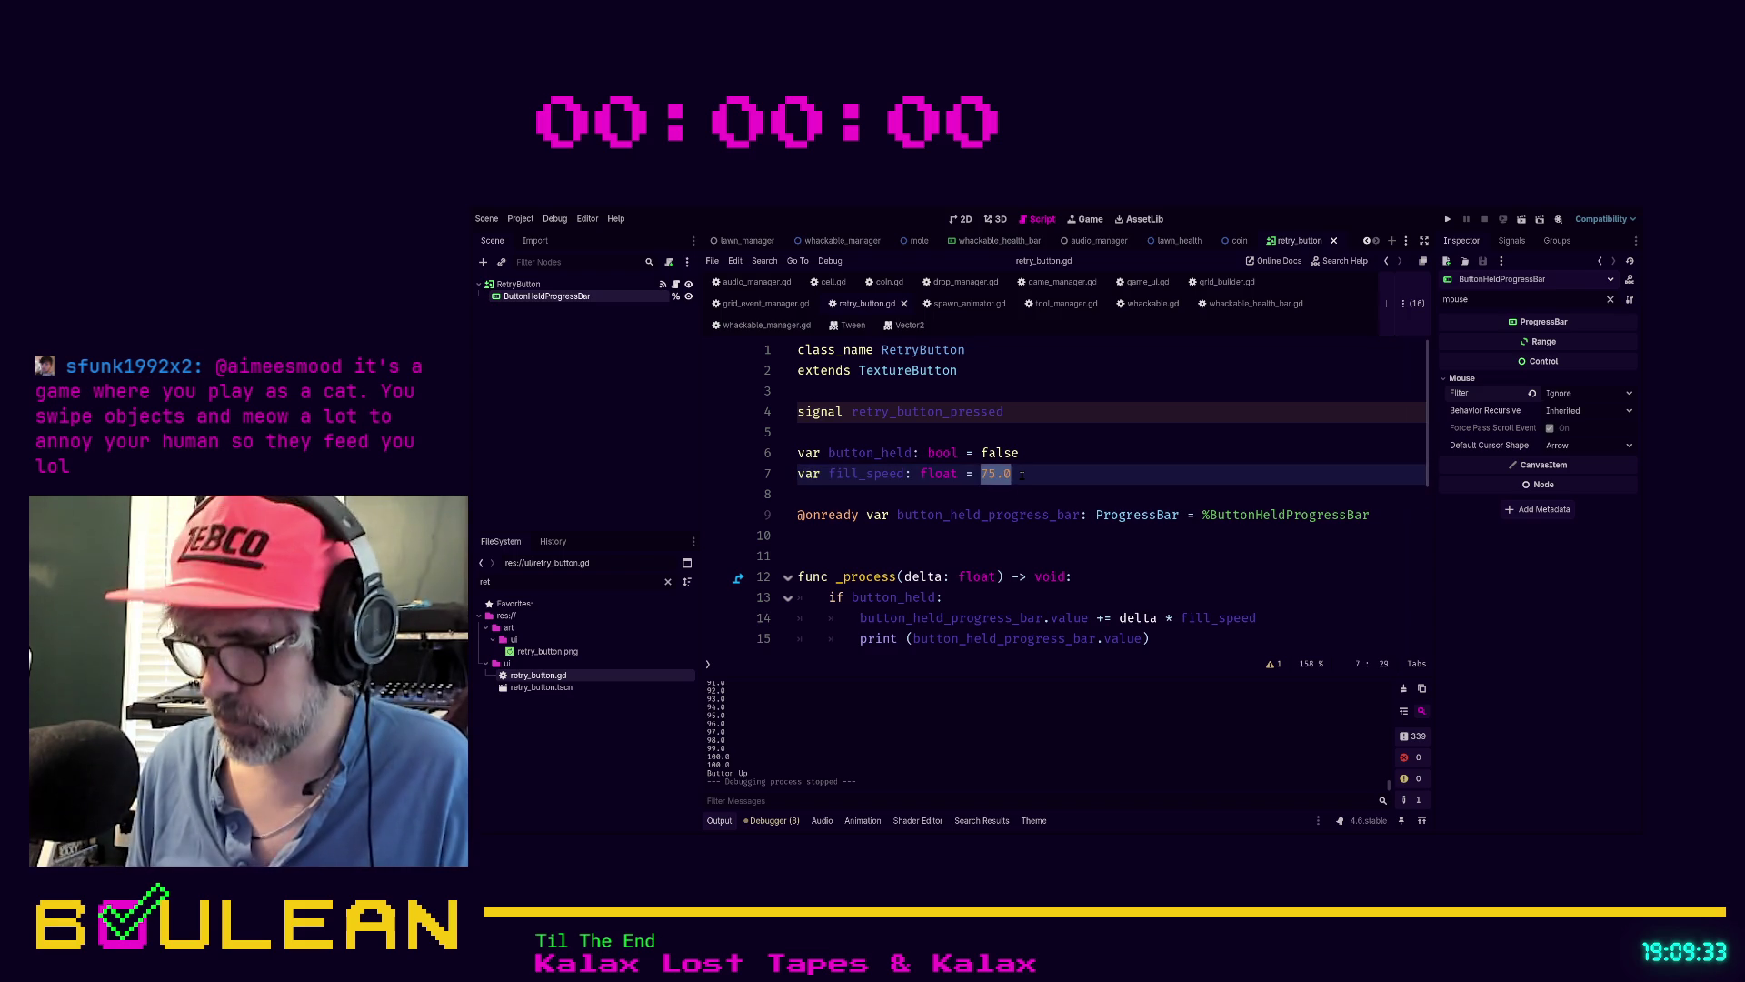
text(225.0)
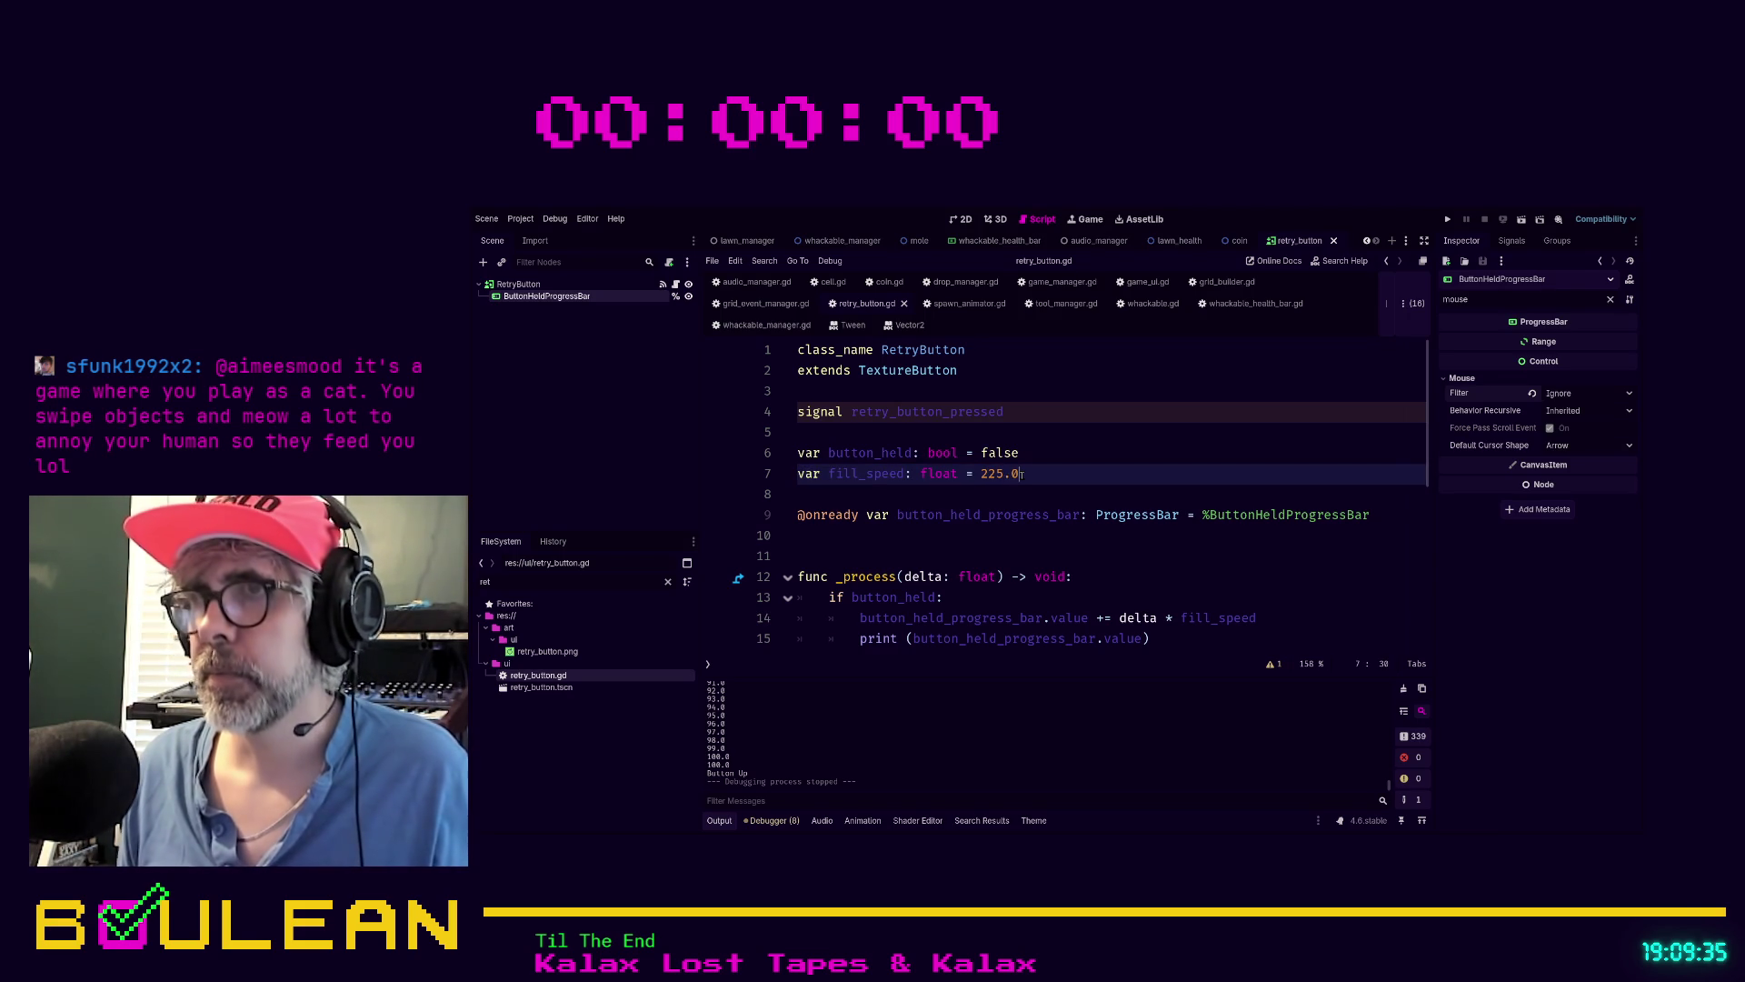
key(F5)
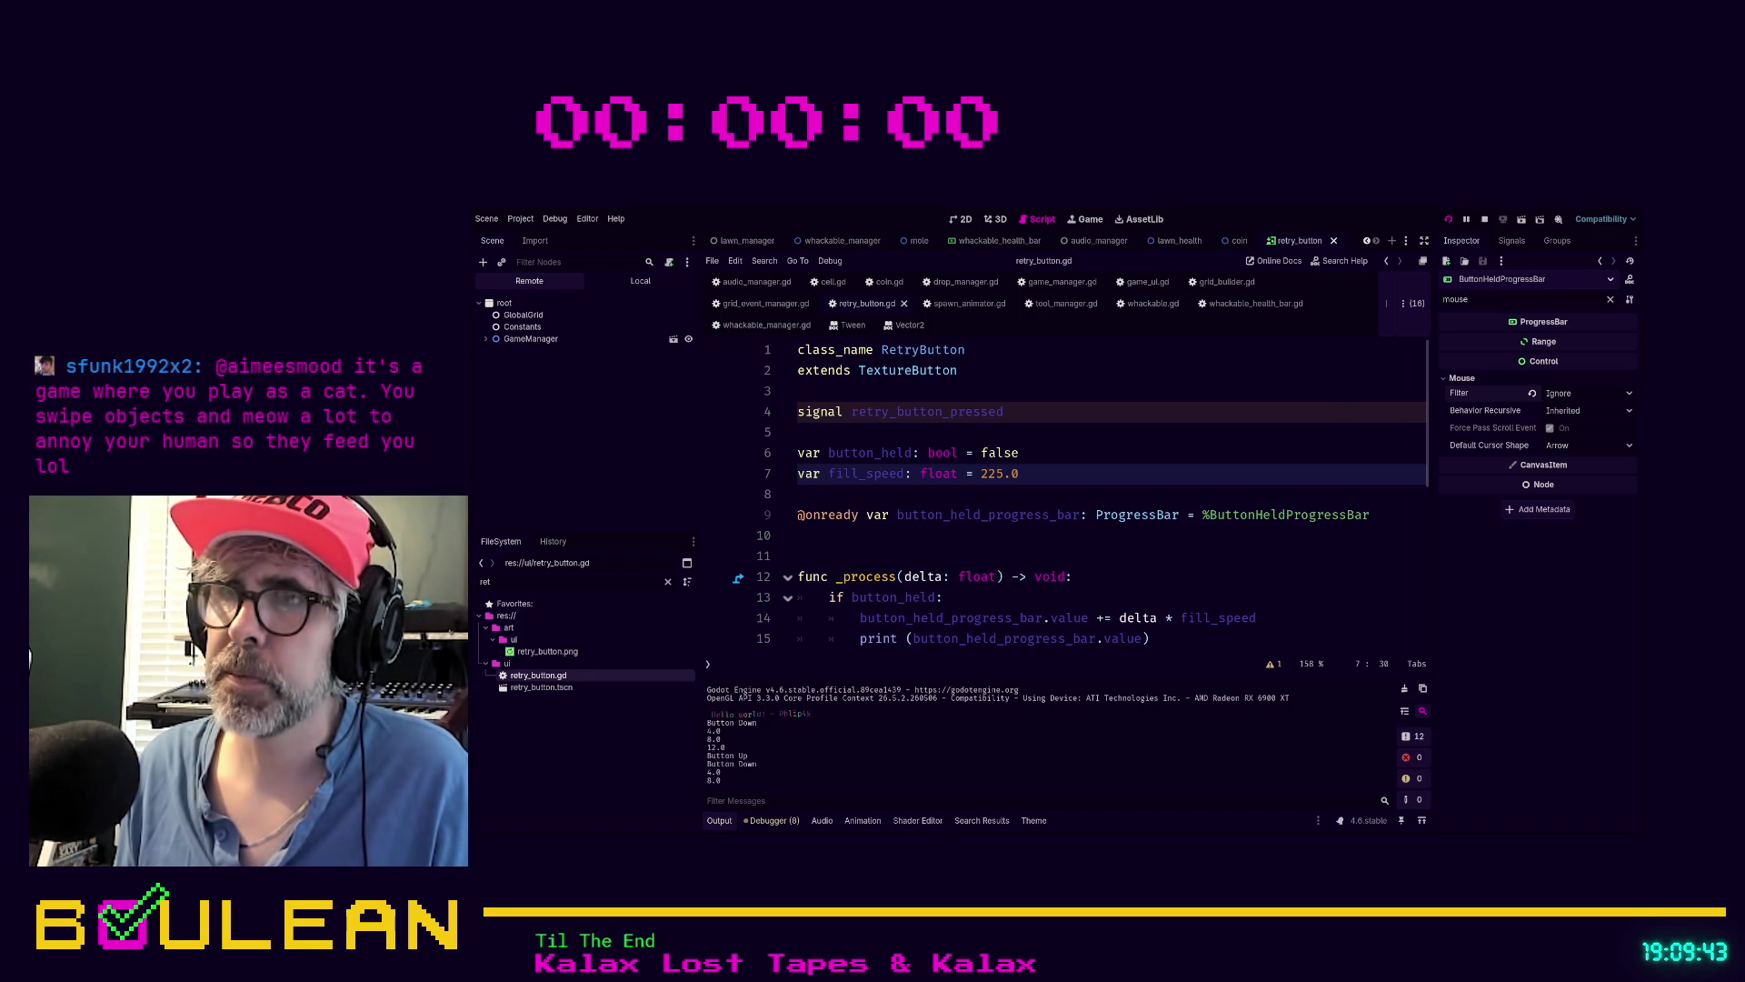
Test the retry bar with repeated taps and holds up to 100, then stop the game
key(F5)
click(835, 495)
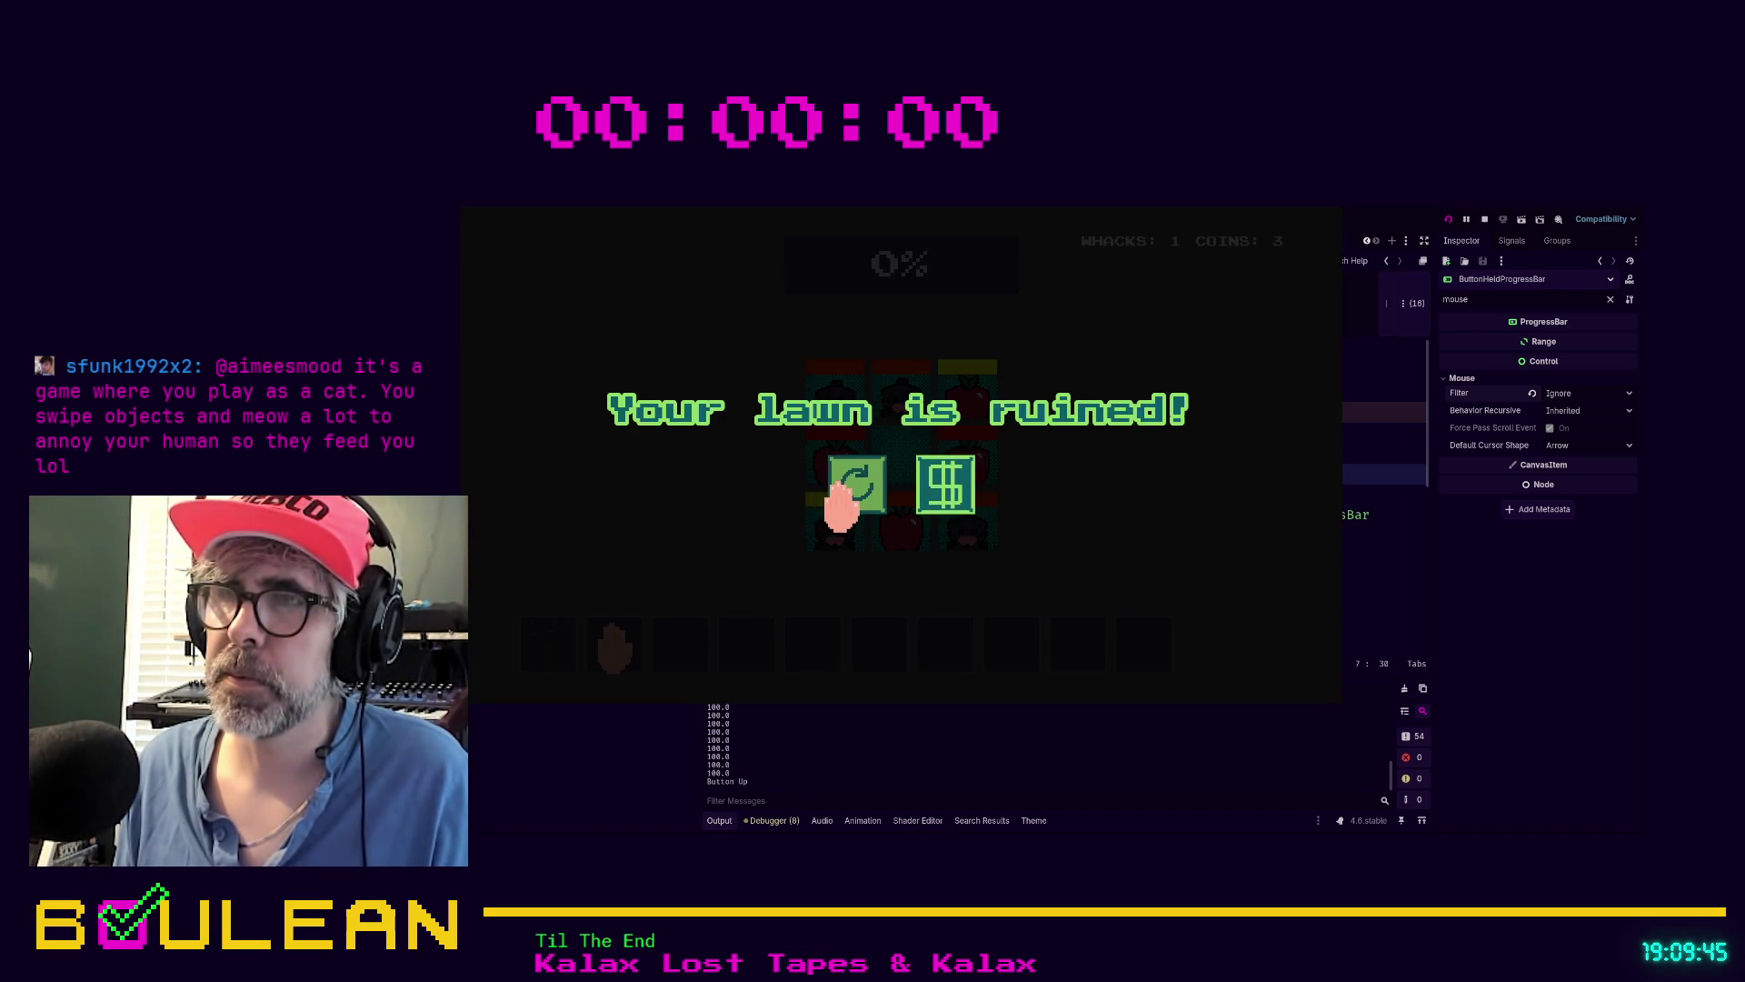
click(841, 496)
click(841, 495)
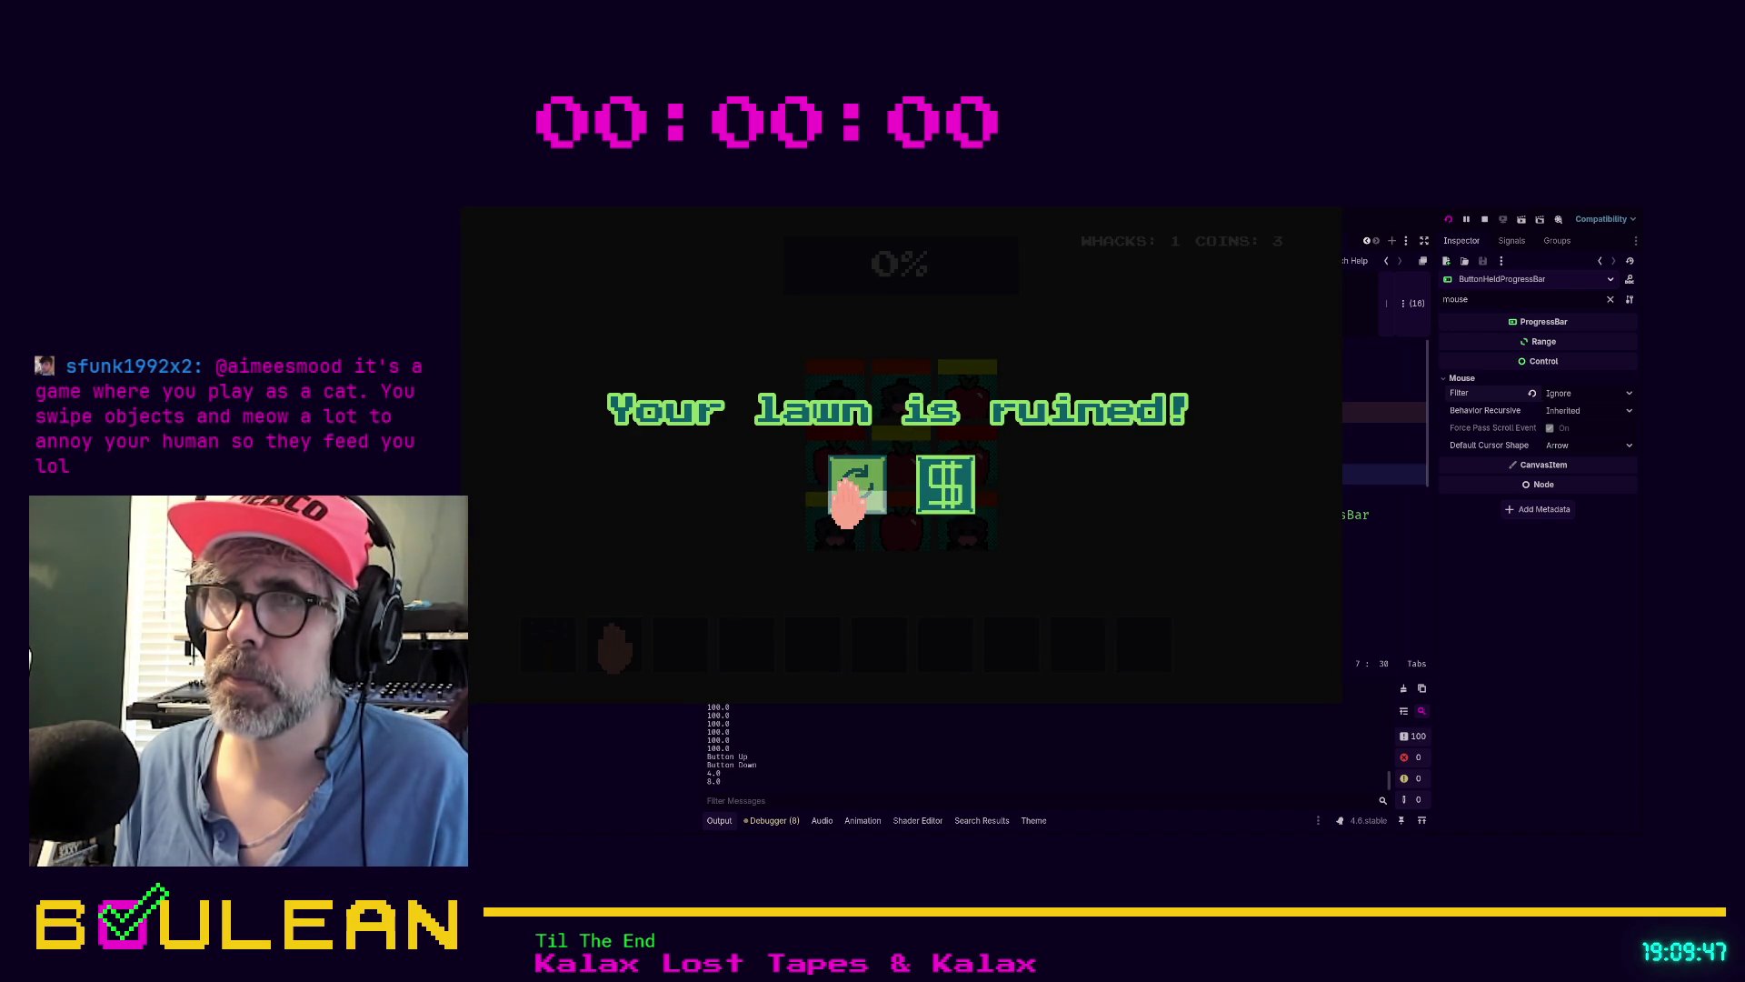
click(841, 495)
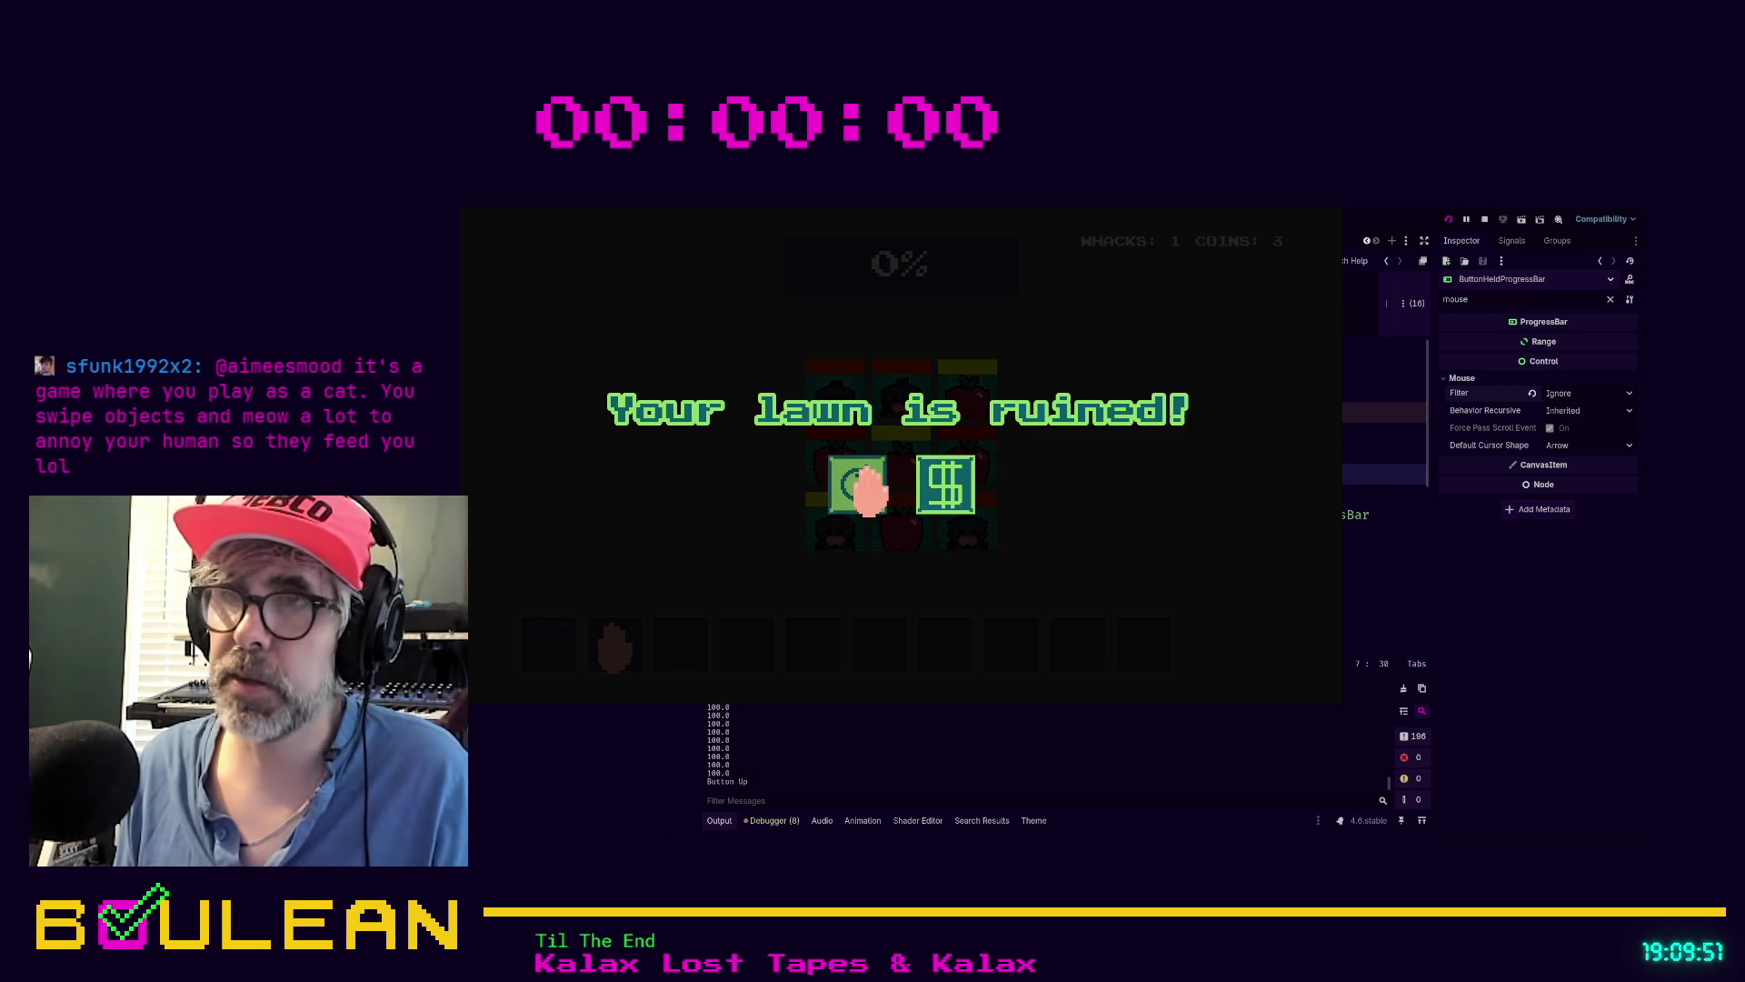
click(860, 486)
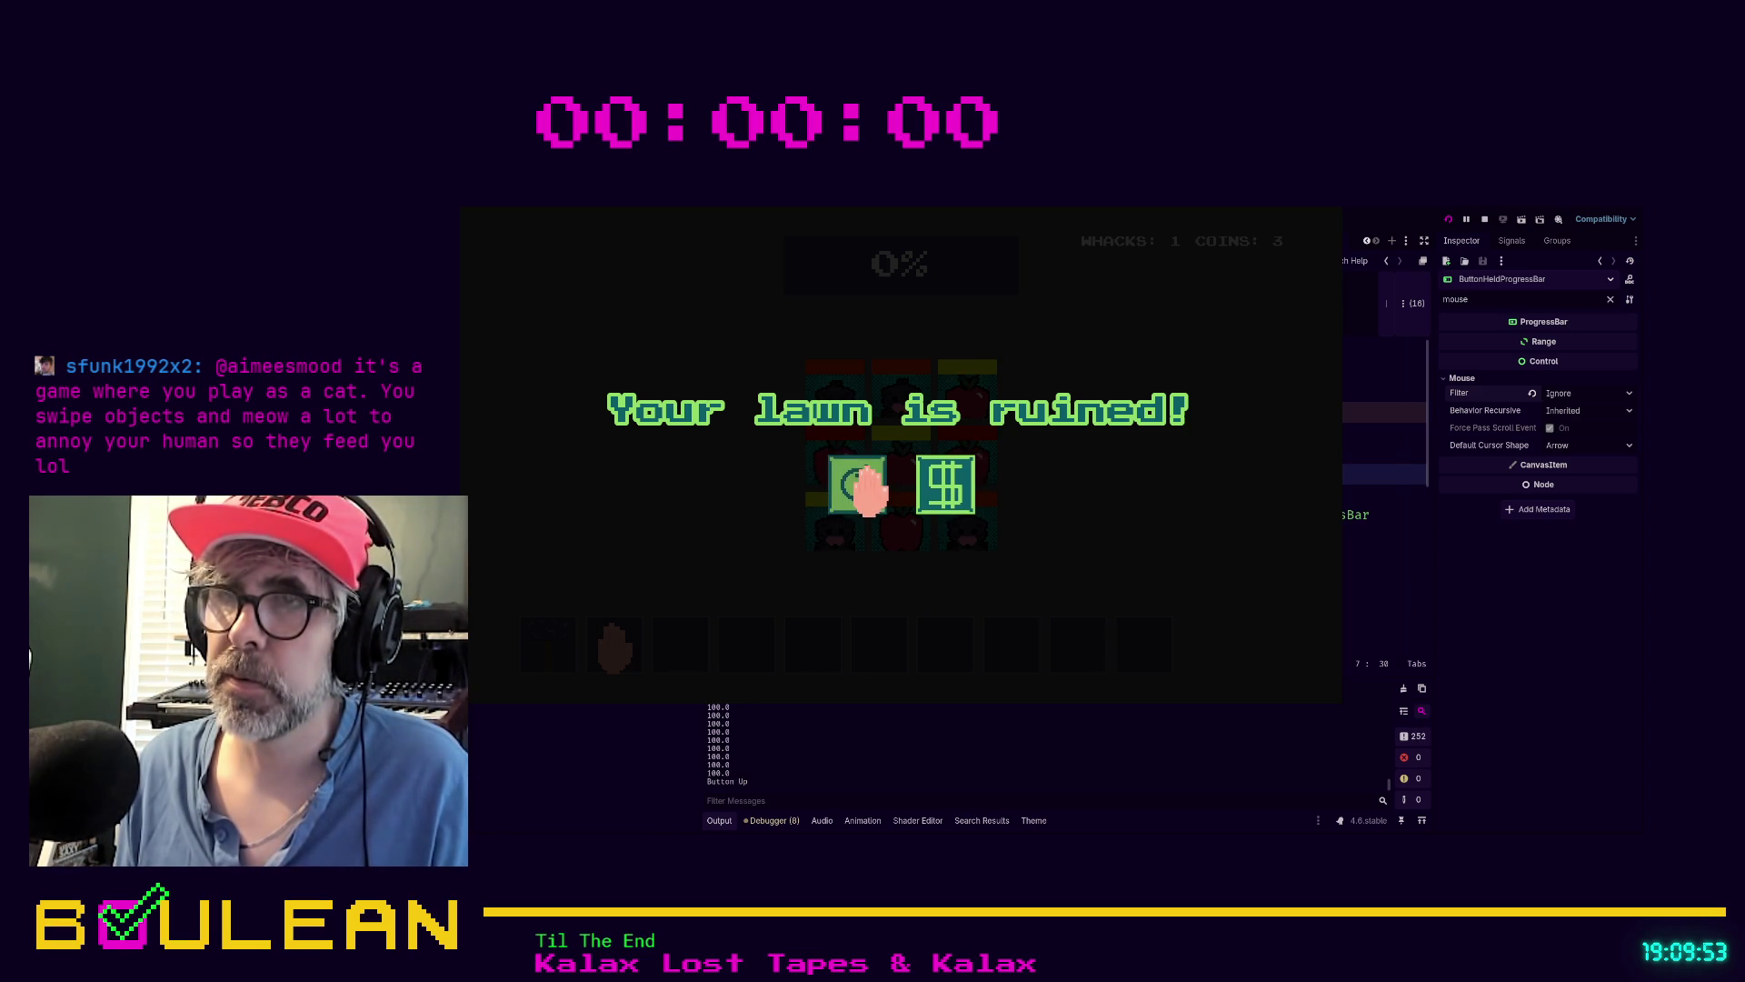
click(864, 490)
click(863, 489)
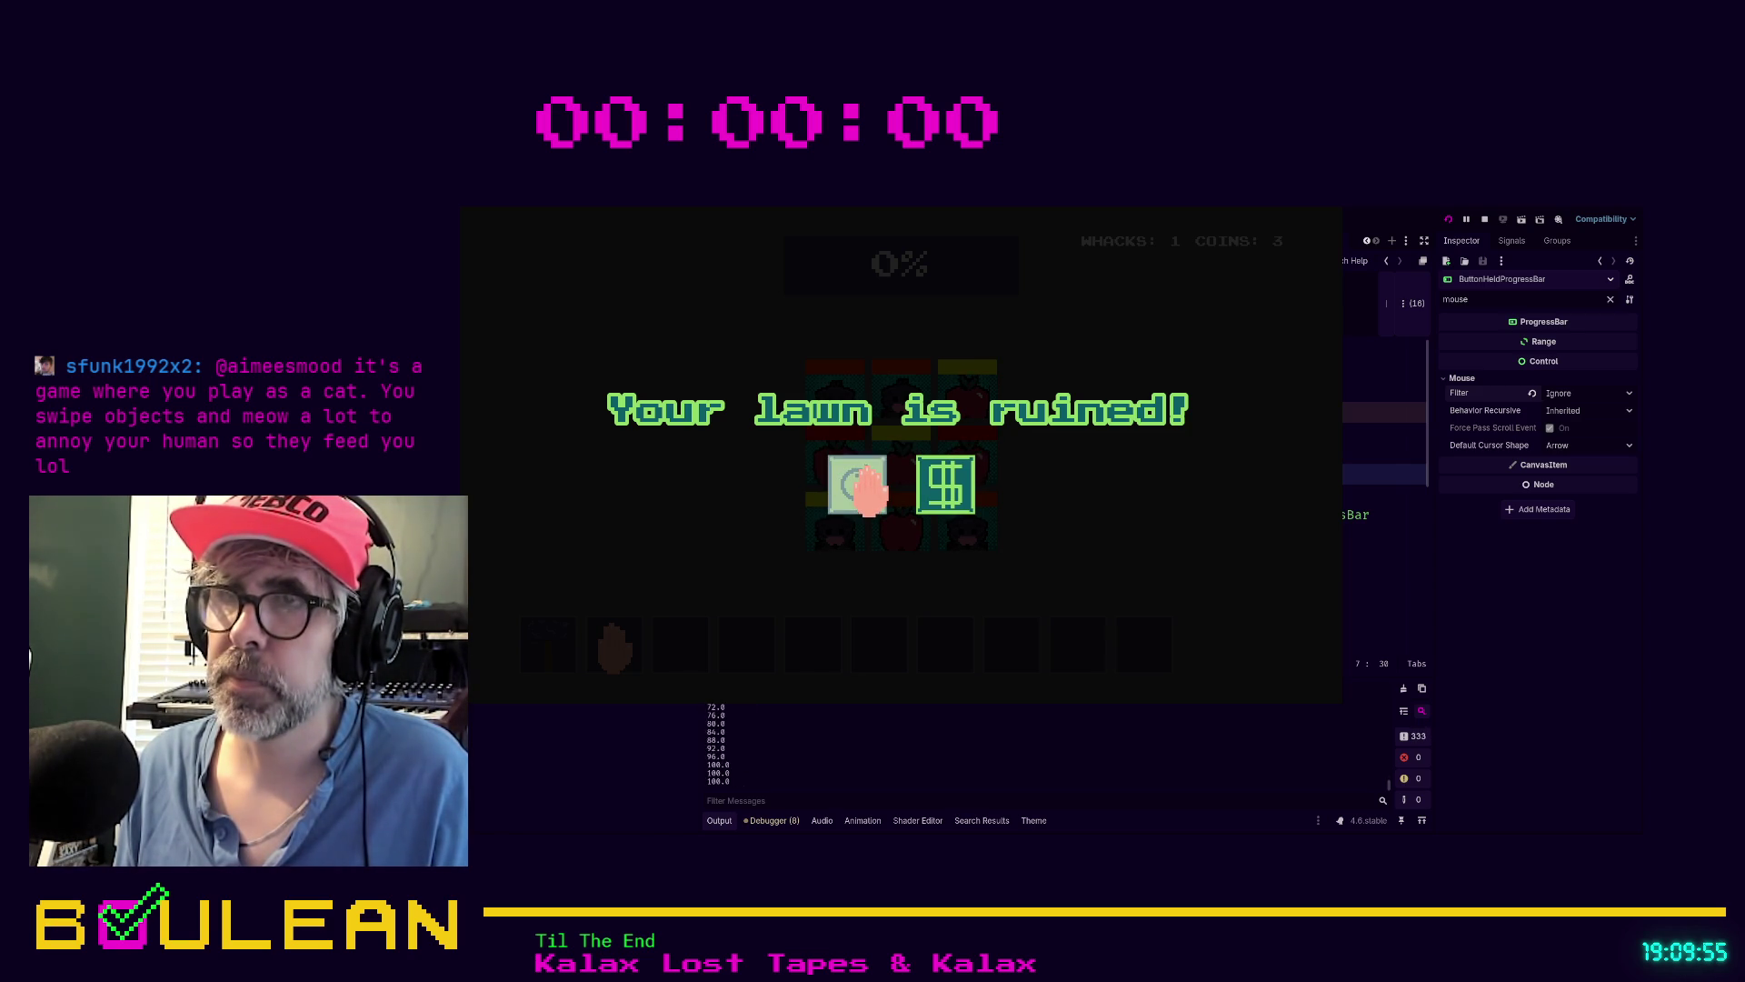
click(868, 491)
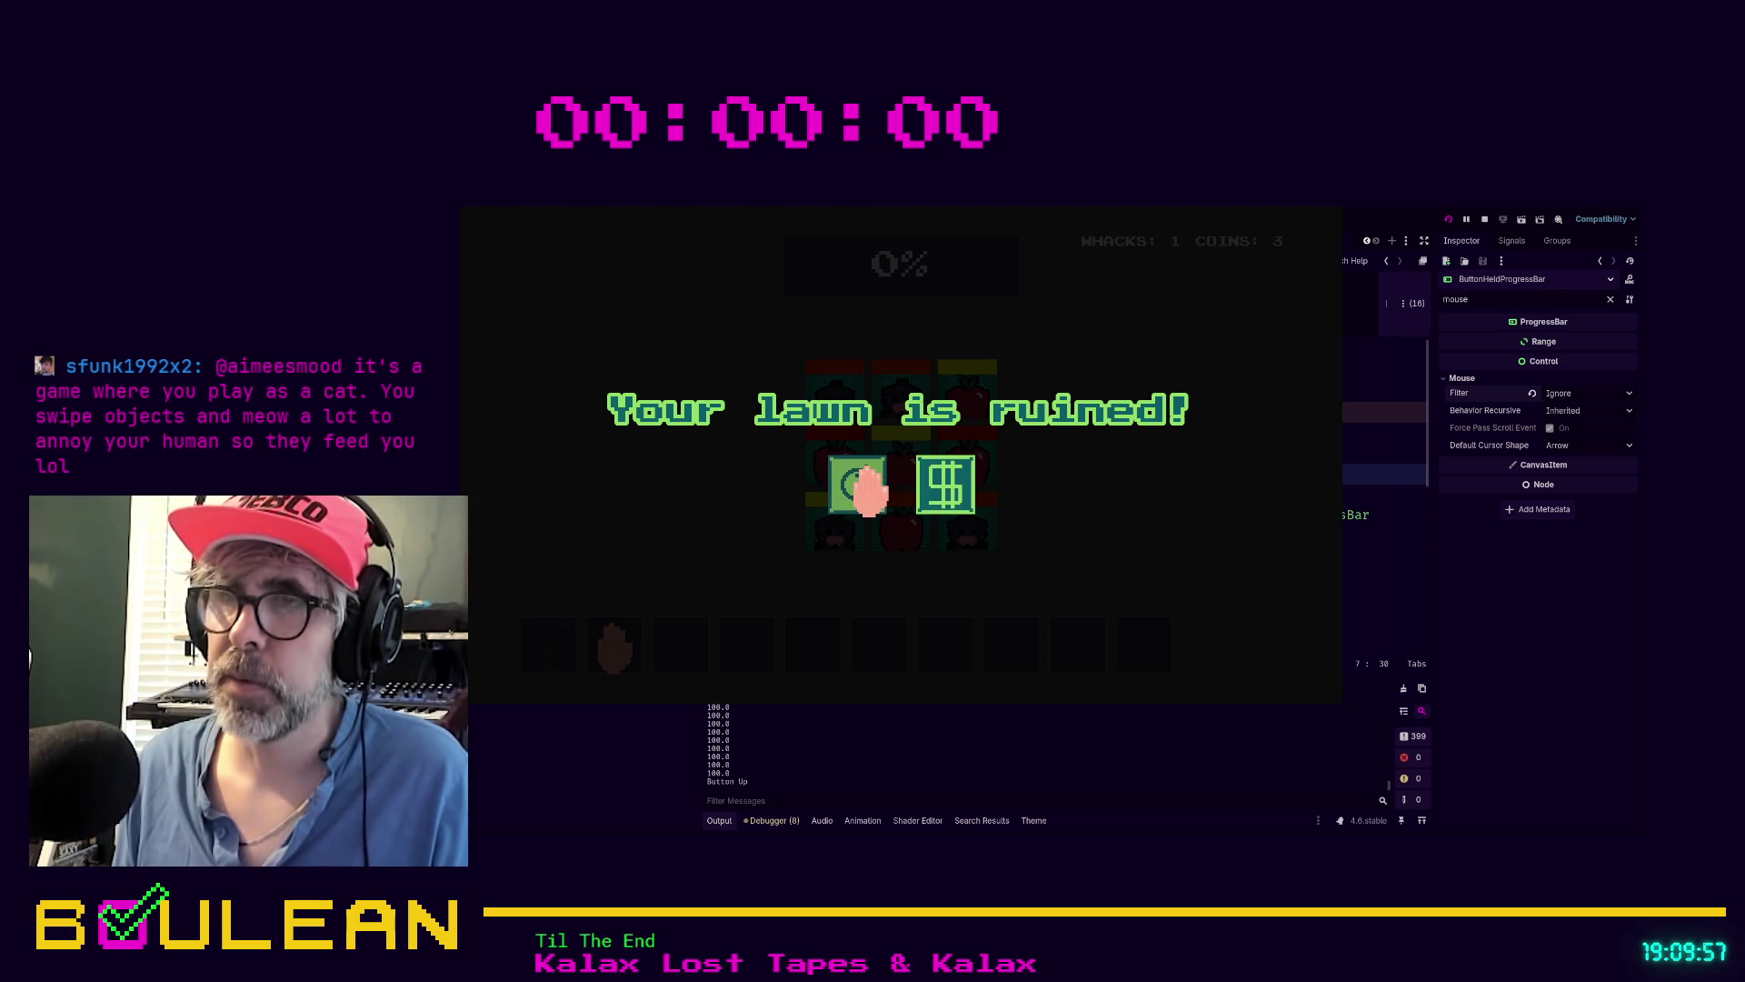
click(852, 509)
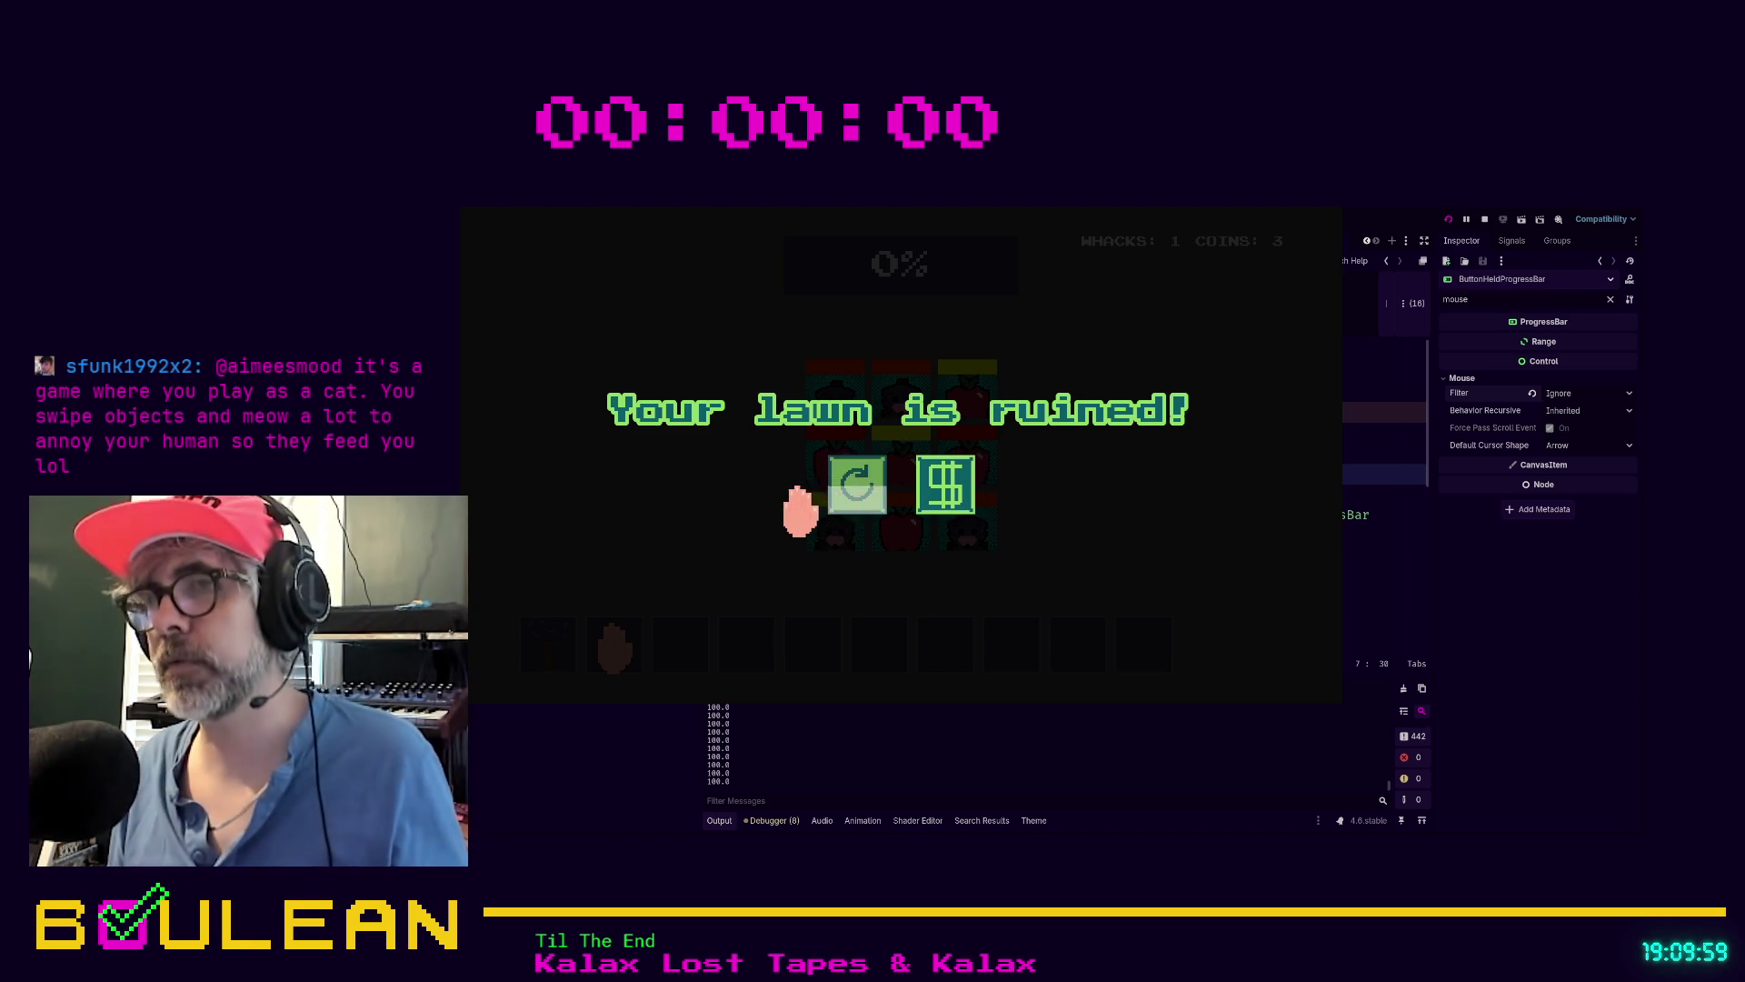
key(F8)
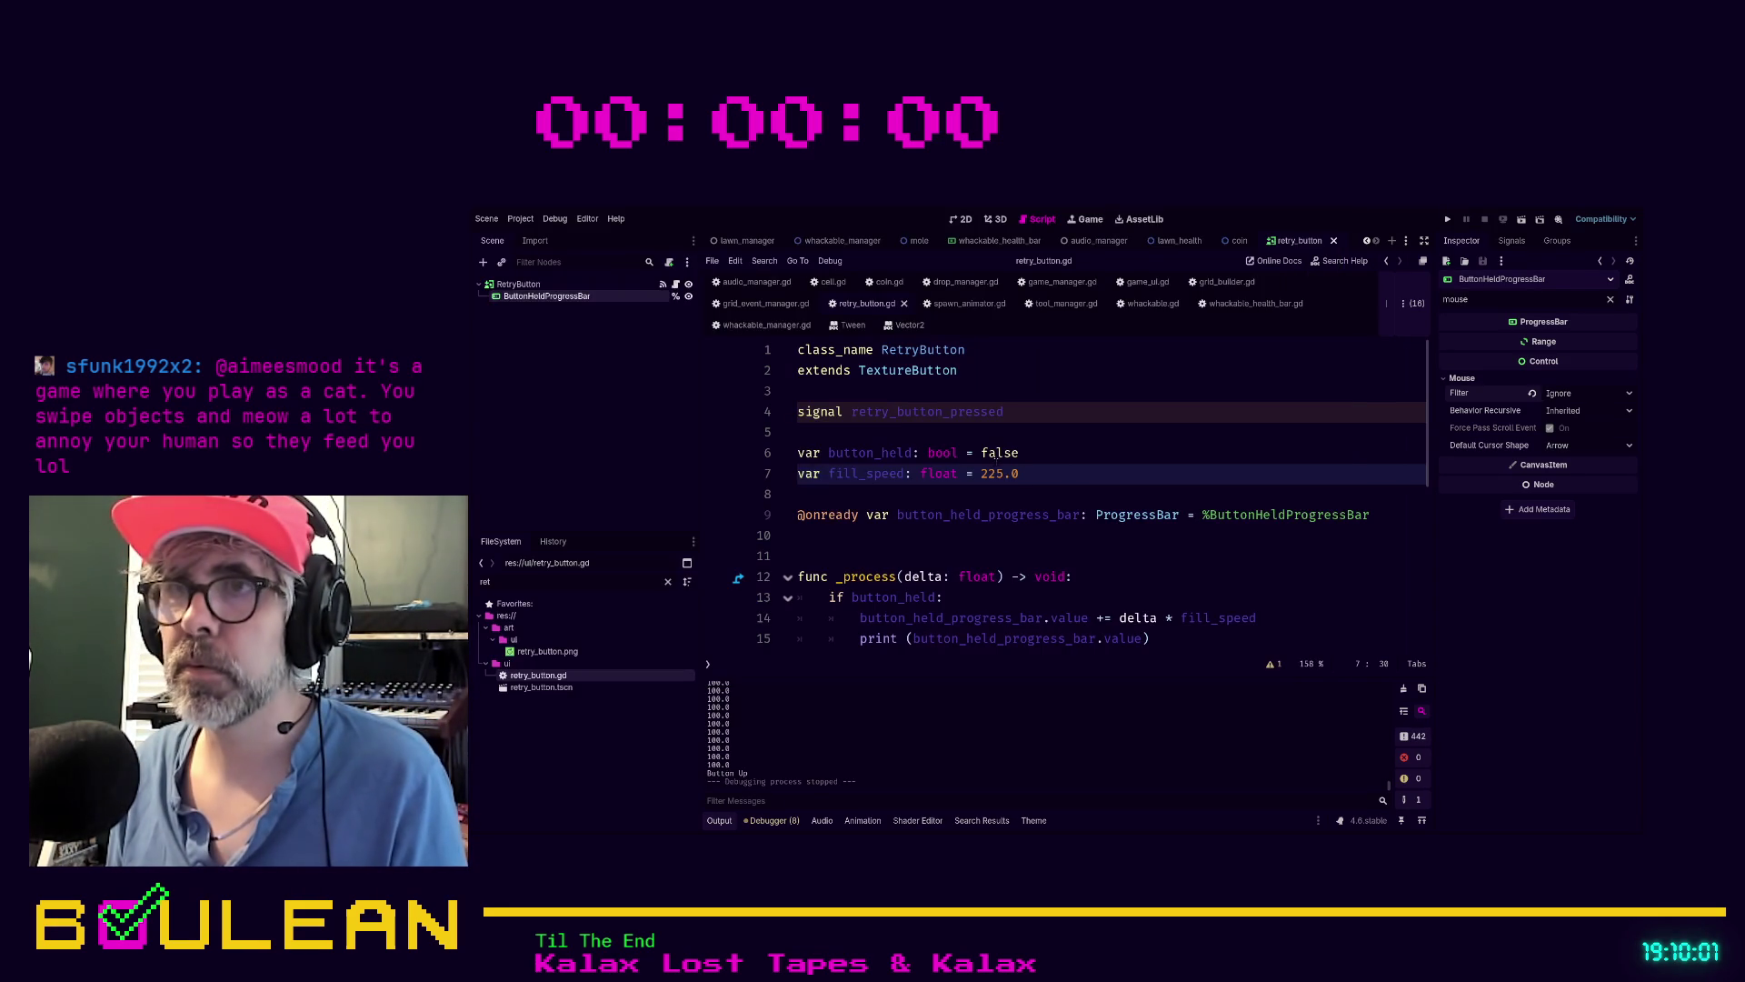
Change fill_speed from 225 to 300.0 on line 7 and launch the game again
click(1008, 473)
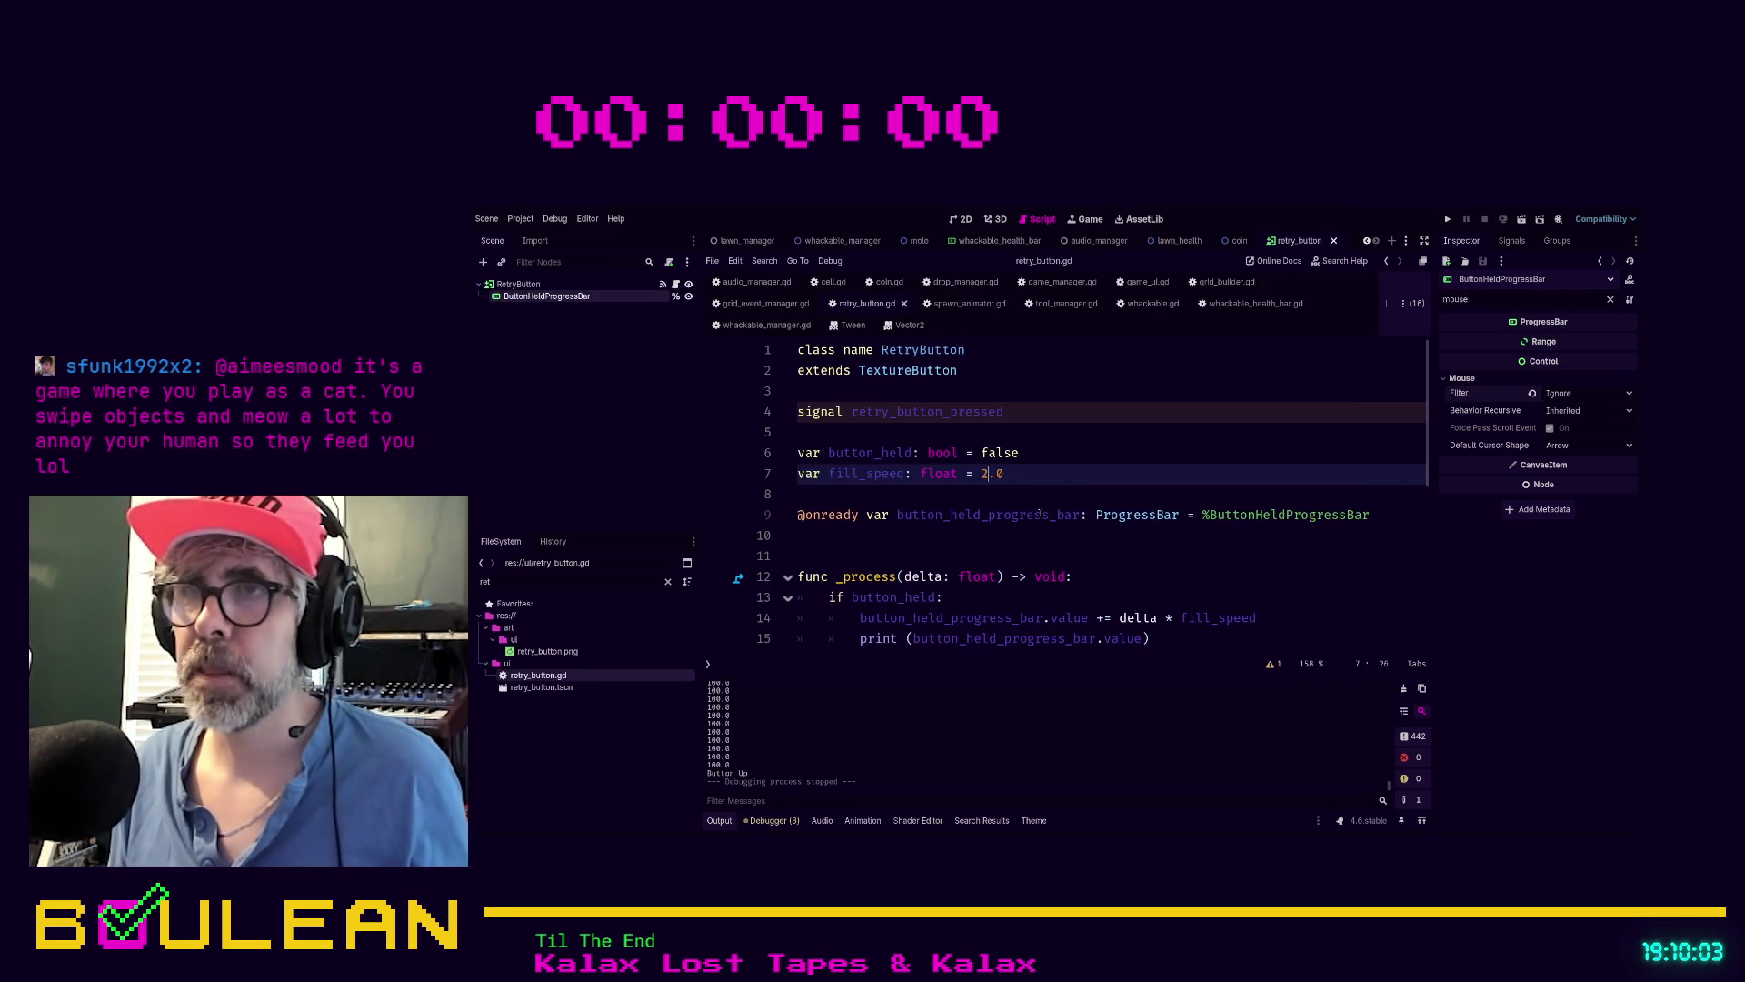
key(BackSpace)
key(BackSpace)
key(BackSpace)
text(300)
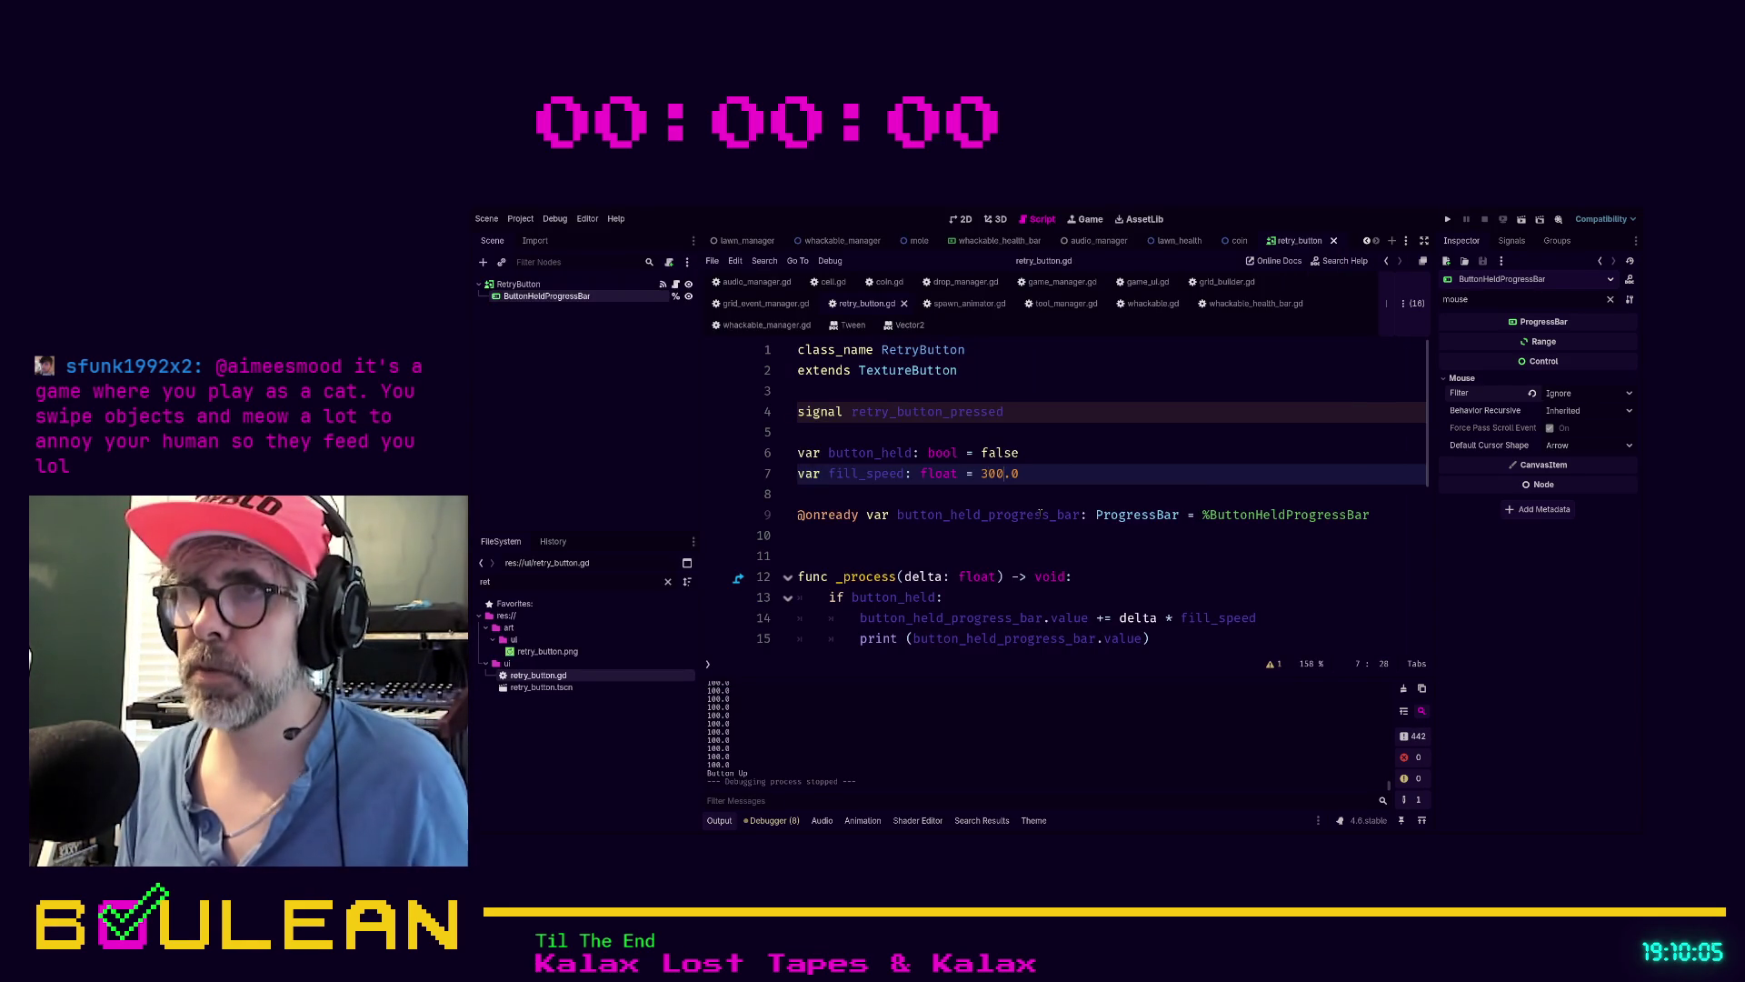
key(F6)
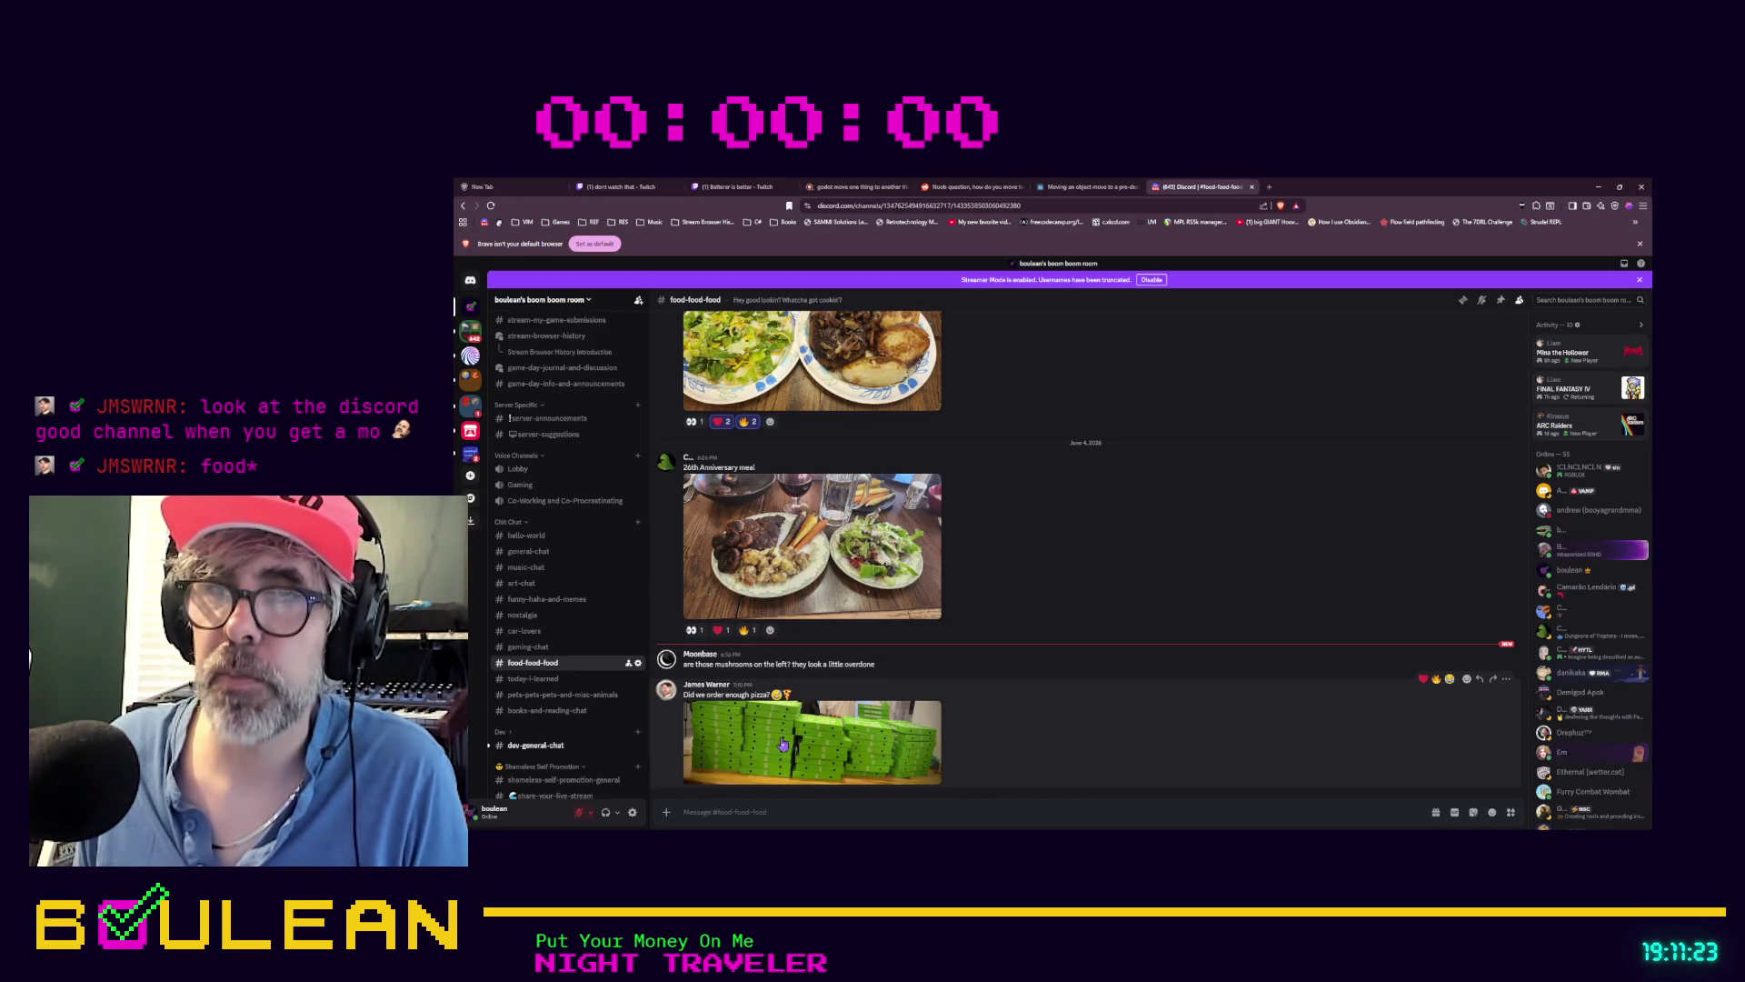
View the stacked pizza boxes photo full-size, then minimize the browser
click(777, 742)
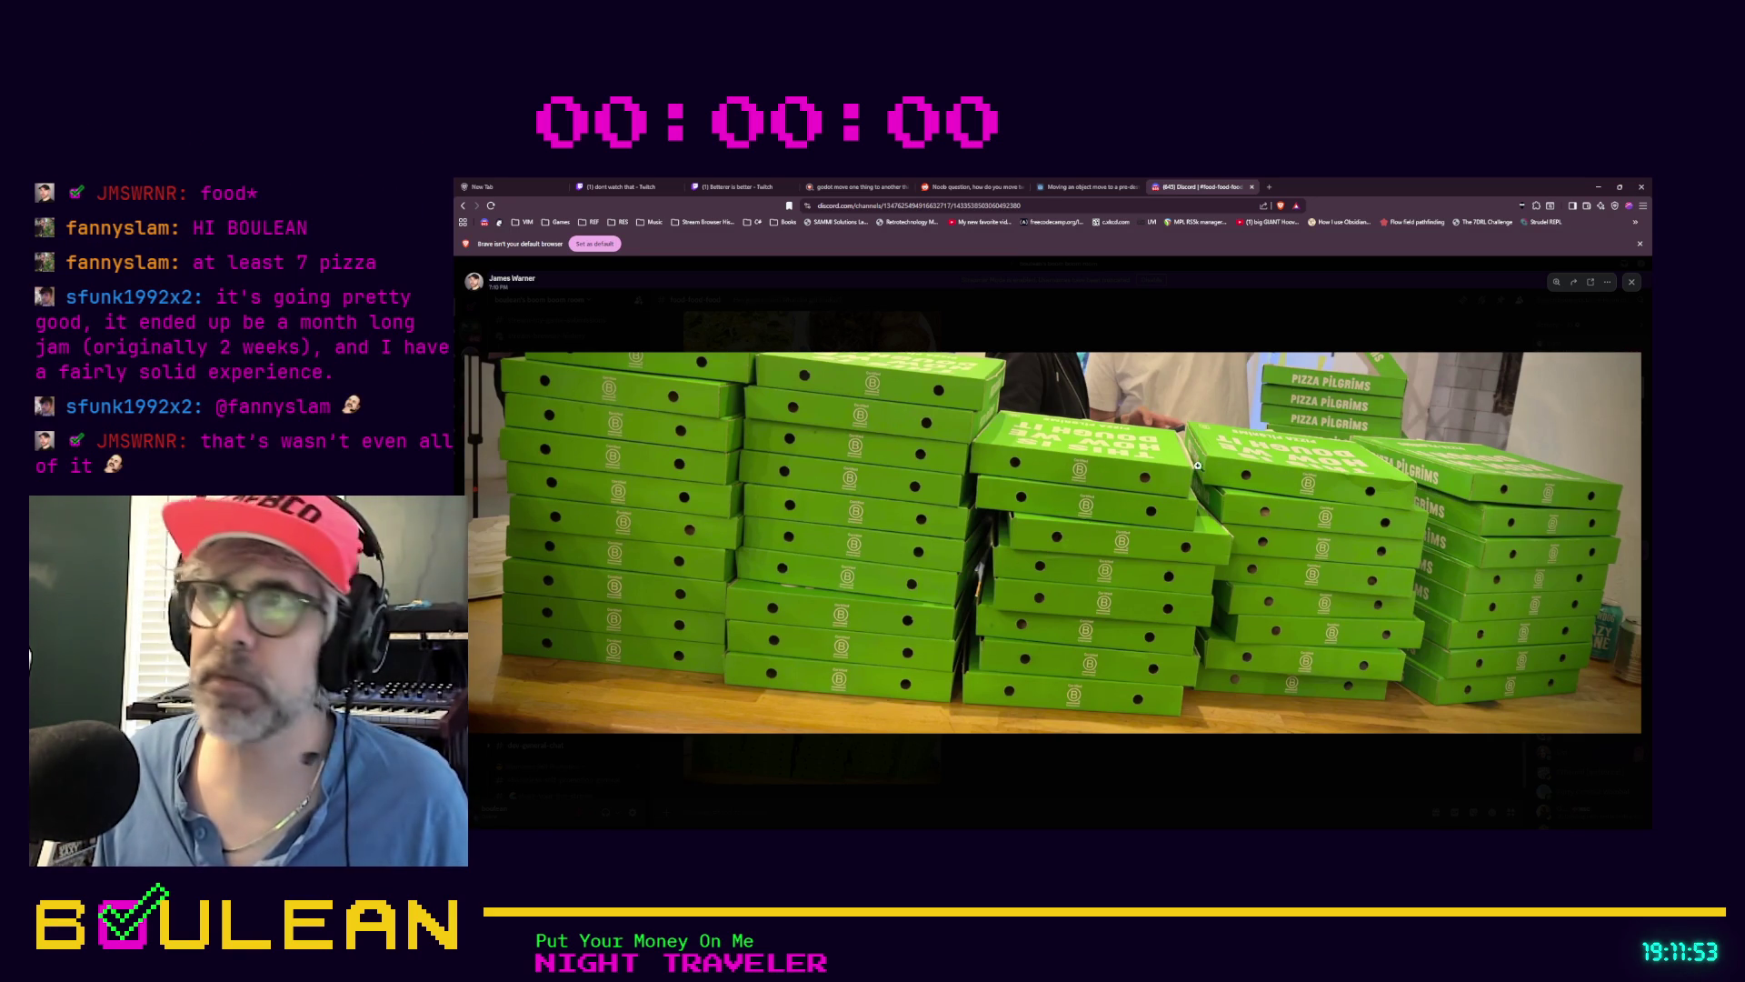
click(1598, 188)
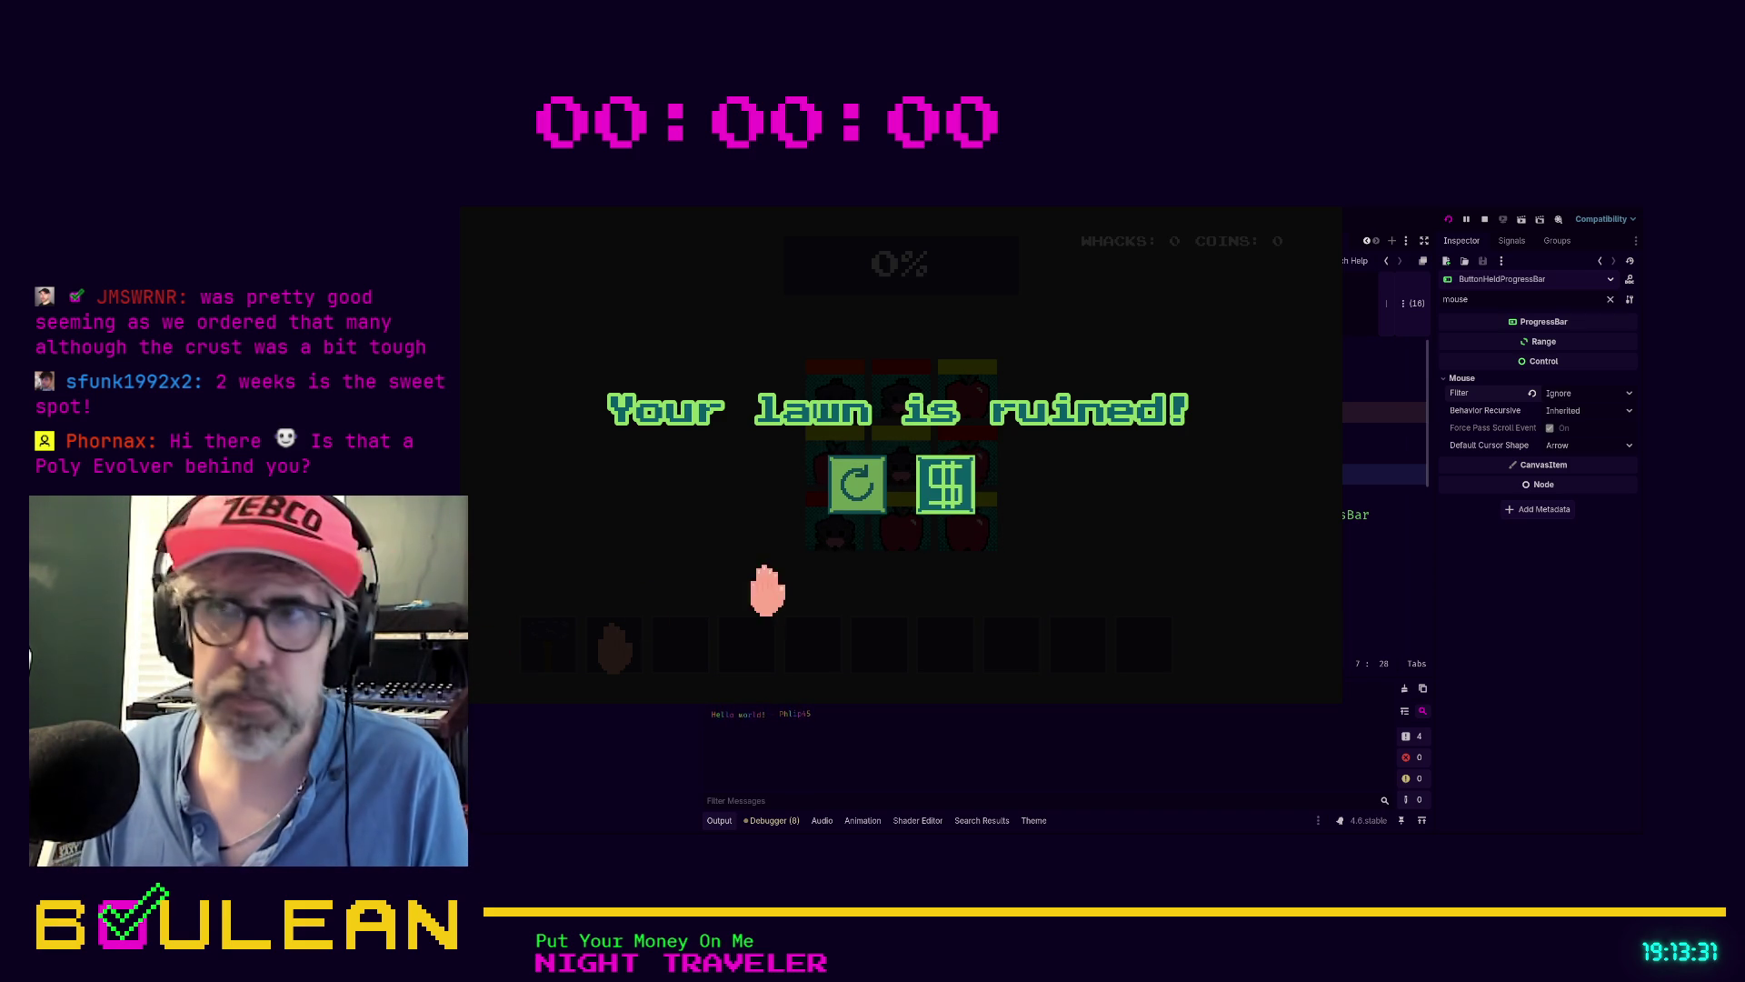
Test the 300.0 retry bar with short presses and full holds, then stop and relaunch the game
click(855, 491)
click(855, 491)
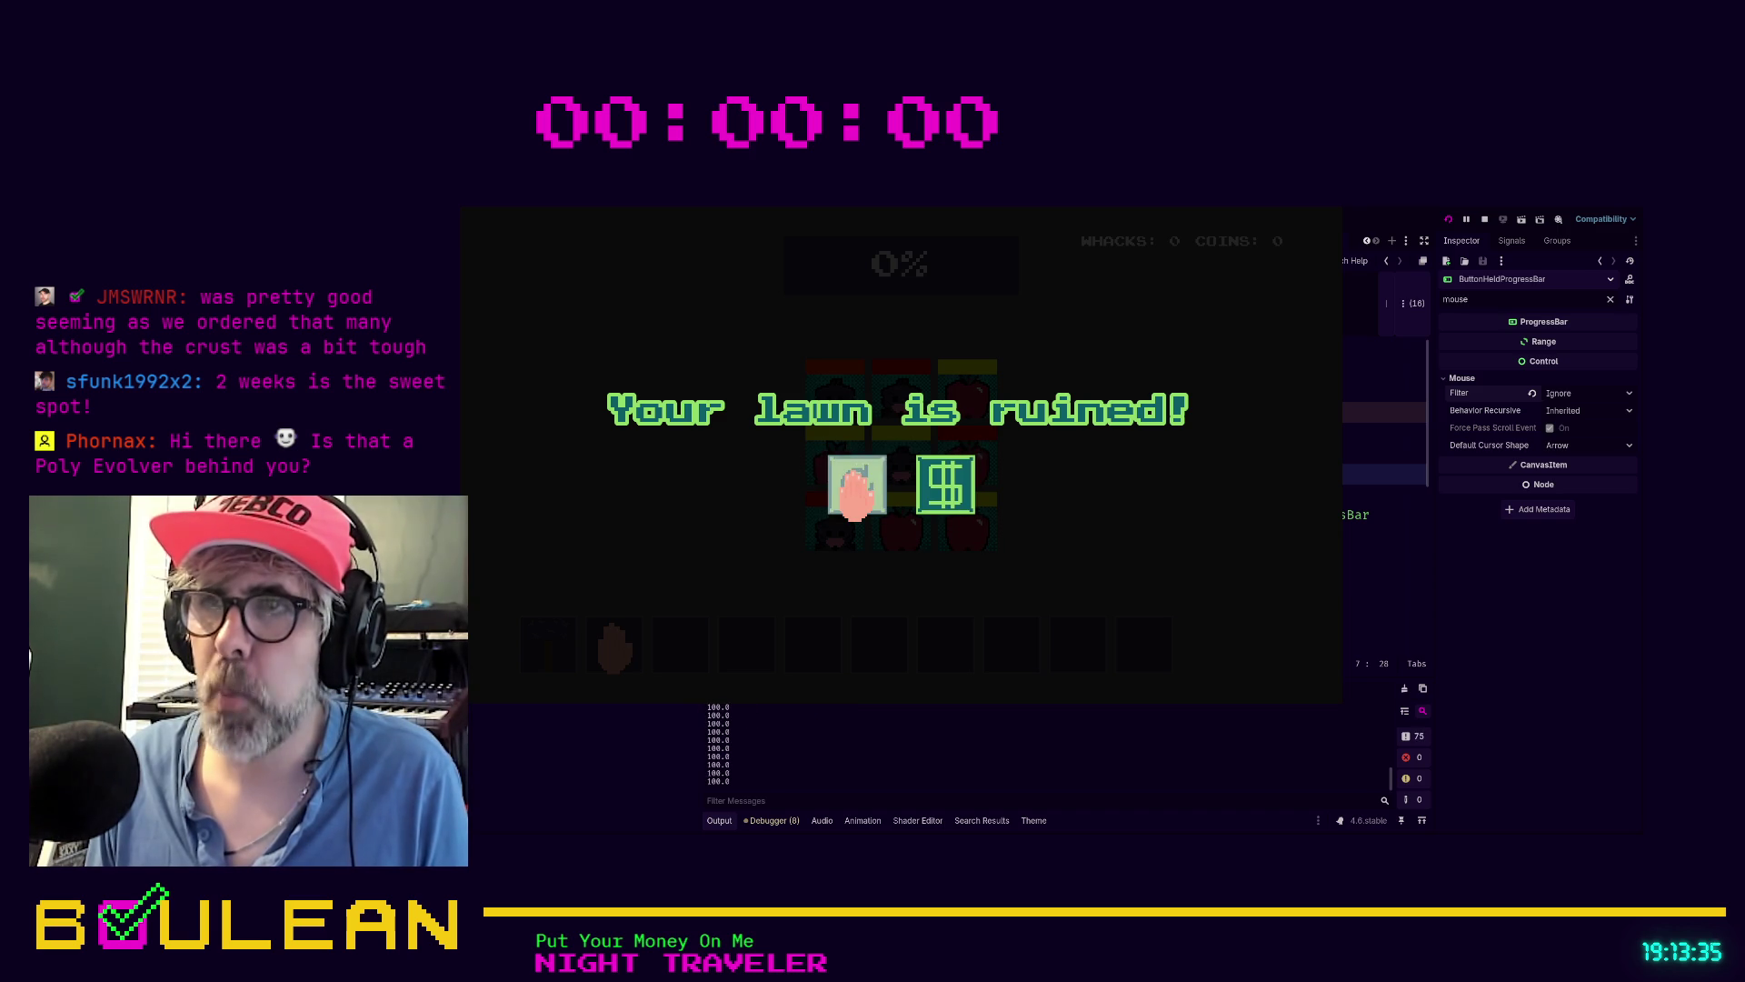
drag(854, 491, 854, 491)
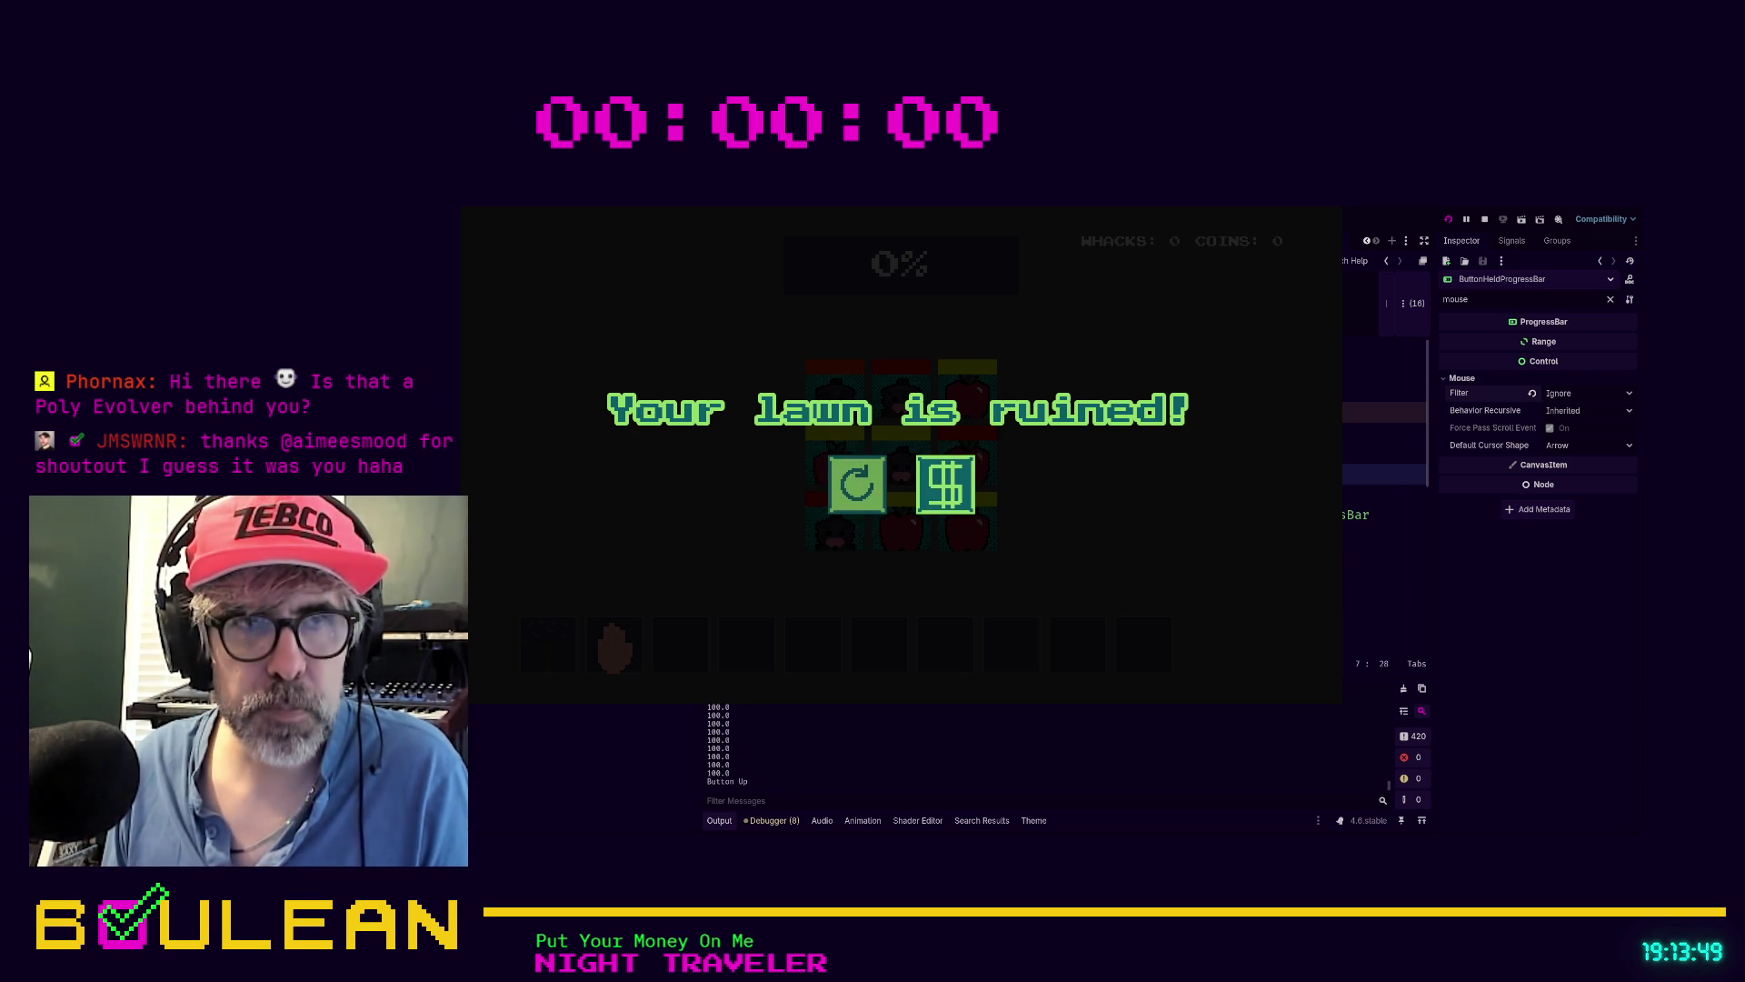
drag(870, 489, 866, 491)
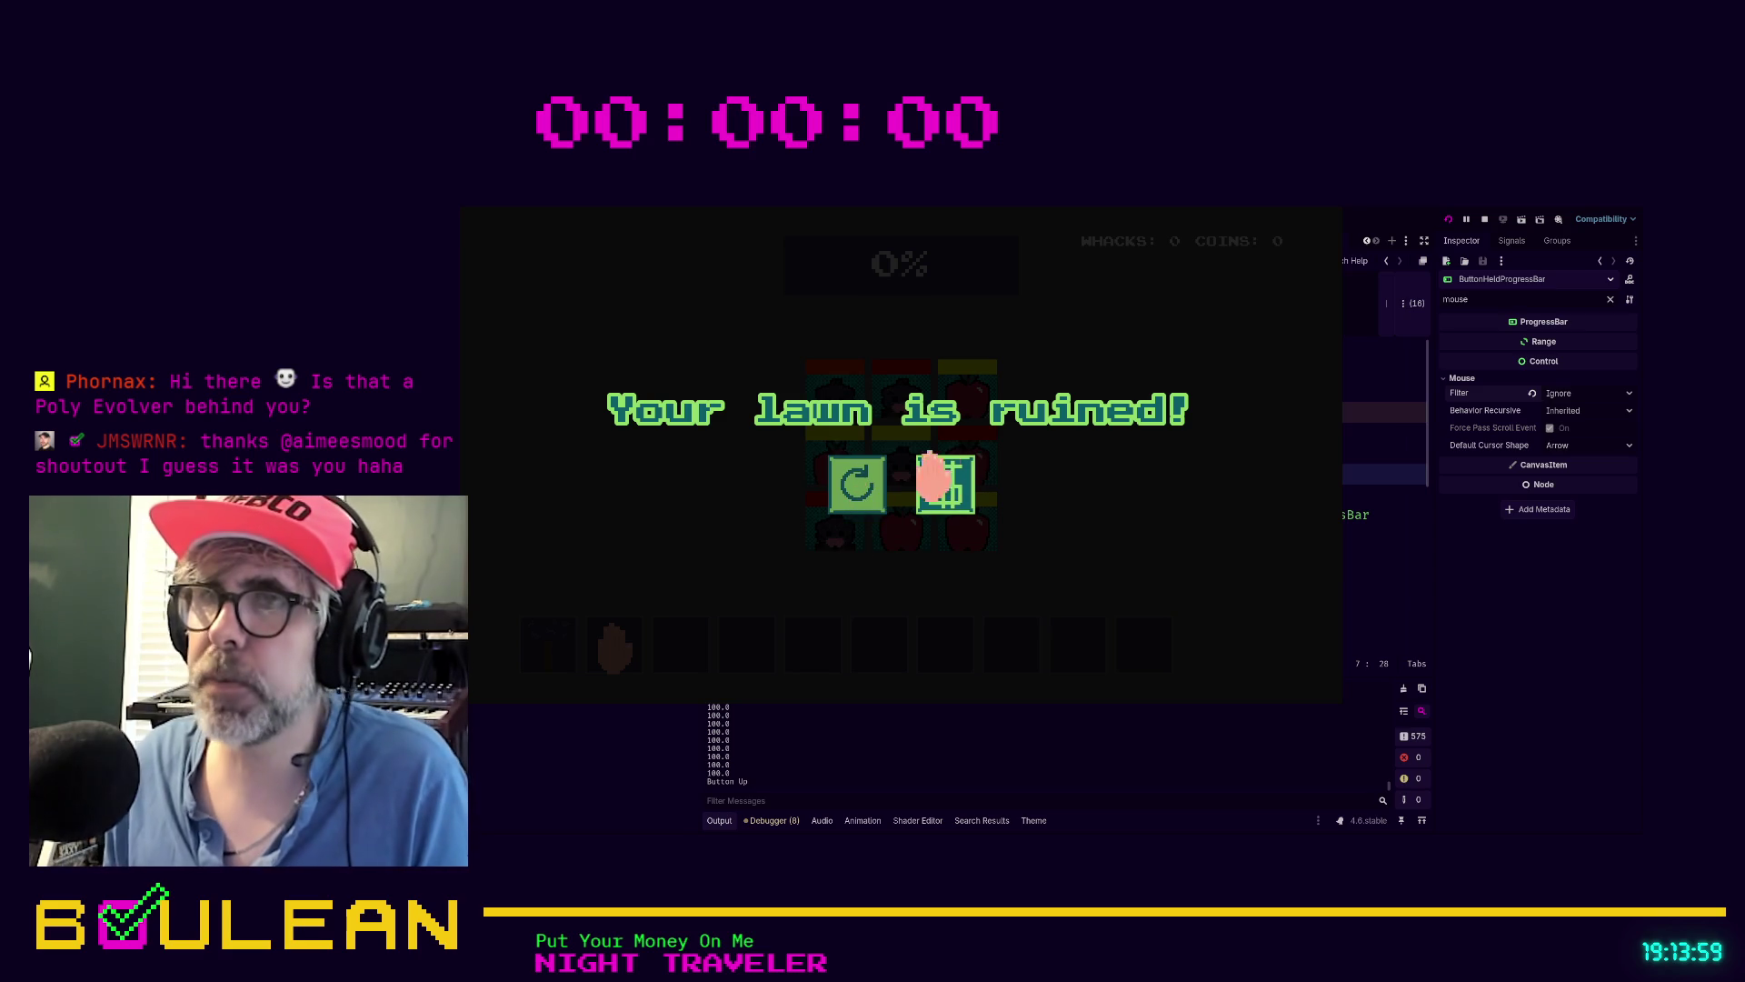
click(853, 491)
click(854, 491)
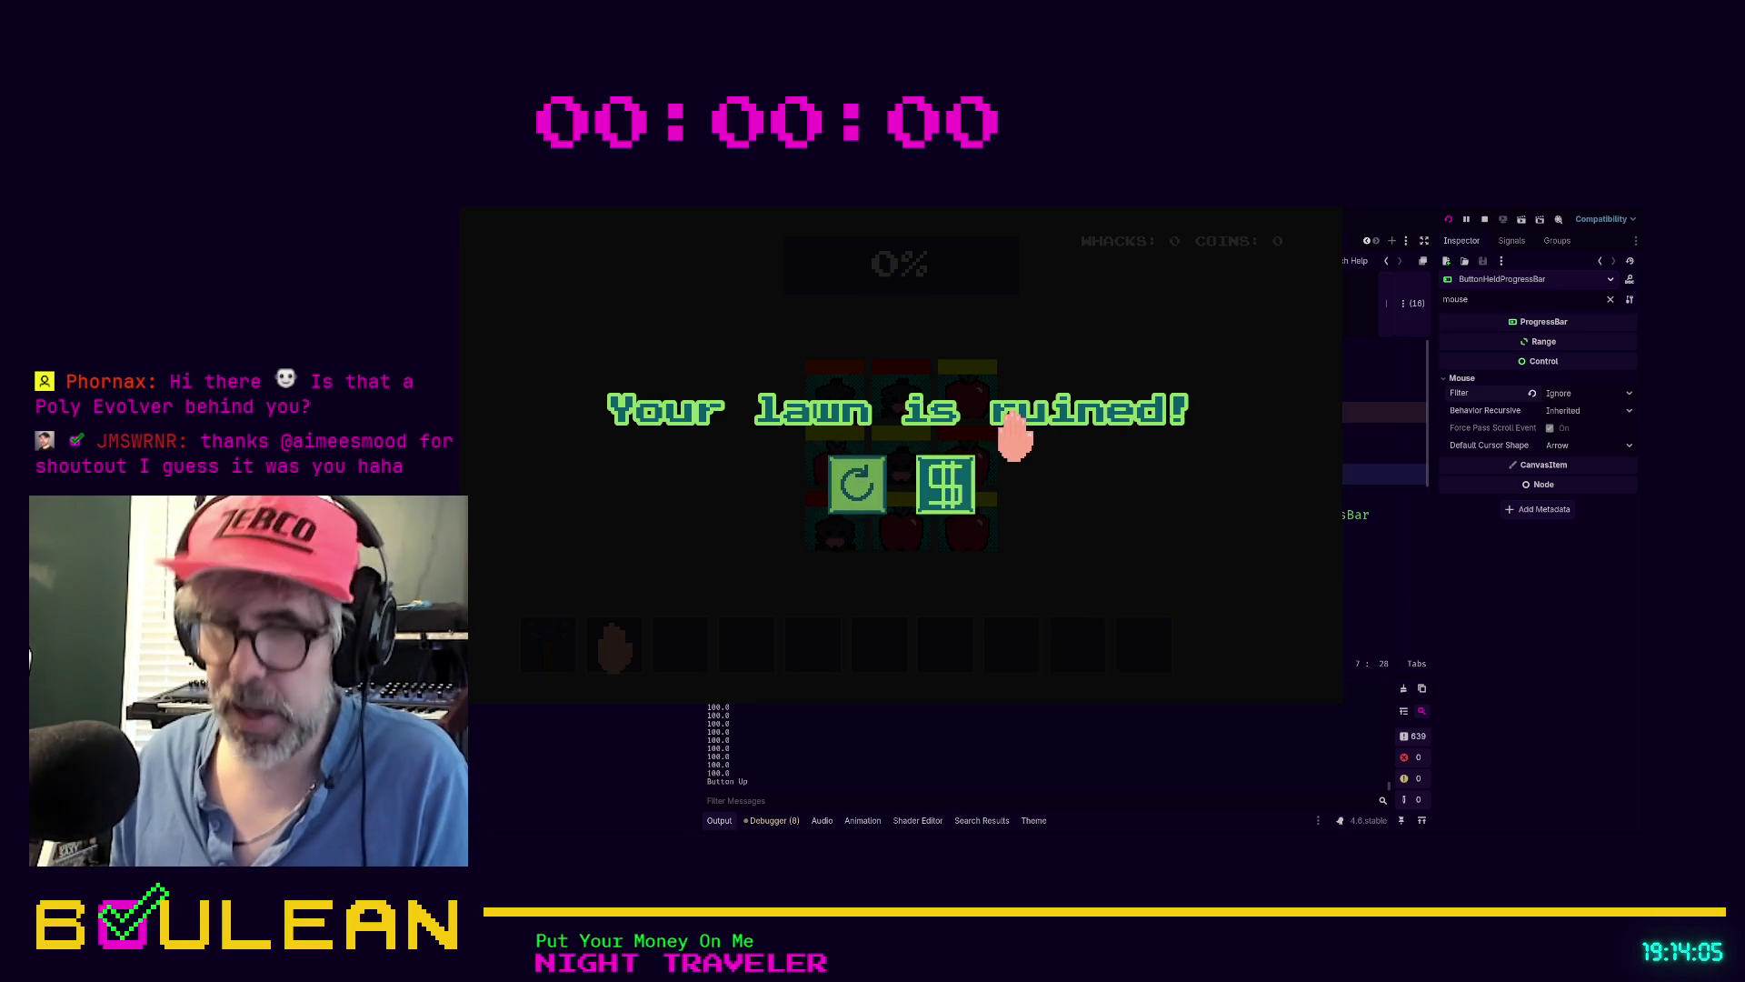
key(F8)
key(F5)
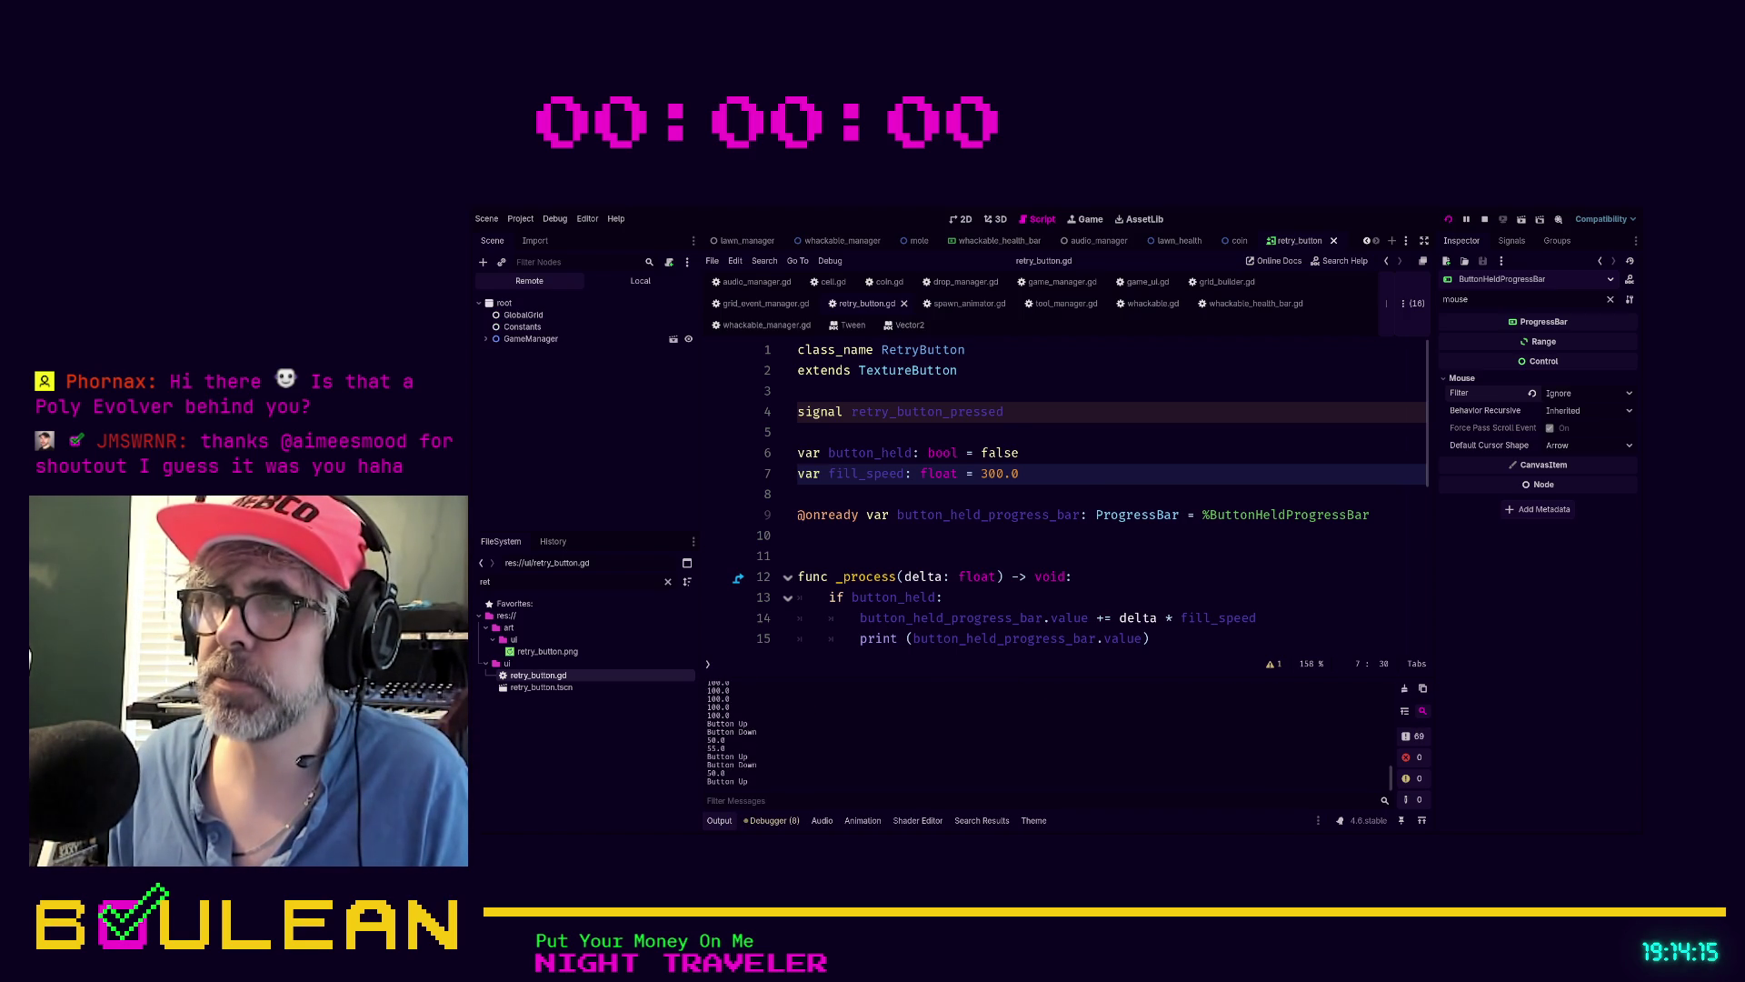
Tap and hold the retry button repeatedly to log partial fills like 44.0, then stop the game
key(alt+Tab)
click(851, 493)
click(852, 493)
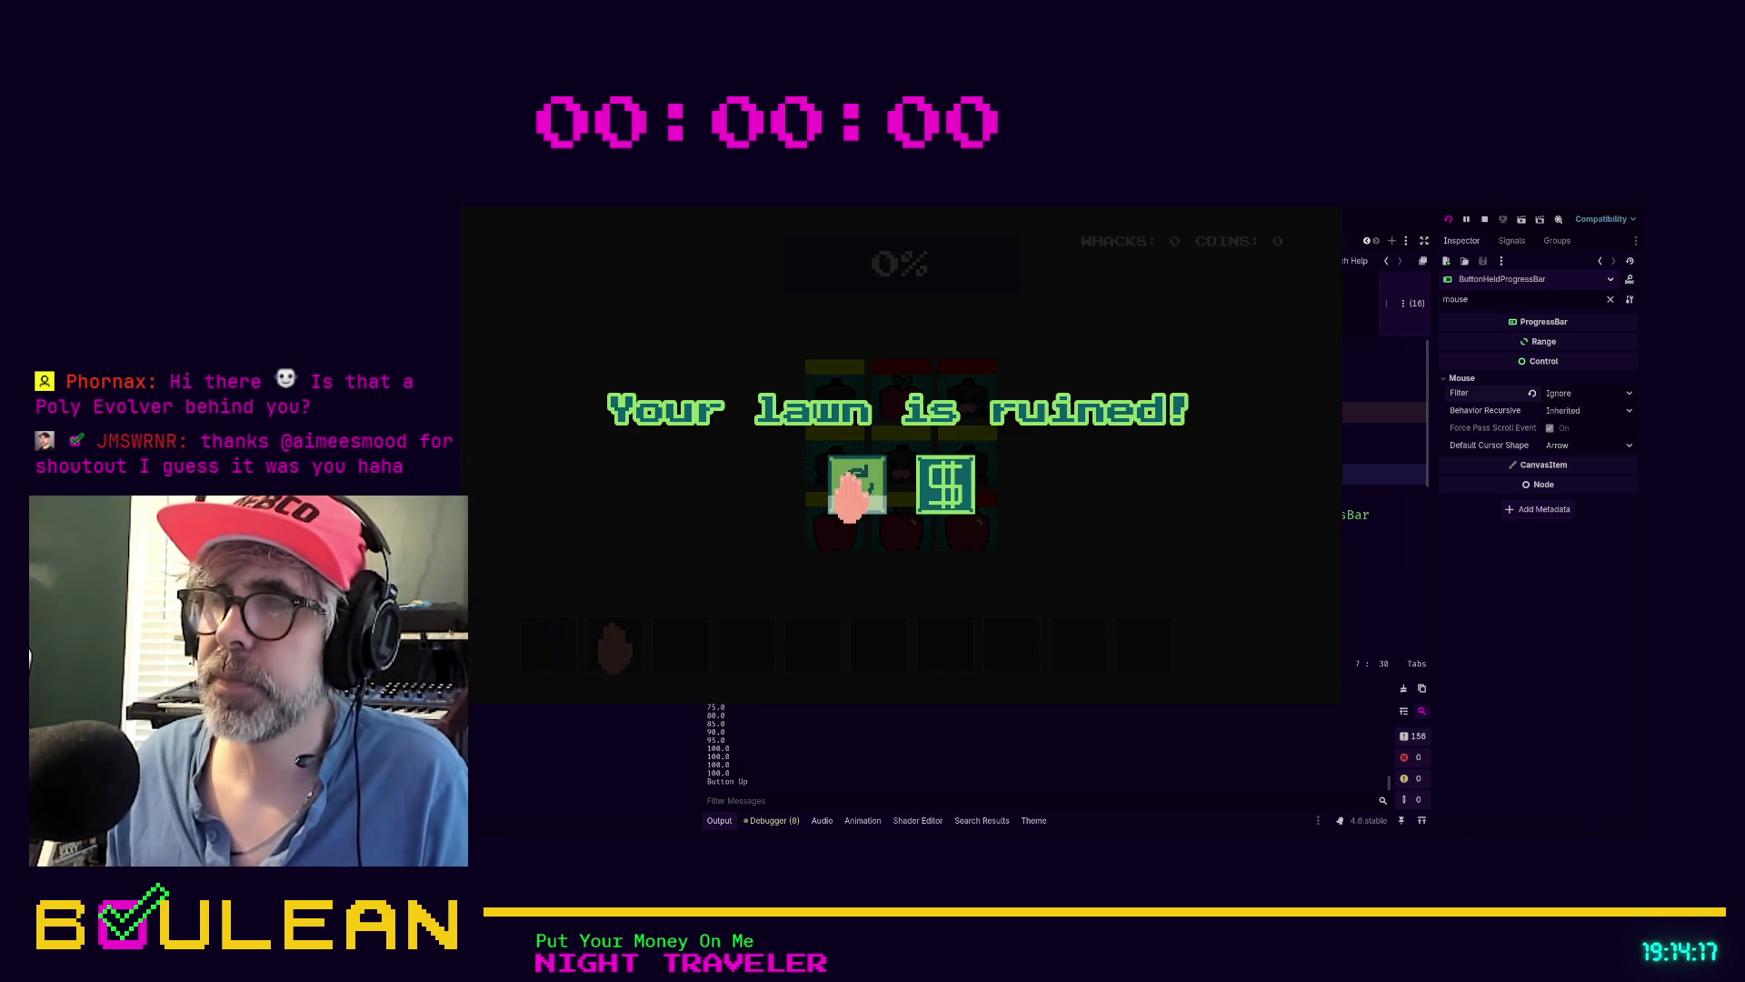
click(852, 493)
click(853, 494)
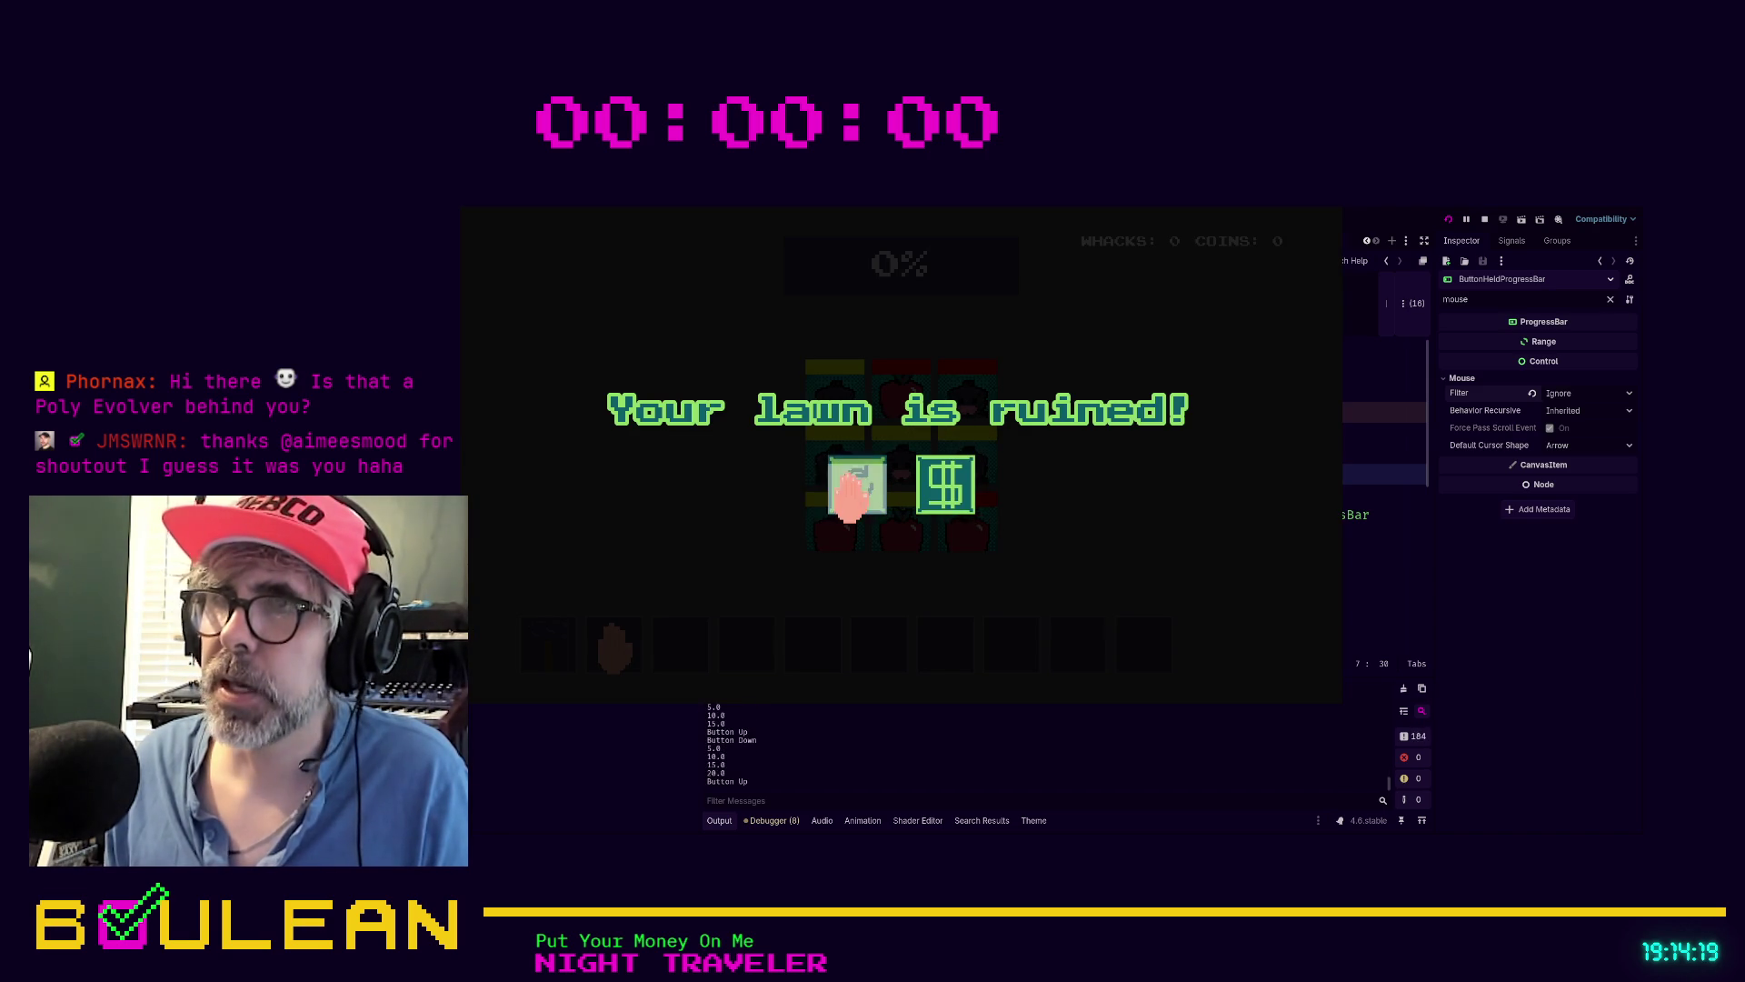
click(853, 494)
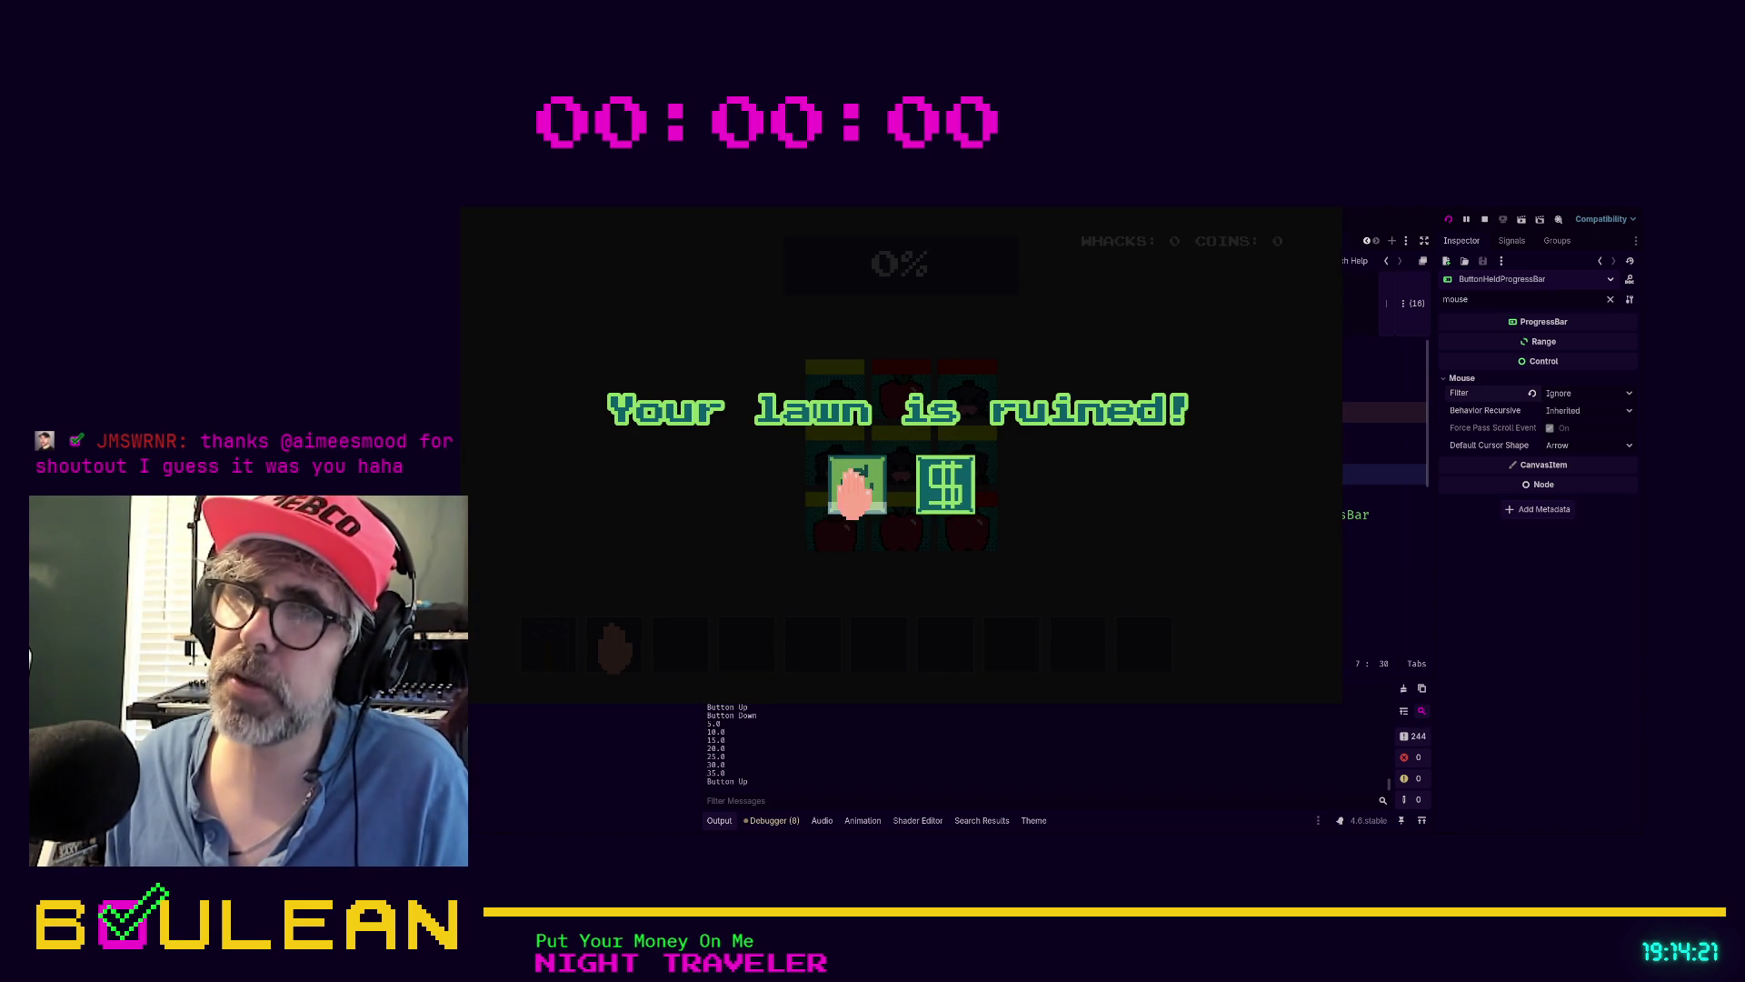
click(853, 494)
click(852, 493)
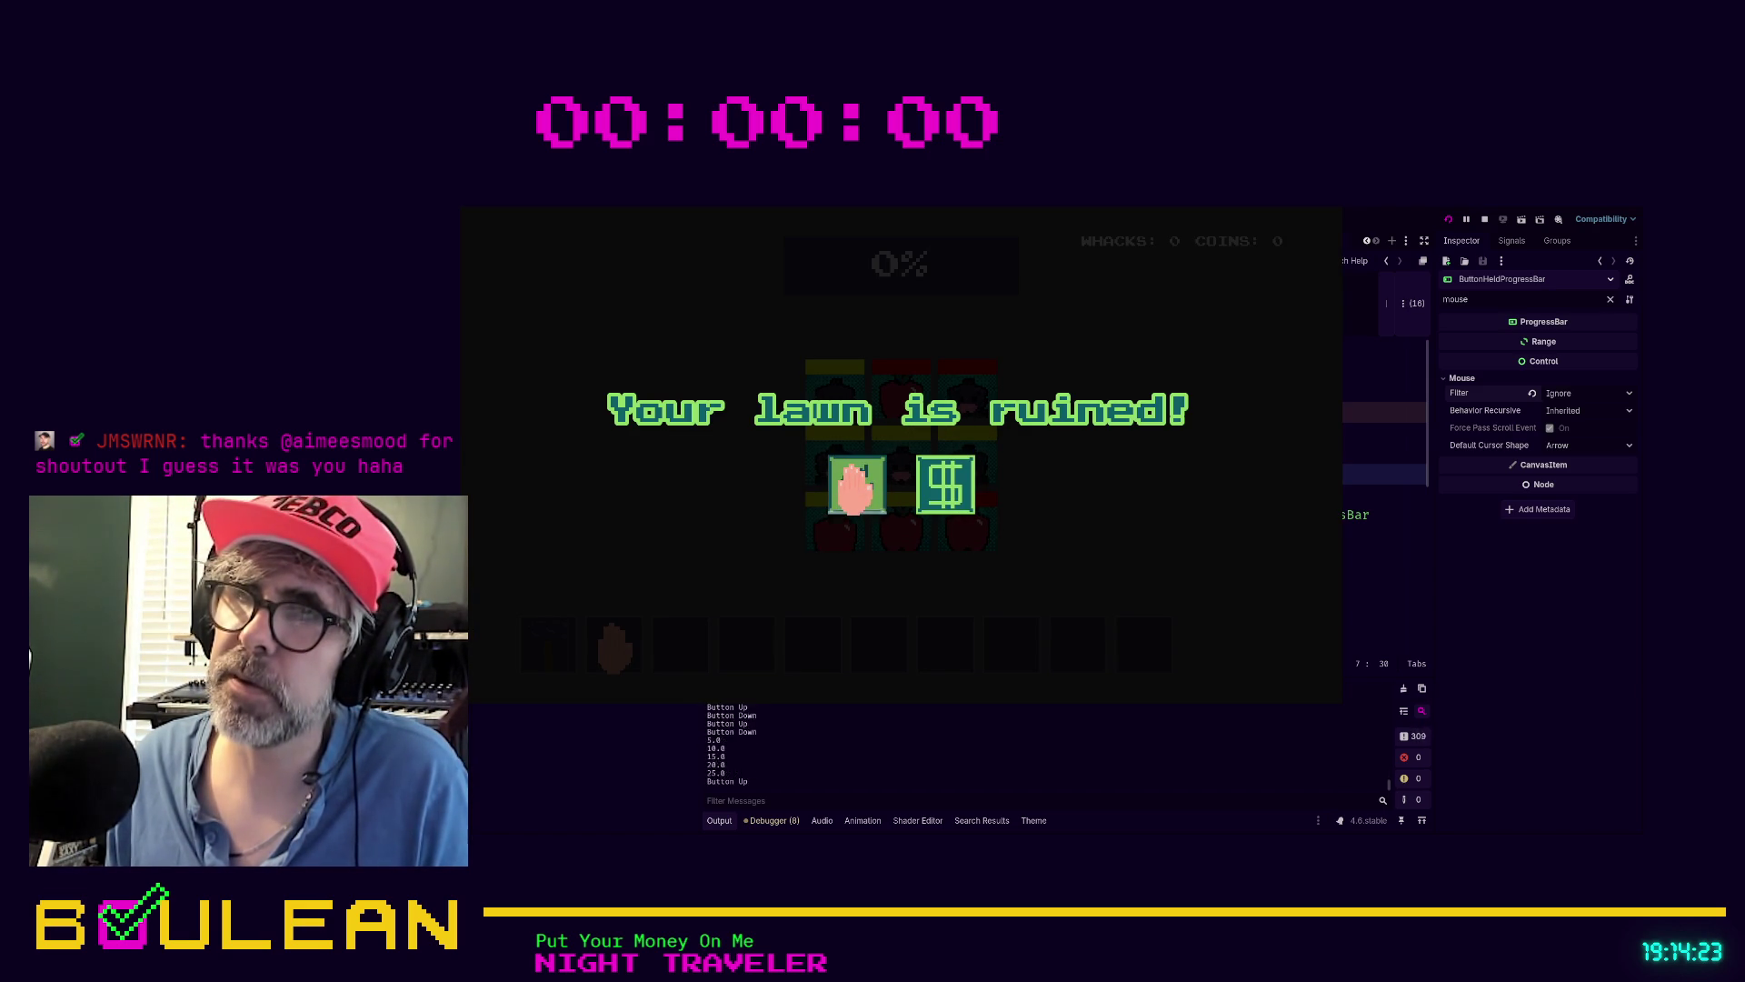
click(855, 490)
click(855, 489)
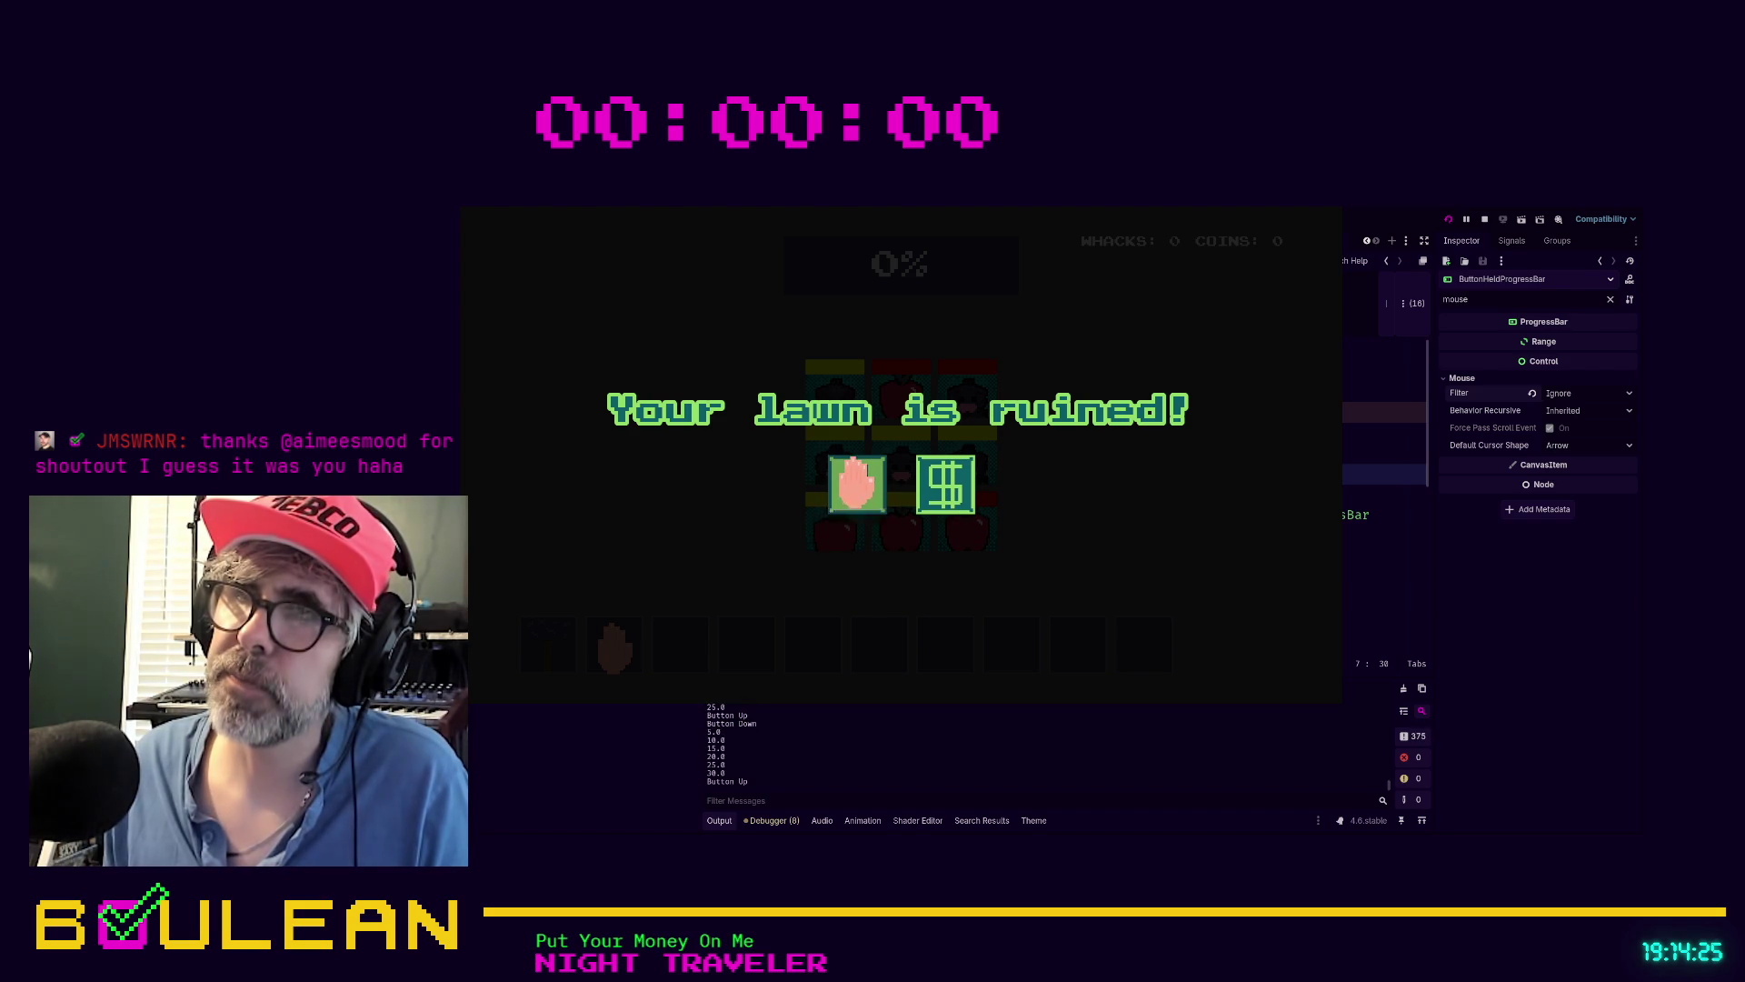
click(854, 487)
click(855, 486)
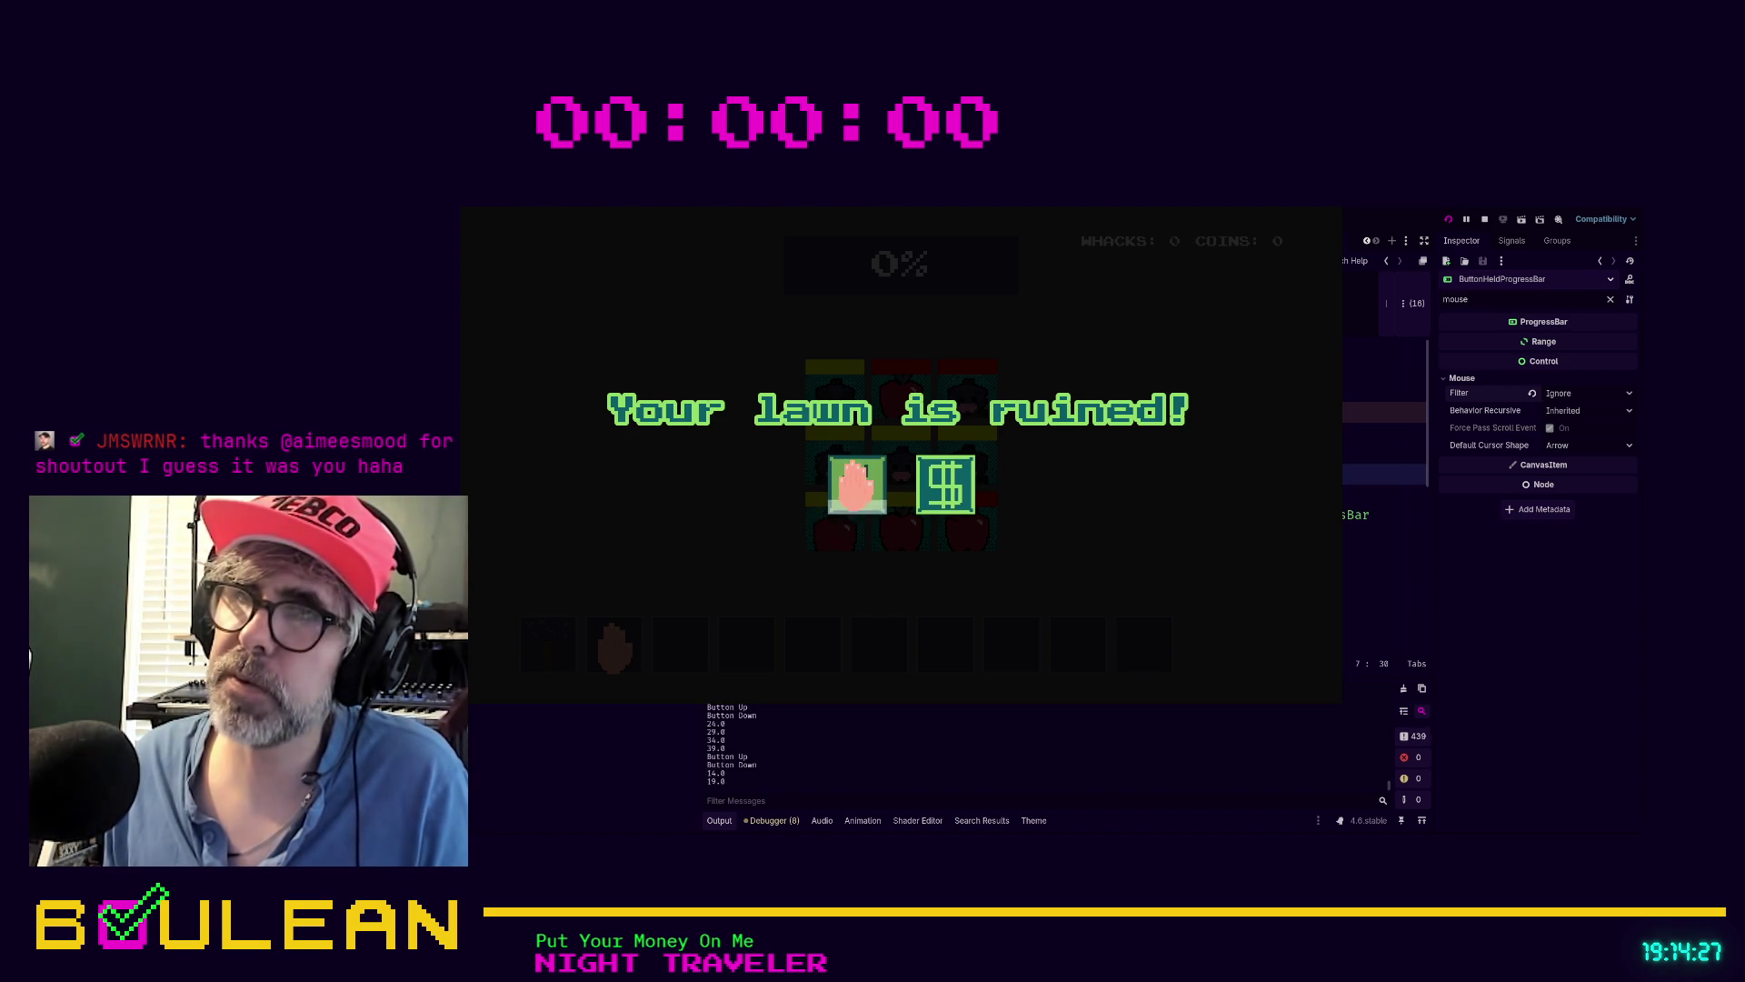
click(854, 487)
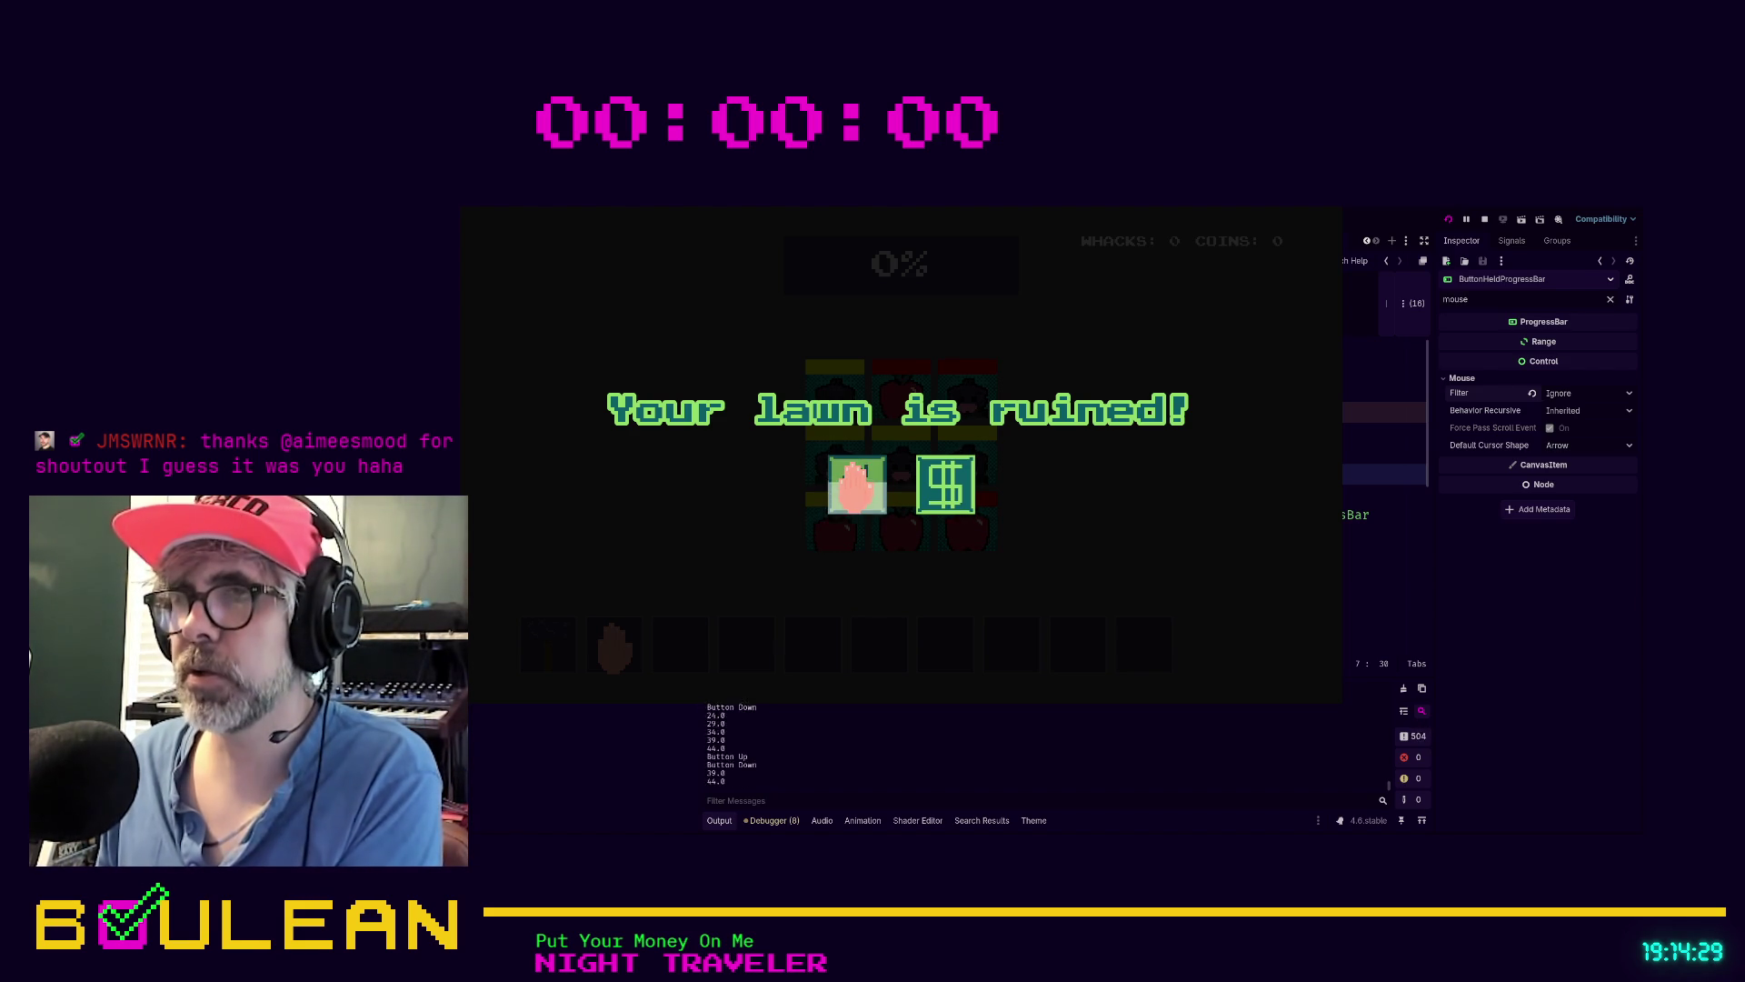
click(854, 486)
click(854, 486)
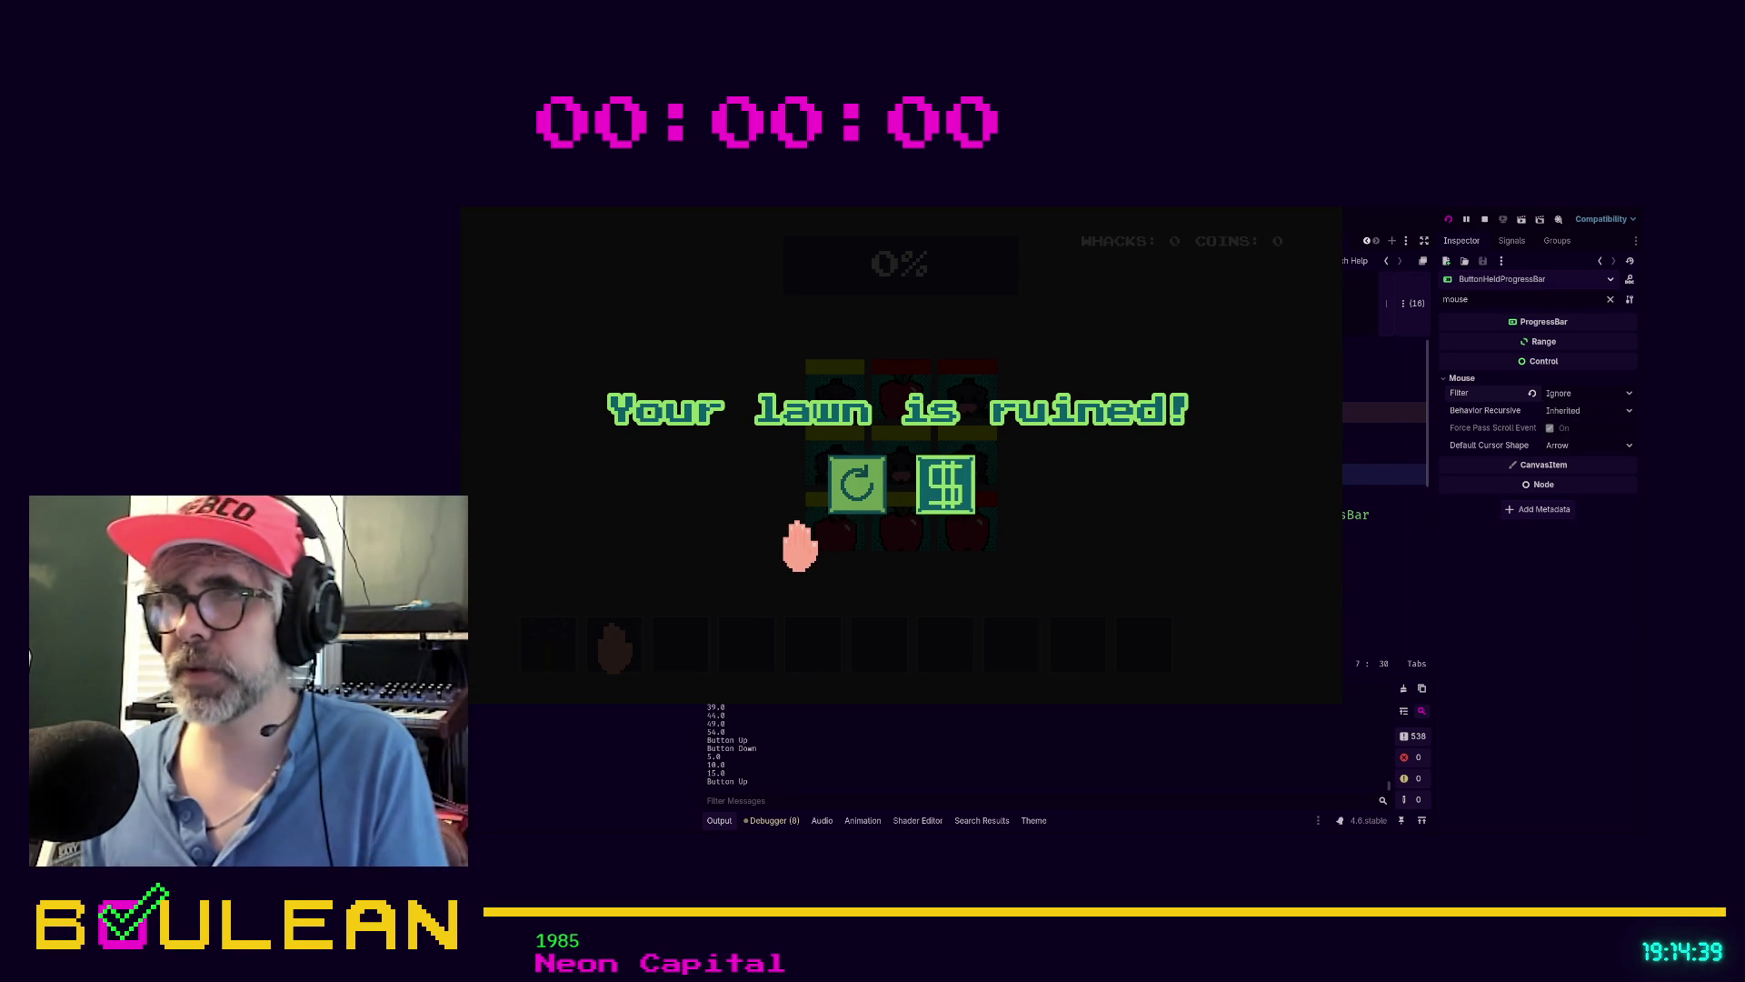
key(F8)
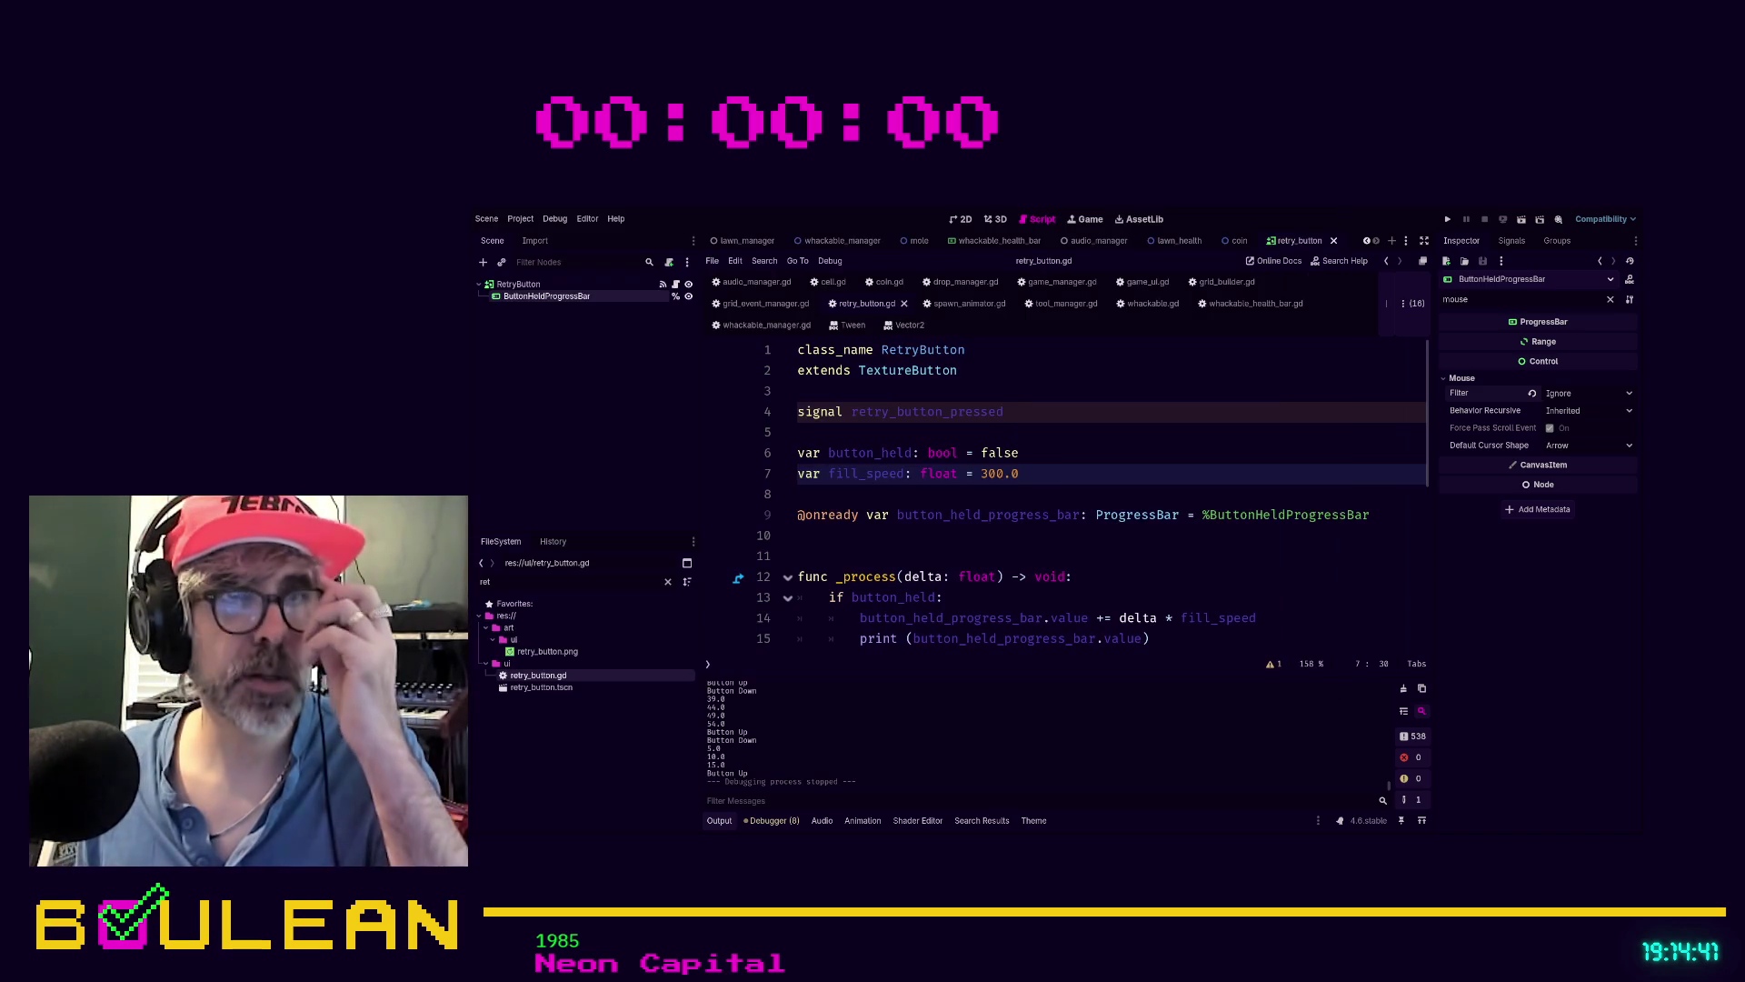